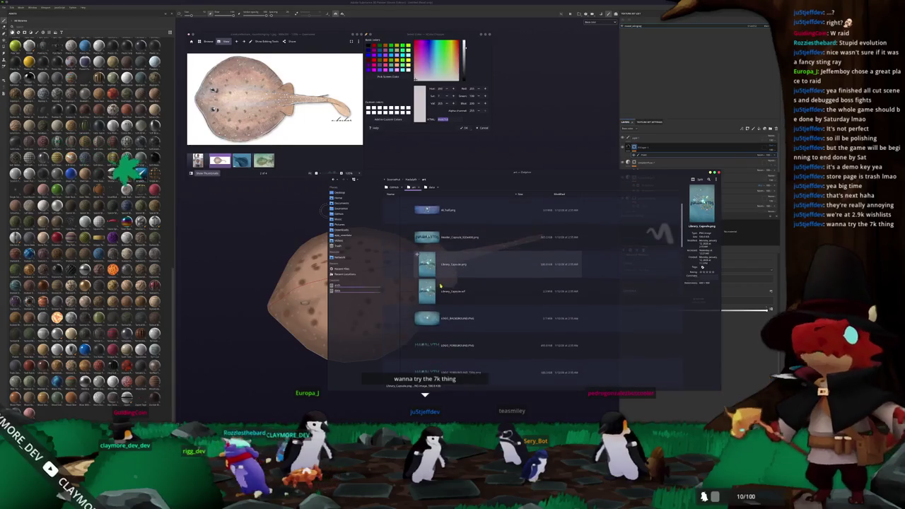
Scroll through the game's art images in Dolphin, then turn the stingray more side-on
{"action": "scroll", "coordinate": [446, 289], "scroll_direction": "down", "scroll_amount": 1}
{"action": "scroll", "coordinate": [450, 290], "scroll_direction": "down", "scroll_amount": 1}
{"action": "scroll", "coordinate": [450, 287], "scroll_direction": "up", "scroll_amount": 2}
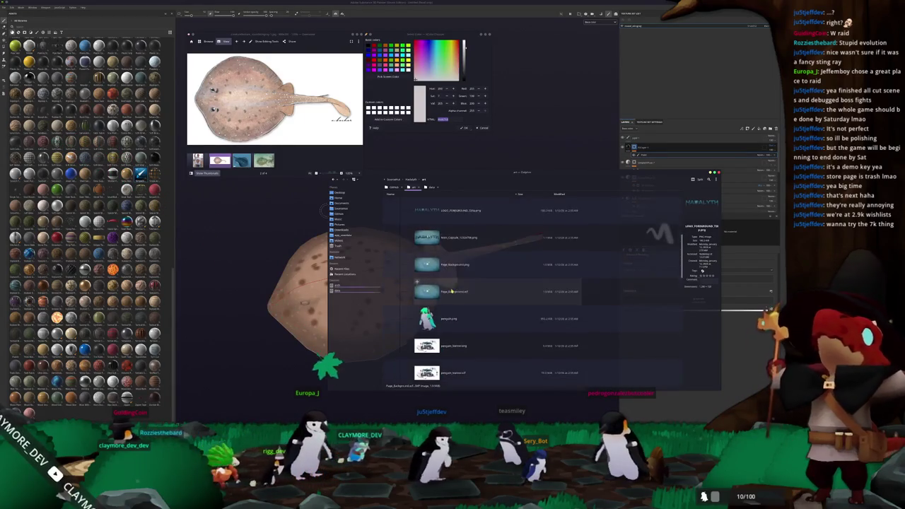
{"action": "scroll", "coordinate": [450, 233], "scroll_direction": "up", "scroll_amount": 2}
{"action": "scroll", "coordinate": [606, 219], "scroll_direction": "down", "scroll_amount": 3, "text": "ctrl"}
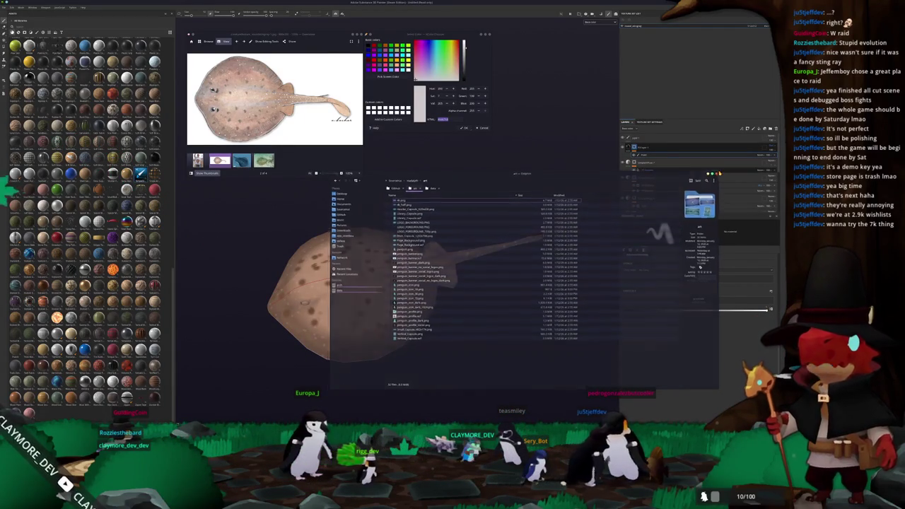
{"action": "left_click_drag", "start_coordinate": [513, 198], "coordinate": [575, 206], "text": "alt"}
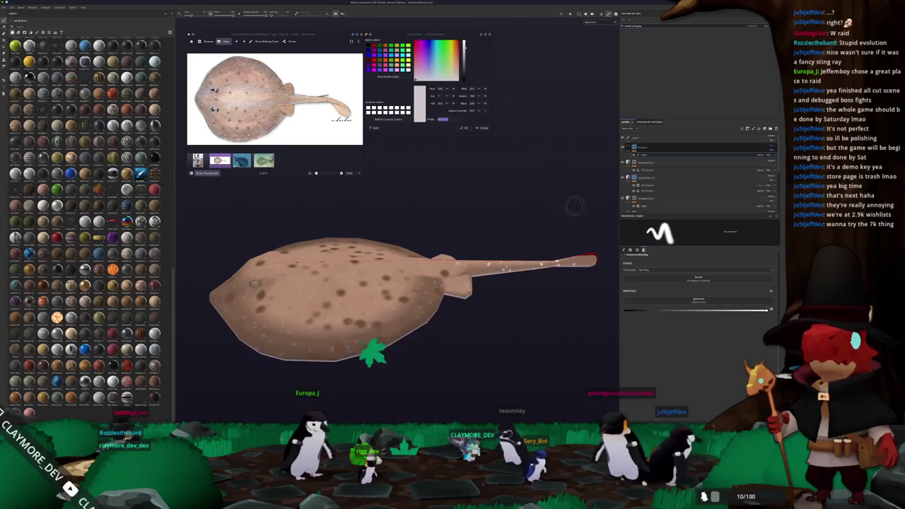
Orbit below the stingray and paint over the left gill stroke to darken it
{"action": "right_click_drag", "start_coordinate": [607, 262], "coordinate": [610, 418], "text": "alt"}
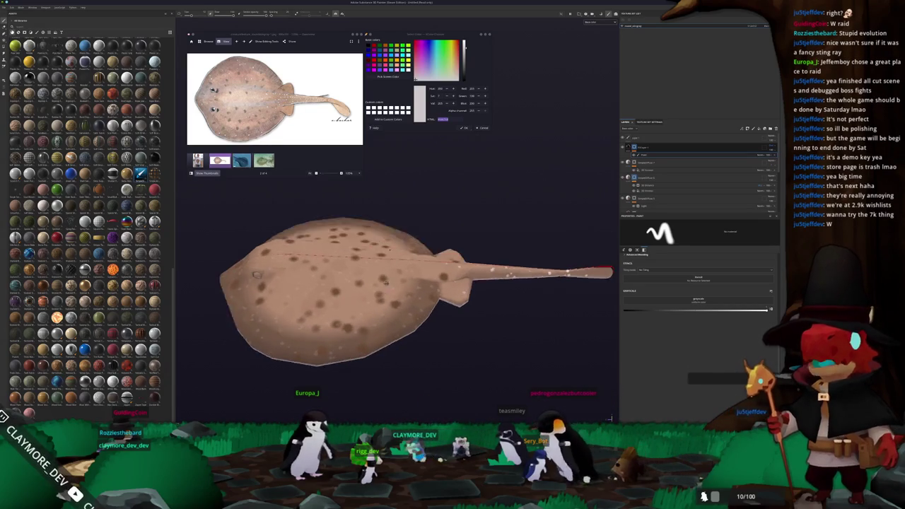
{"action": "scroll", "coordinate": [609, 418], "scroll_direction": "up", "scroll_amount": 2}
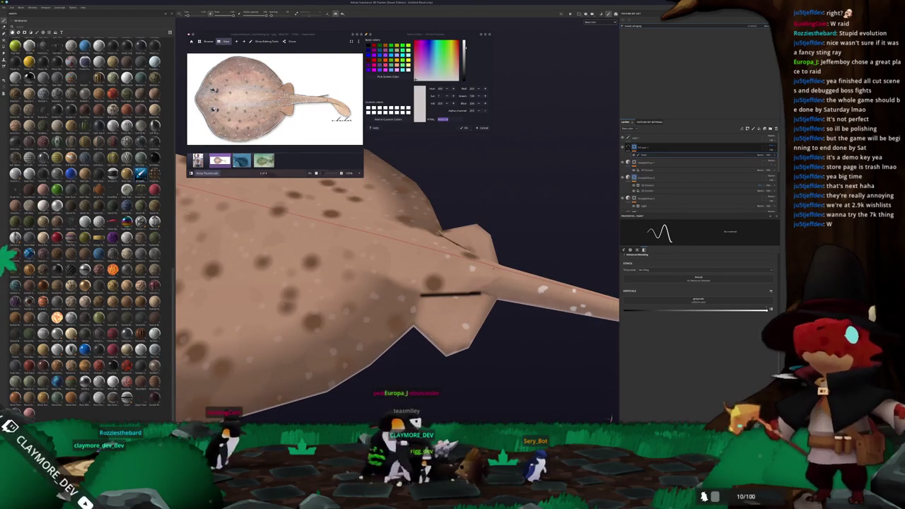
{"action": "mouse_move", "coordinate": [609, 418]}
{"action": "left_mouse_down", "text": "alt"}
{"action": "mouse_move", "coordinate": [411, 204]}
{"action": "mouse_move", "coordinate": [404, 225]}
{"action": "mouse_move", "coordinate": [353, 278]}
{"action": "left_mouse_up", "text": "alt"}
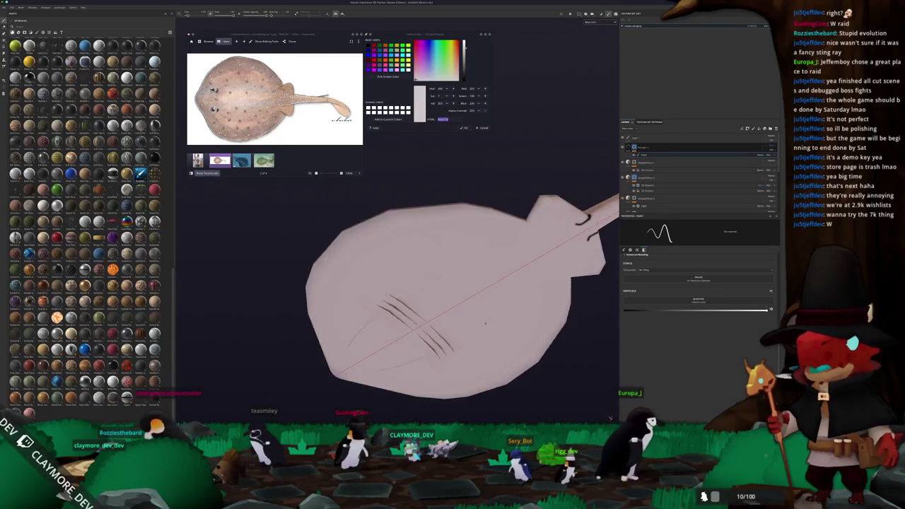
{"action": "scroll", "coordinate": [353, 278], "scroll_direction": "up", "scroll_amount": 5}
{"action": "left_click_drag", "start_coordinate": [353, 278], "coordinate": [382, 269], "text": "alt"}
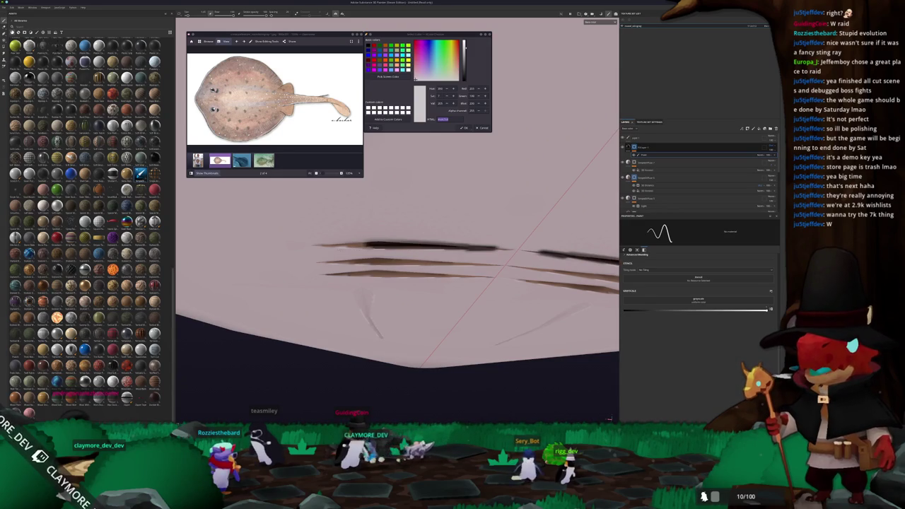
{"action": "left_click_drag", "start_coordinate": [382, 269], "coordinate": [396, 254], "text": "alt"}
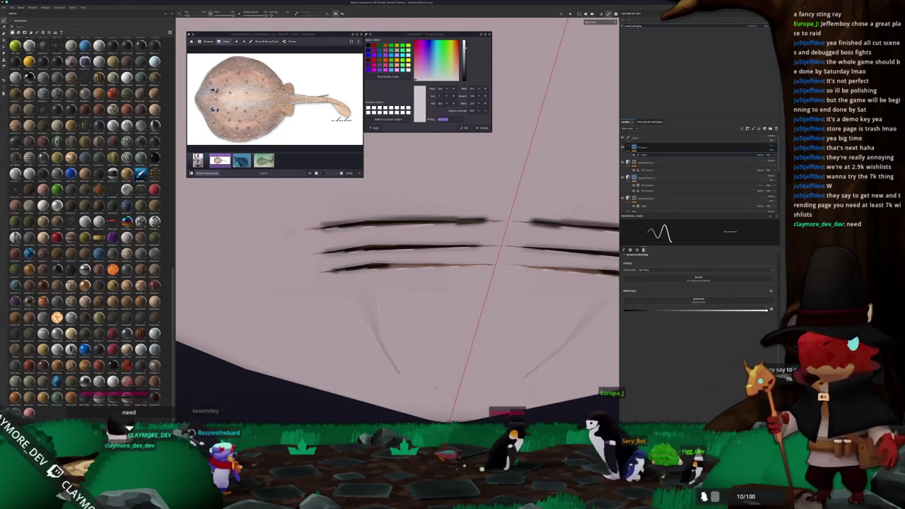
{"action": "left_click_drag", "start_coordinate": [396, 254], "coordinate": [410, 227], "text": "alt"}
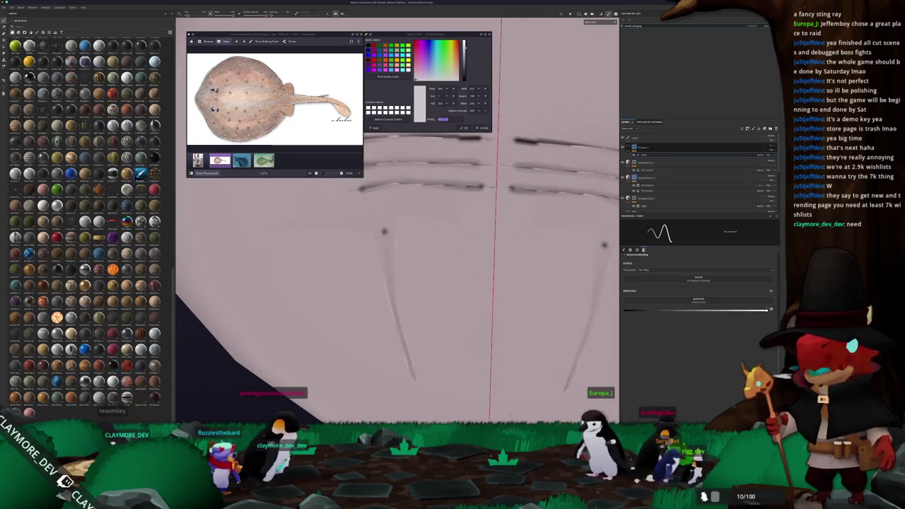
{"action": "mouse_move", "coordinate": [410, 226]}
{"action": "left_mouse_down", "text": "alt"}
{"action": "mouse_move", "coordinate": [424, 198]}
{"action": "mouse_move", "coordinate": [432, 226]}
{"action": "left_mouse_up", "text": "alt"}
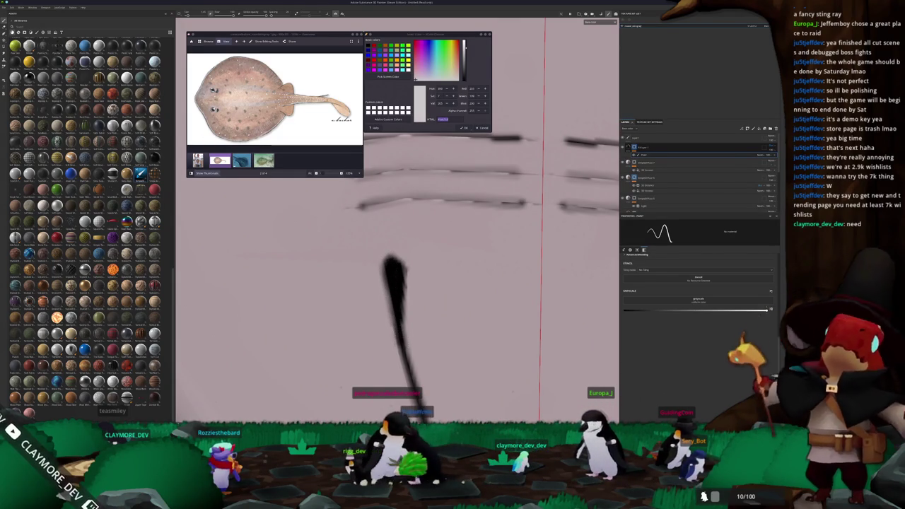
{"action": "scroll", "coordinate": [376, 367], "scroll_direction": "down", "scroll_amount": 5}
{"action": "mouse_move", "coordinate": [377, 367]}
{"action": "left_mouse_down", "text": "alt"}
{"action": "mouse_move", "coordinate": [396, 354]}
{"action": "mouse_move", "coordinate": [377, 368]}
{"action": "mouse_move", "coordinate": [353, 337]}
{"action": "mouse_move", "coordinate": [471, 347]}
{"action": "mouse_move", "coordinate": [388, 328]}
{"action": "mouse_move", "coordinate": [438, 275]}
{"action": "mouse_move", "coordinate": [418, 284]}
{"action": "left_mouse_up", "text": "alt"}
Zoom and orbit over the ray's spotted top and tail, then switch away to launch the game
{"action": "scroll", "coordinate": [417, 284], "scroll_direction": "up", "scroll_amount": 5}
{"action": "scroll", "coordinate": [420, 284], "scroll_direction": "up", "scroll_amount": 1}
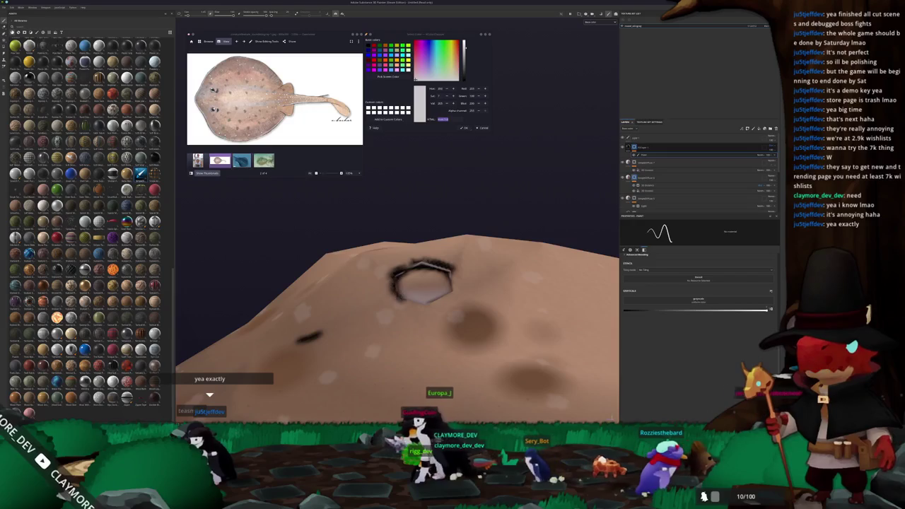
{"action": "mouse_move", "coordinate": [423, 283]}
{"action": "left_mouse_down", "text": "alt"}
{"action": "mouse_move", "coordinate": [414, 213]}
{"action": "mouse_move", "coordinate": [357, 262]}
{"action": "mouse_move", "coordinate": [439, 241]}
{"action": "left_mouse_up", "text": "alt"}
{"action": "scroll", "coordinate": [414, 212], "scroll_direction": "down", "scroll_amount": 4}
{"action": "scroll", "coordinate": [357, 262], "scroll_direction": "up", "scroll_amount": 3}
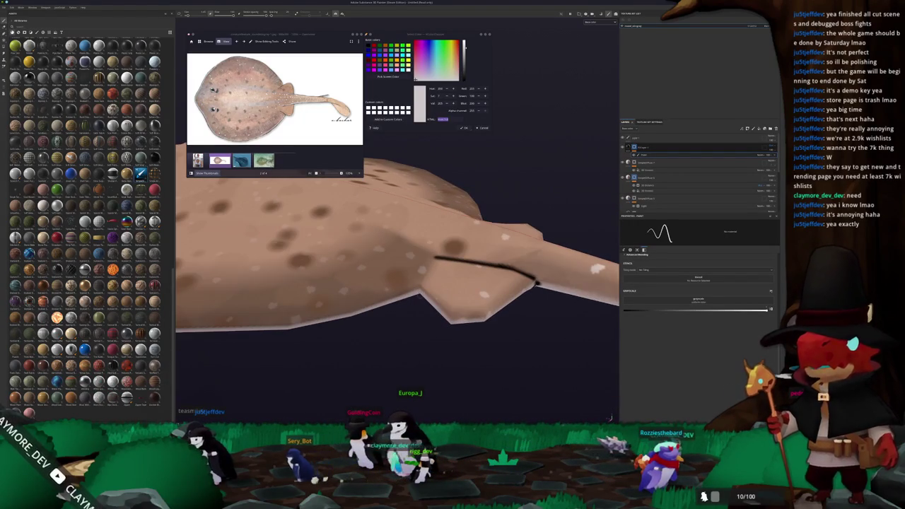
{"action": "scroll", "coordinate": [451, 304], "scroll_direction": "down", "scroll_amount": 2}
{"action": "scroll", "coordinate": [451, 304], "scroll_direction": "down", "scroll_amount": 3}
{"action": "scroll", "coordinate": [451, 304], "scroll_direction": "down", "scroll_amount": 2}
{"action": "mouse_move", "coordinate": [451, 304]}
{"action": "left_mouse_down", "text": "alt"}
{"action": "mouse_move", "coordinate": [519, 299]}
{"action": "mouse_move", "coordinate": [505, 304]}
{"action": "mouse_move", "coordinate": [456, 398]}
{"action": "left_mouse_up", "text": "alt"}
{"action": "scroll", "coordinate": [505, 303], "scroll_direction": "up", "scroll_amount": 2}
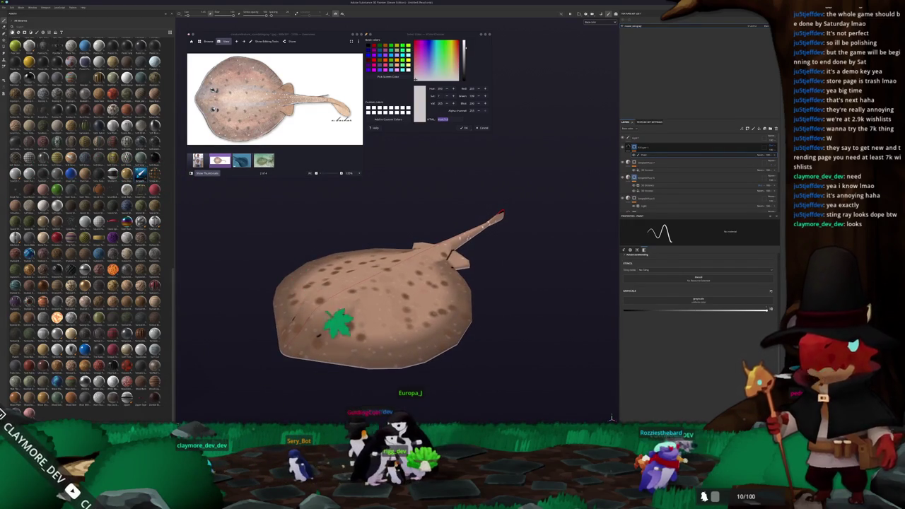
{"action": "key", "text": "alt+Tab"}
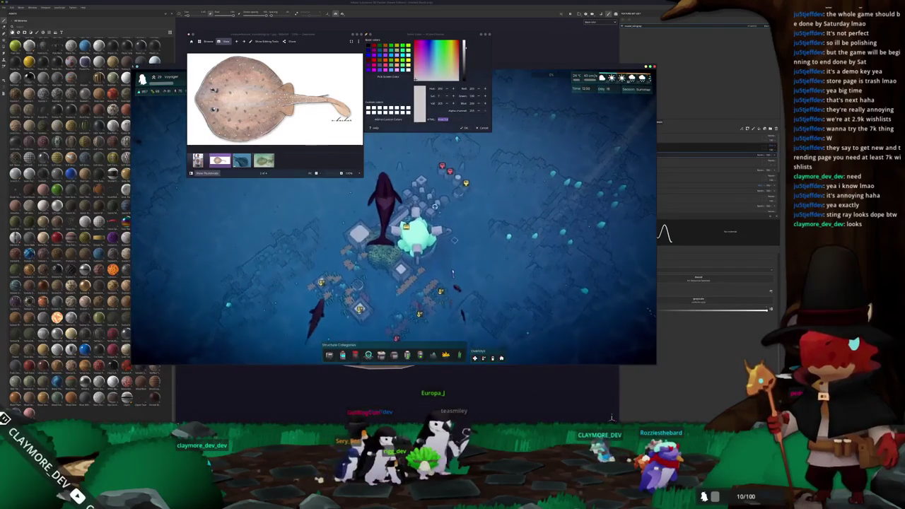
Make the running game fullscreen and zoom the camera in and out
{"action": "left_click", "coordinate": [402, 134]}
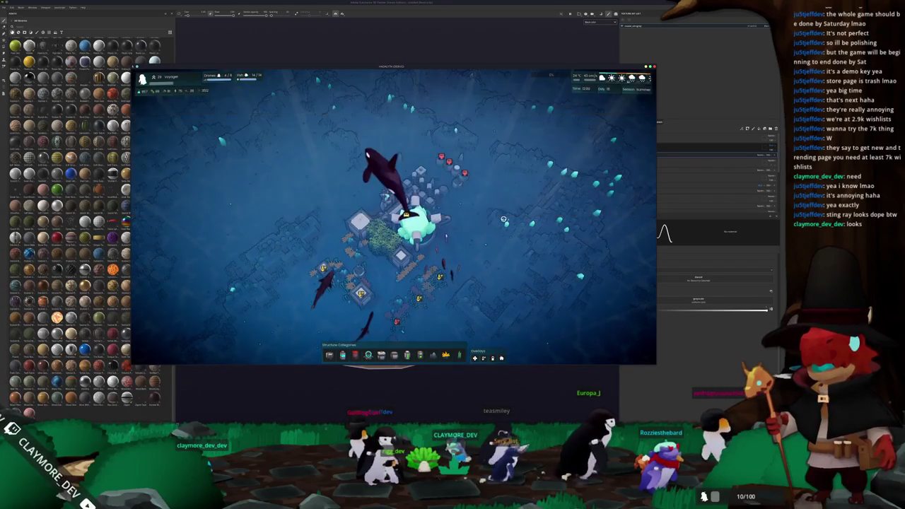
{"action": "key", "text": "alt+Return"}
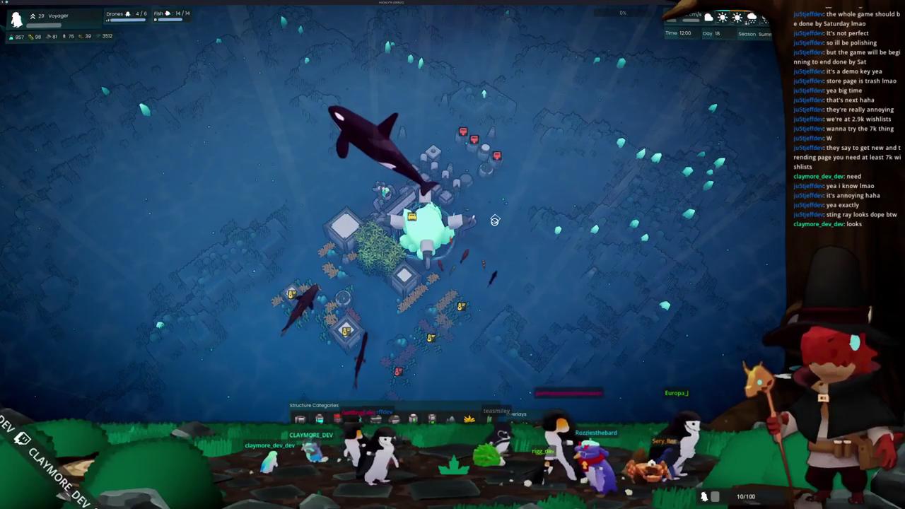
{"action": "scroll", "coordinate": [495, 221], "scroll_direction": "up", "scroll_amount": 5}
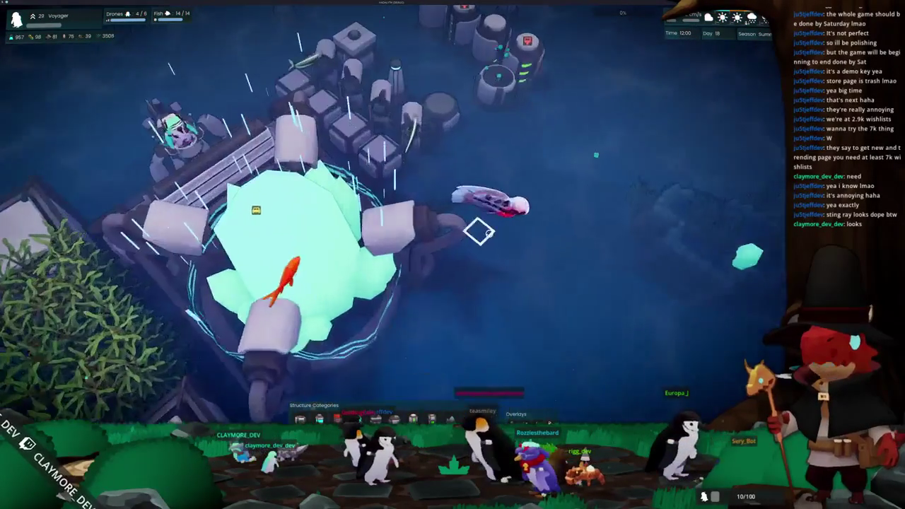
{"action": "scroll", "coordinate": [491, 247], "scroll_direction": "down", "scroll_amount": 3}
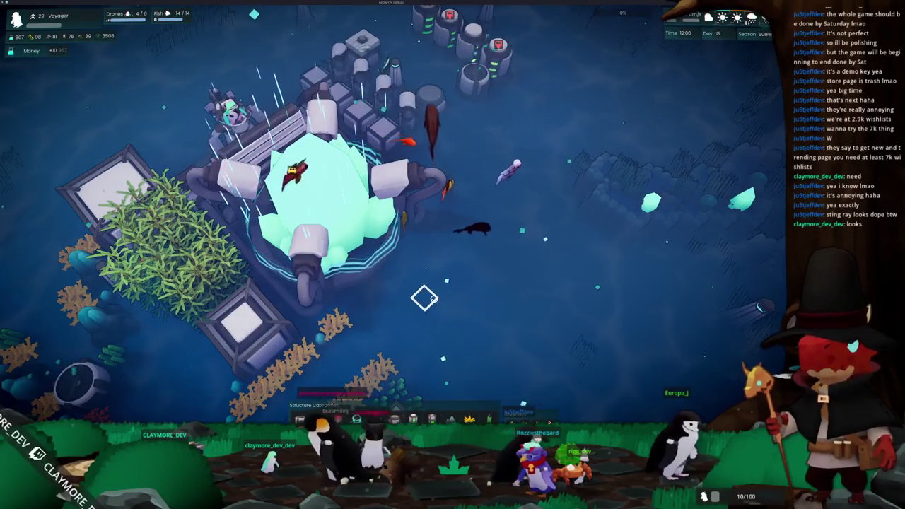
{"action": "scroll", "coordinate": [428, 290], "scroll_direction": "up", "scroll_amount": 2}
Select the central crystal structure, deselect it, and adjust the camera zoom
{"action": "left_click", "coordinate": [404, 225]}
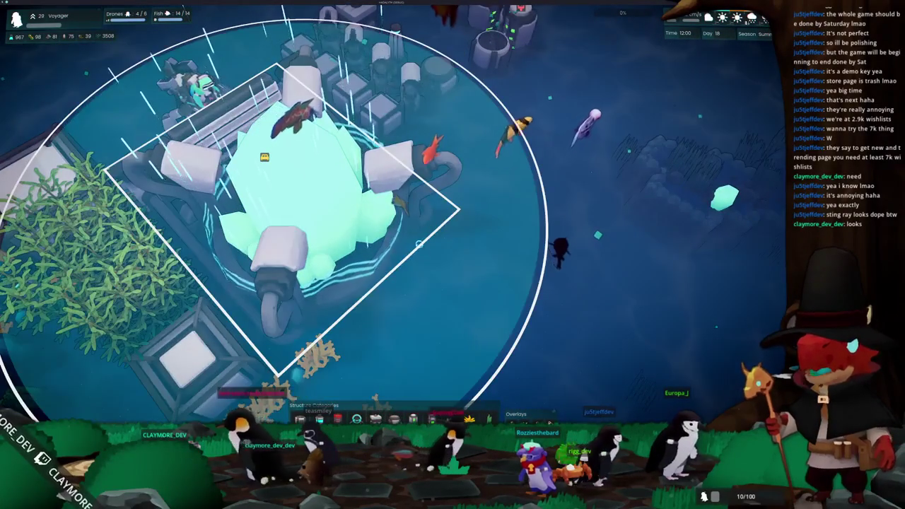
{"action": "left_click", "coordinate": [445, 283]}
{"action": "scroll", "coordinate": [438, 290], "scroll_direction": "down", "scroll_amount": 4}
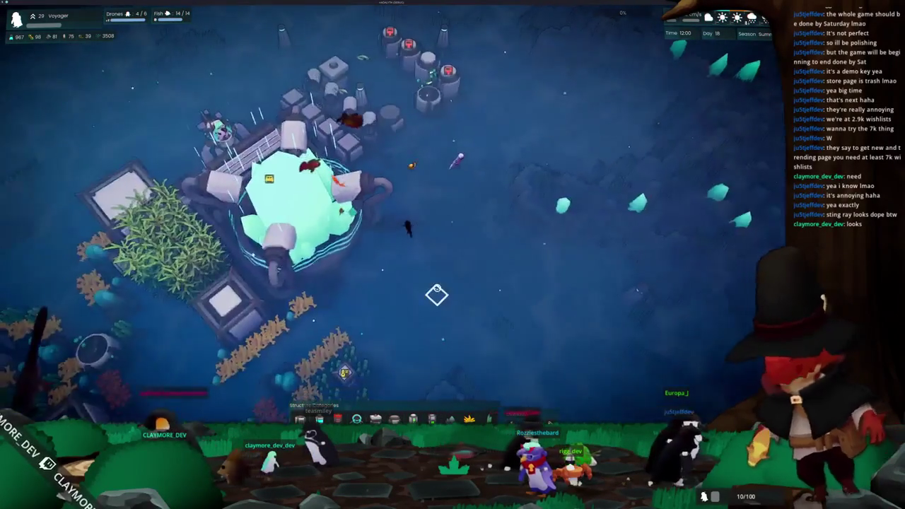
{"action": "scroll", "coordinate": [436, 295], "scroll_direction": "up", "scroll_amount": 3}
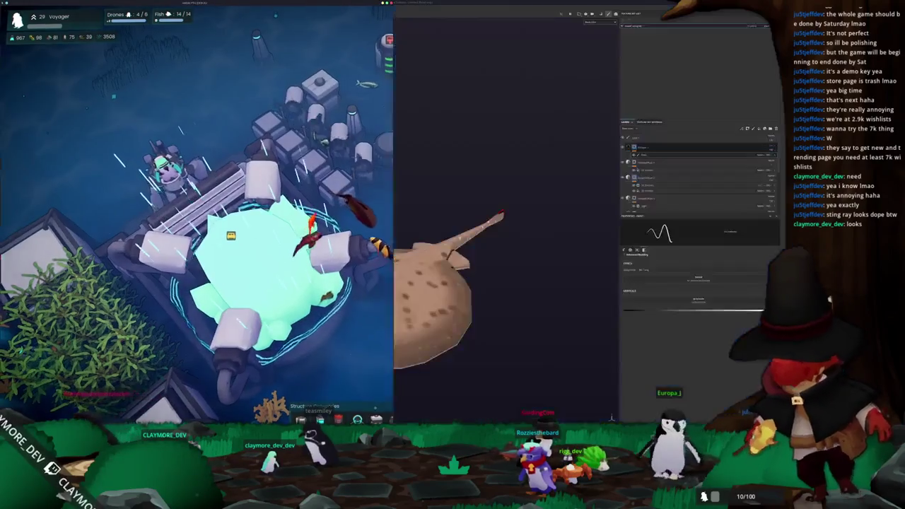
{"action": "scroll", "coordinate": [435, 295], "scroll_direction": "down", "scroll_amount": 2}
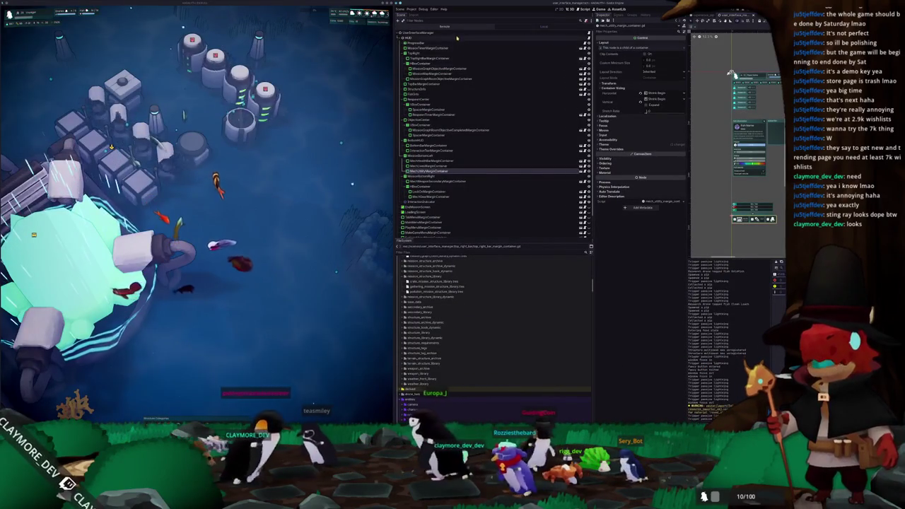
In the Remote scene tree, select GameWrapper's WorldEnvironment and expand a Compositor effect's settings
{"action": "left_click", "coordinate": [445, 27]}
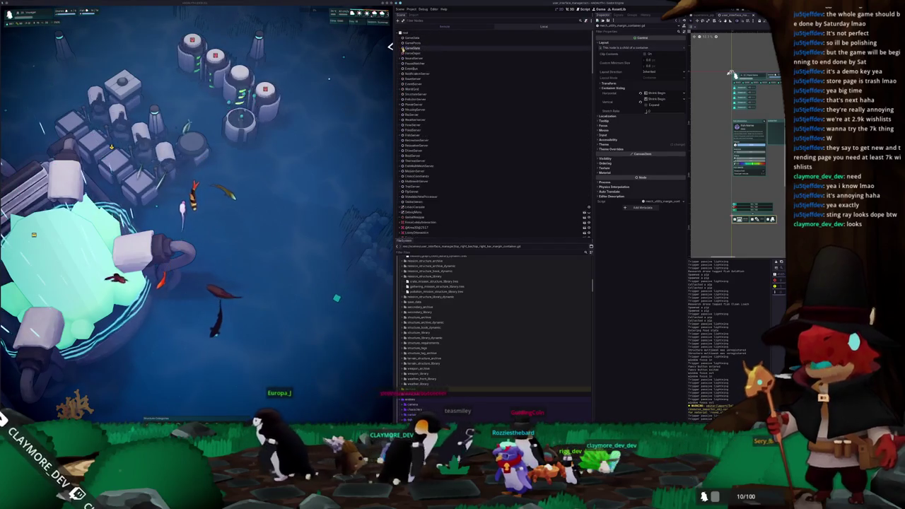
{"action": "scroll", "coordinate": [396, 127], "scroll_direction": "down", "scroll_amount": 3}
{"action": "left_click", "coordinate": [390, 138]}
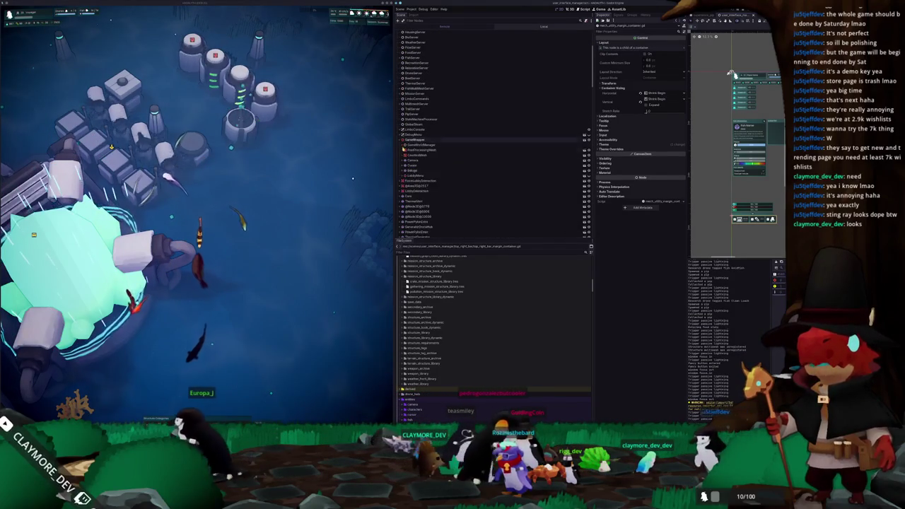
{"action": "left_click", "coordinate": [402, 139]}
{"action": "left_click", "coordinate": [406, 150]}
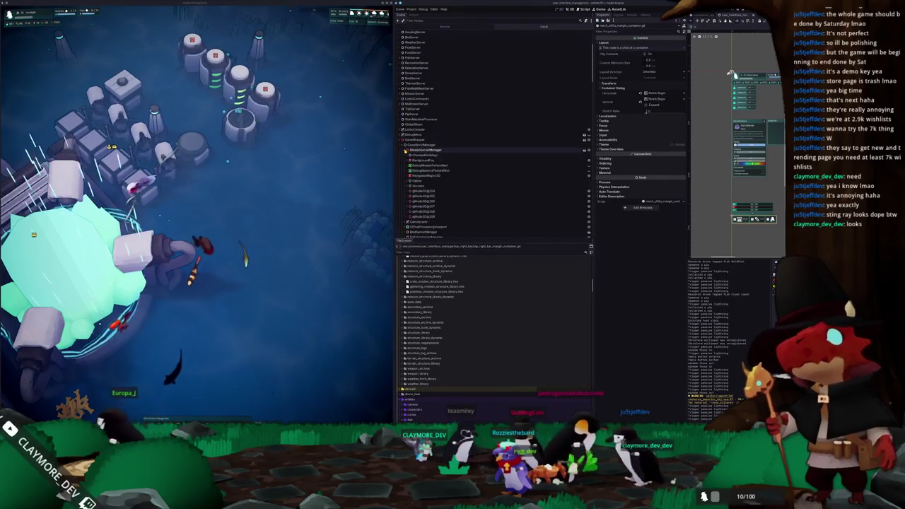
{"action": "left_click", "coordinate": [406, 166]}
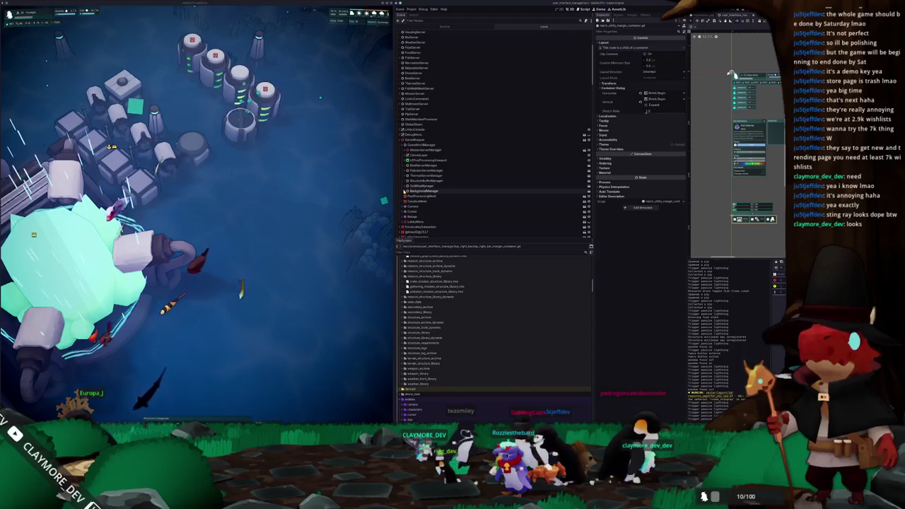
{"action": "left_click", "coordinate": [413, 197]}
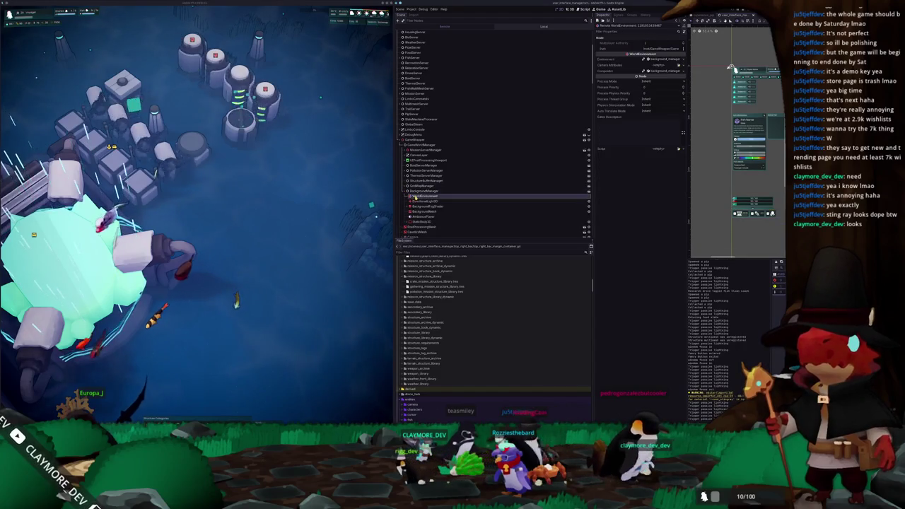
{"action": "left_click", "coordinate": [659, 71]}
{"action": "left_click", "coordinate": [660, 91]}
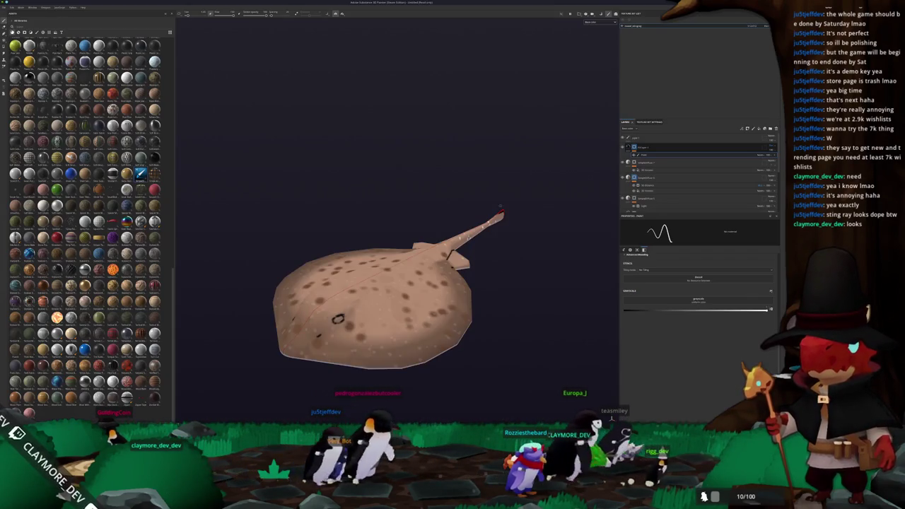
Orbit the textured stingray in Substance Painter to view it from another angle
{"action": "left_click_drag", "start_coordinate": [500, 207], "coordinate": [404, 305], "text": "alt"}
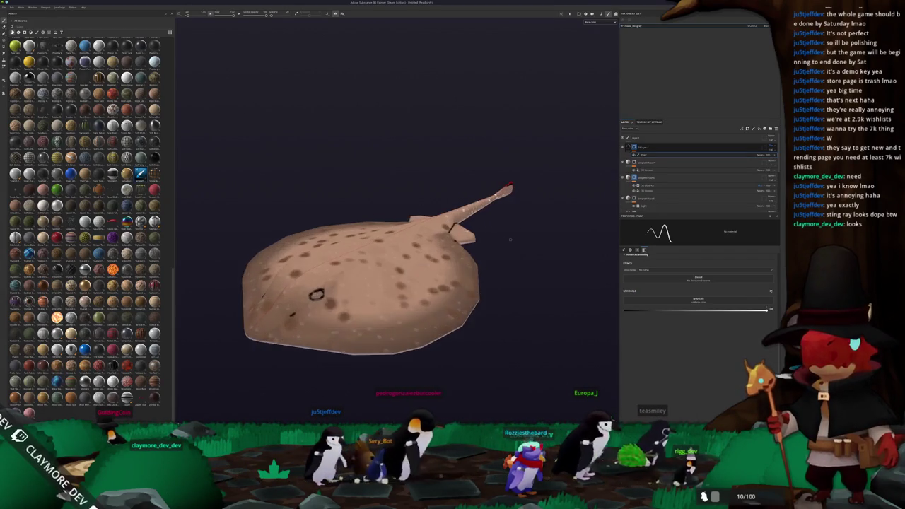
Orbit to the stingray's tail and edge and paint a short dark stroke on the lower edge
{"action": "scroll", "coordinate": [404, 304], "scroll_direction": "up", "scroll_amount": 5}
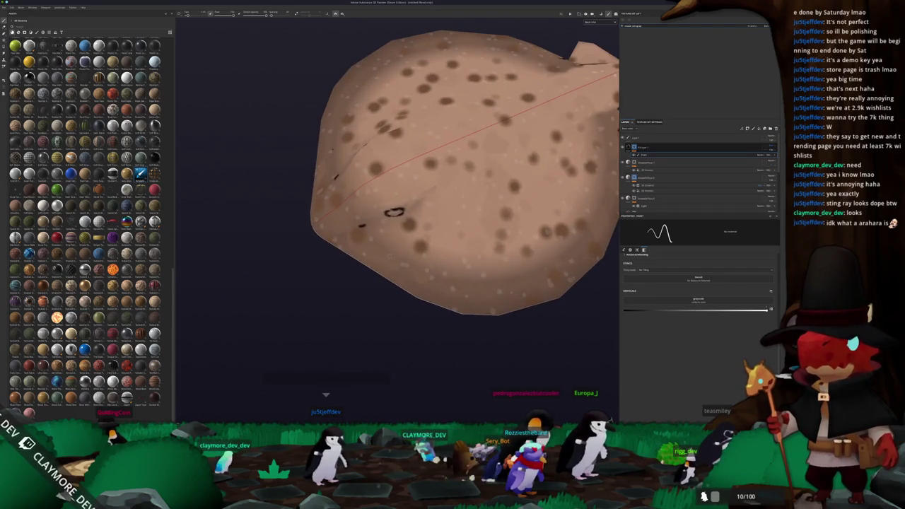
{"action": "left_click_drag", "start_coordinate": [404, 304], "coordinate": [359, 215], "text": "alt"}
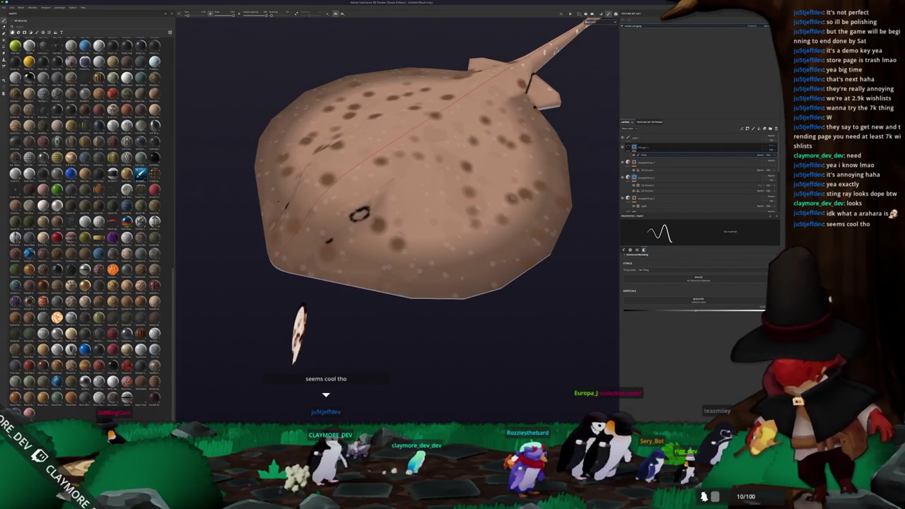
{"action": "mouse_move", "coordinate": [360, 214]}
{"action": "left_mouse_down", "text": "alt"}
{"action": "mouse_move", "coordinate": [297, 212]}
{"action": "mouse_move", "coordinate": [283, 227]}
{"action": "left_mouse_up", "text": "alt"}
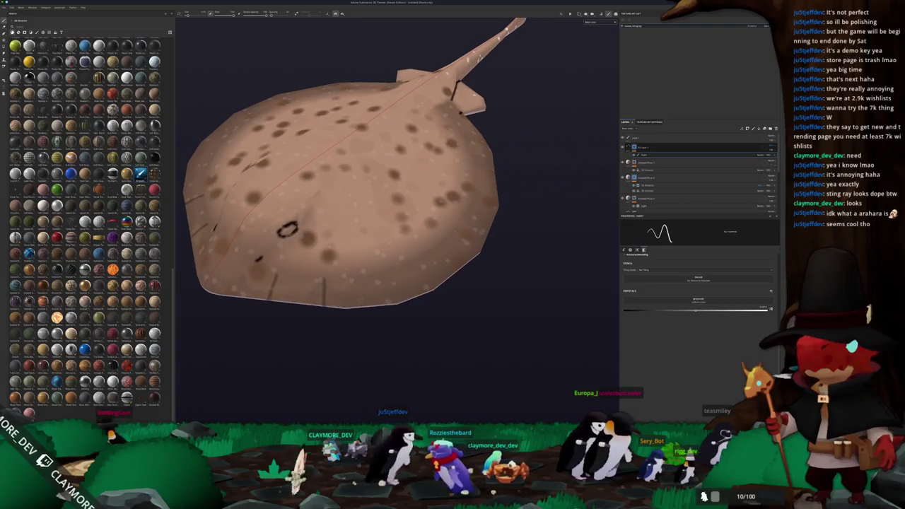
{"action": "left_click_drag", "start_coordinate": [375, 273], "coordinate": [381, 298]}
Orbit and zoom out to see the whole stingray from a top-down view
{"action": "left_click_drag", "start_coordinate": [455, 300], "coordinate": [510, 304], "text": "alt"}
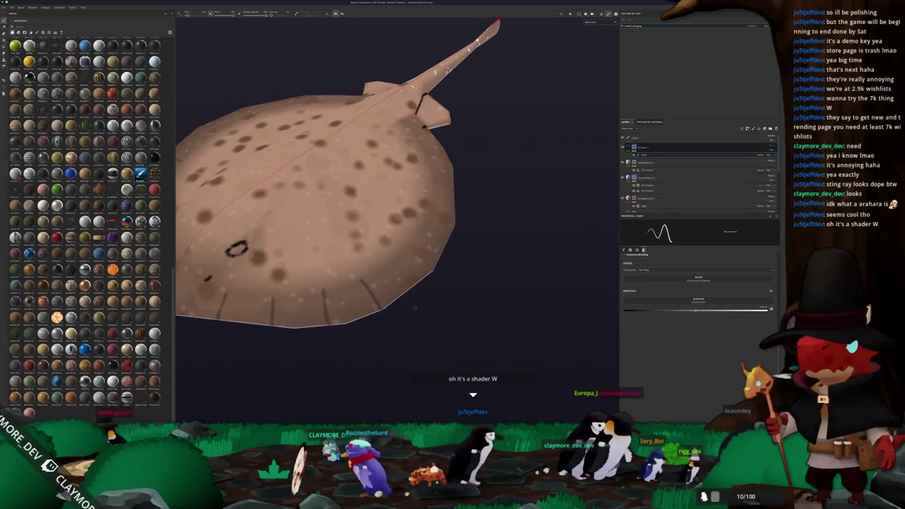
{"action": "mouse_move", "coordinate": [297, 260]}
{"action": "left_mouse_down", "text": "alt"}
{"action": "mouse_move", "coordinate": [322, 242]}
{"action": "mouse_move", "coordinate": [396, 239]}
{"action": "left_mouse_up", "text": "alt"}
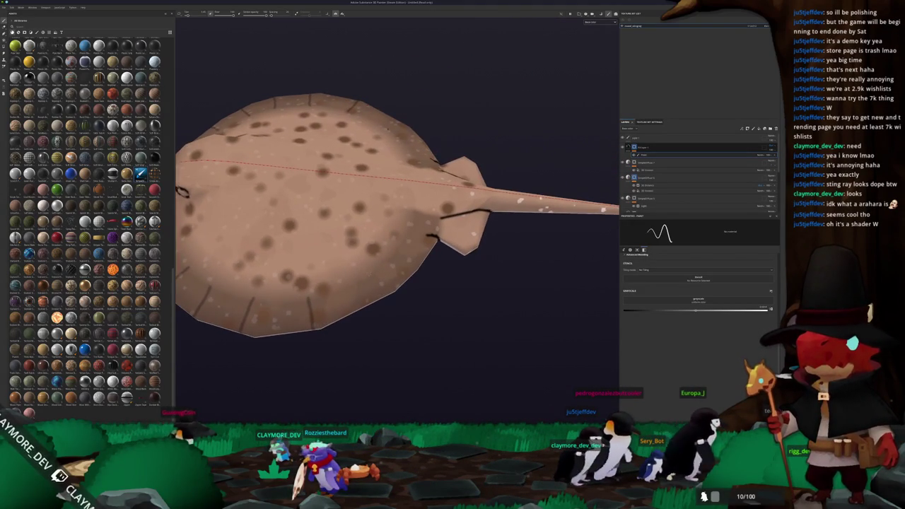
{"action": "left_click_drag", "start_coordinate": [394, 305], "coordinate": [400, 287], "text": "alt"}
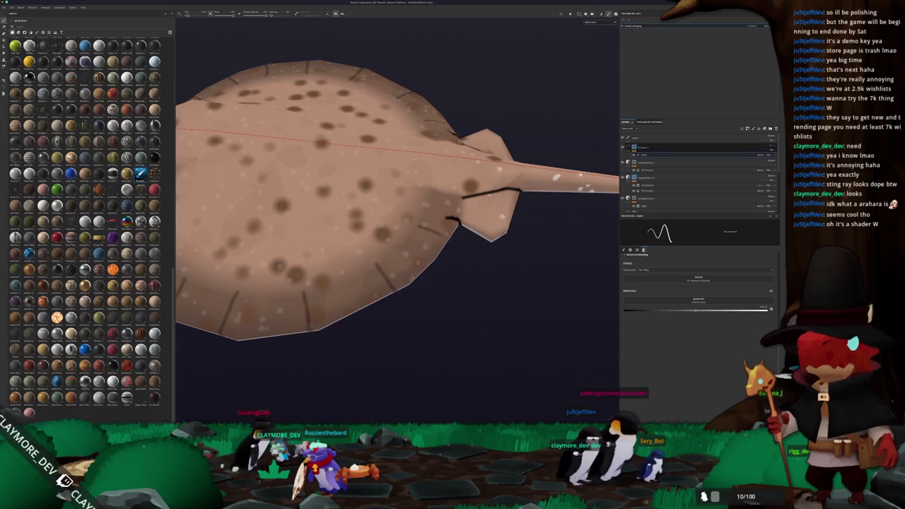
{"action": "scroll", "coordinate": [396, 212], "scroll_direction": "down", "scroll_amount": 5}
{"action": "left_click_drag", "start_coordinate": [455, 252], "coordinate": [561, 215], "text": "alt"}
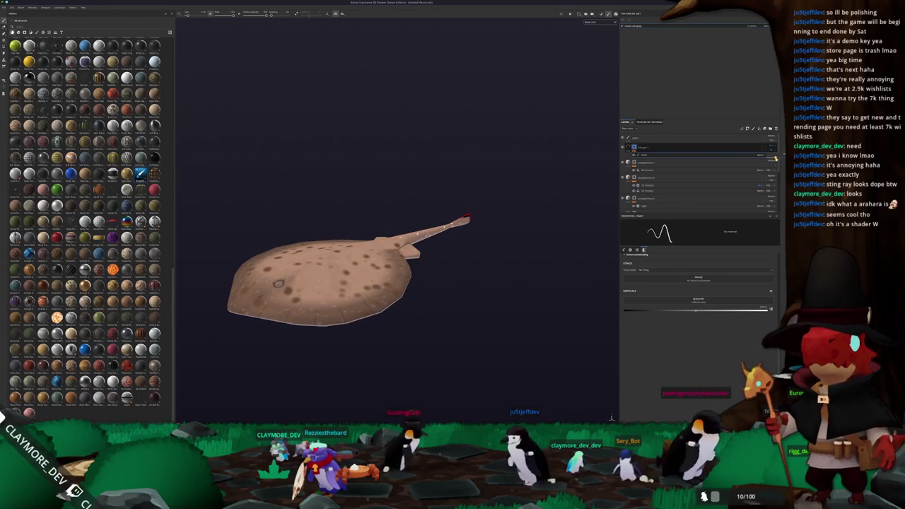
{"action": "mouse_move", "coordinate": [538, 176]}
{"action": "left_mouse_down", "text": "alt"}
{"action": "mouse_move", "coordinate": [600, 217]}
{"action": "mouse_move", "coordinate": [590, 211]}
{"action": "left_mouse_up", "text": "alt"}
Add a new layer at the top of the stack and insert an empty filter layer
{"action": "left_click", "coordinate": [674, 145]}
{"action": "left_click", "coordinate": [775, 130]}
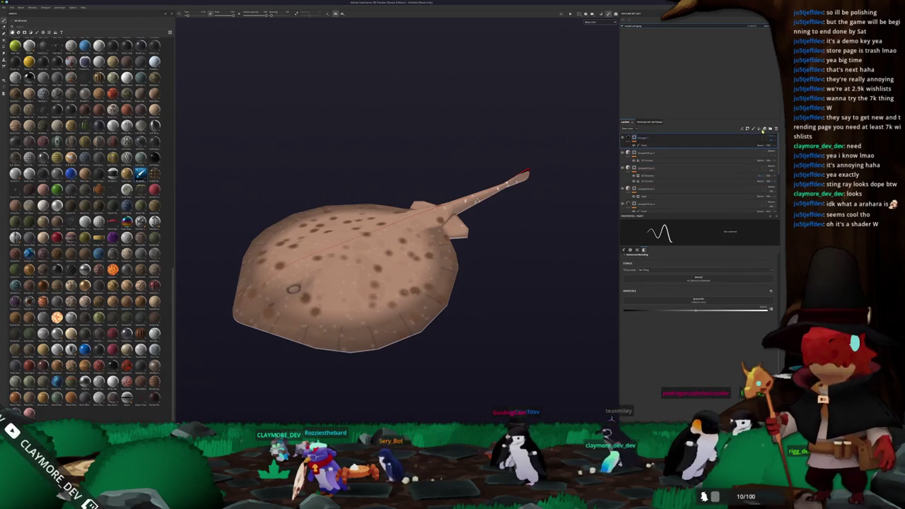
{"action": "left_click", "coordinate": [771, 129]}
{"action": "left_click", "coordinate": [768, 138]}
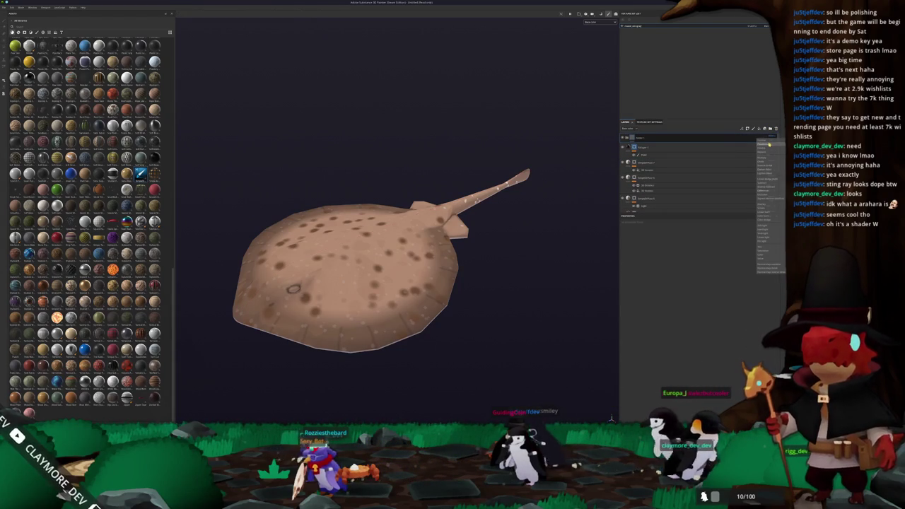
{"action": "right_click", "coordinate": [681, 140]}
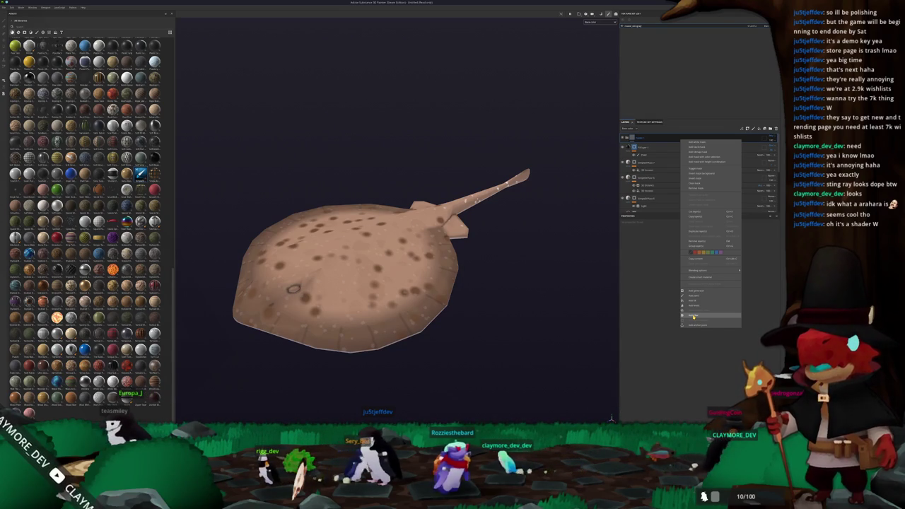
{"action": "left_click", "coordinate": [693, 315]}
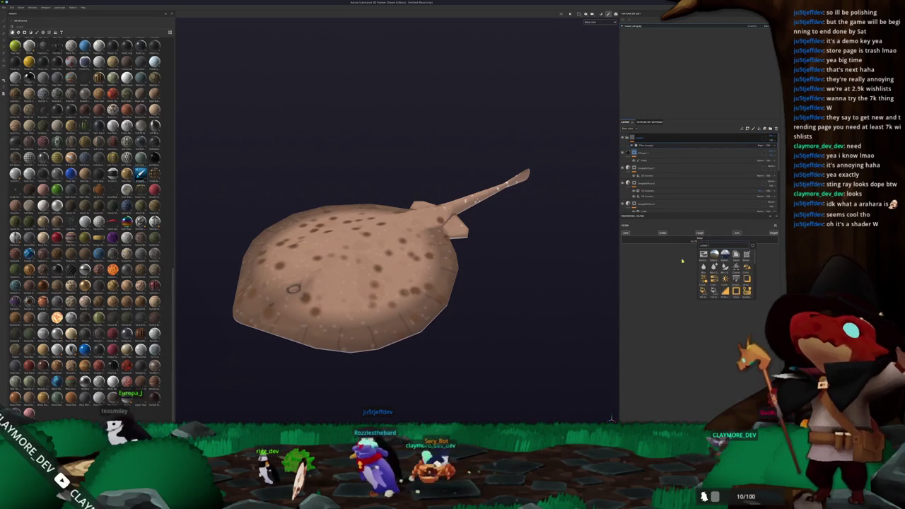
{"action": "mouse_move", "coordinate": [509, 313]}
{"action": "left_mouse_down", "text": "alt"}
{"action": "mouse_move", "coordinate": [522, 359]}
{"action": "mouse_move", "coordinate": [538, 270]}
{"action": "mouse_move", "coordinate": [457, 307]}
{"action": "mouse_move", "coordinate": [474, 249]}
{"action": "mouse_move", "coordinate": [517, 283]}
{"action": "left_mouse_up", "text": "alt"}
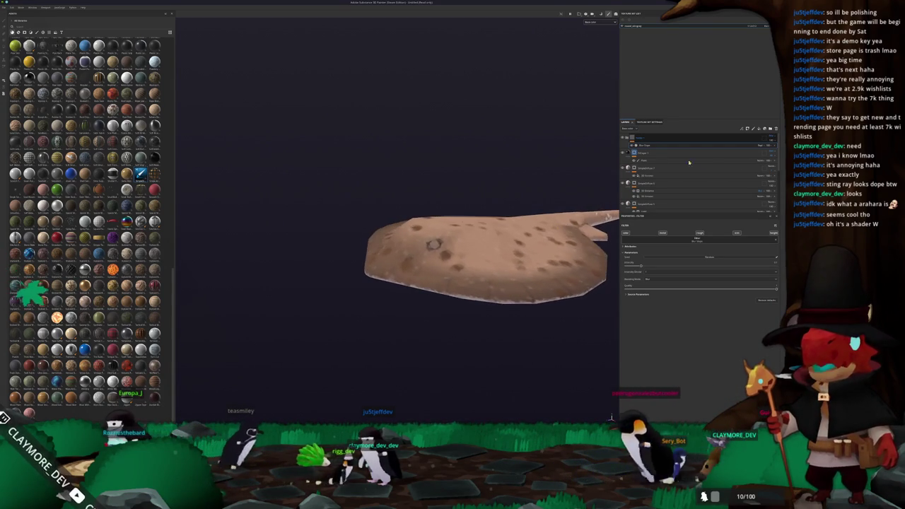
Add a fill layer over the stingray with its base colour set to black
{"action": "left_click", "coordinate": [758, 129]}
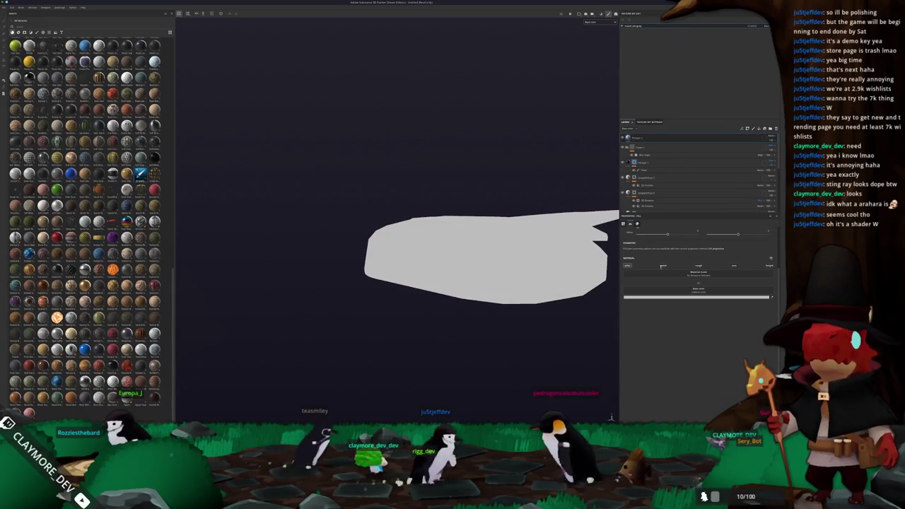
{"action": "left_click", "coordinate": [672, 295]}
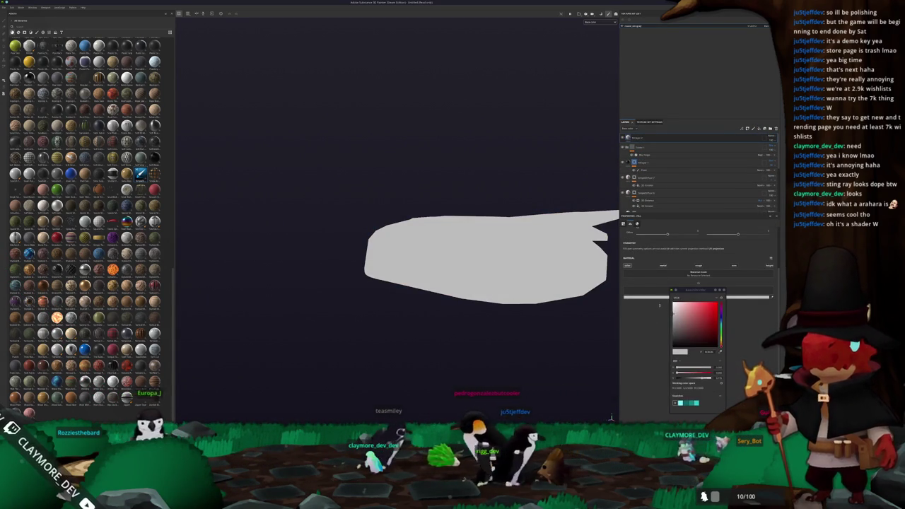
{"action": "left_click", "coordinate": [675, 345]}
Give the black fill layer a black mask with a paint effect
{"action": "right_click", "coordinate": [633, 138]}
{"action": "left_click", "coordinate": [658, 184]}
{"action": "right_click", "coordinate": [634, 138]}
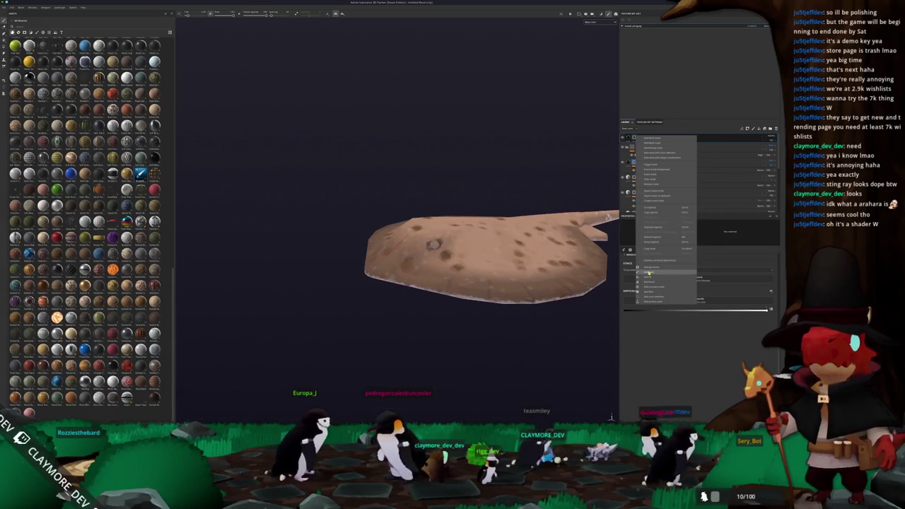
{"action": "left_click", "coordinate": [658, 234]}
Paint a black hole into the smudged dark spot, widening it left, and lower the brush setting
{"action": "scroll", "coordinate": [397, 255], "scroll_direction": "up", "scroll_amount": 5}
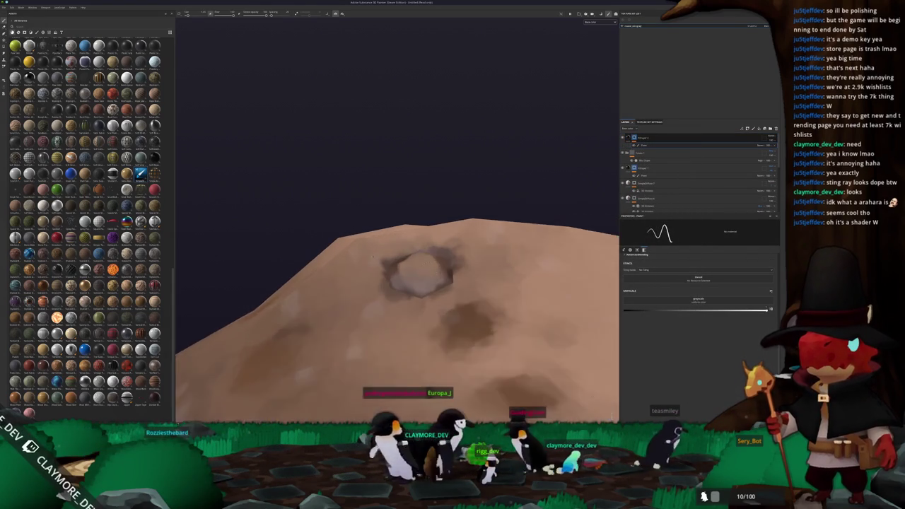
{"action": "left_click_drag", "start_coordinate": [373, 257], "coordinate": [361, 255], "text": "alt"}
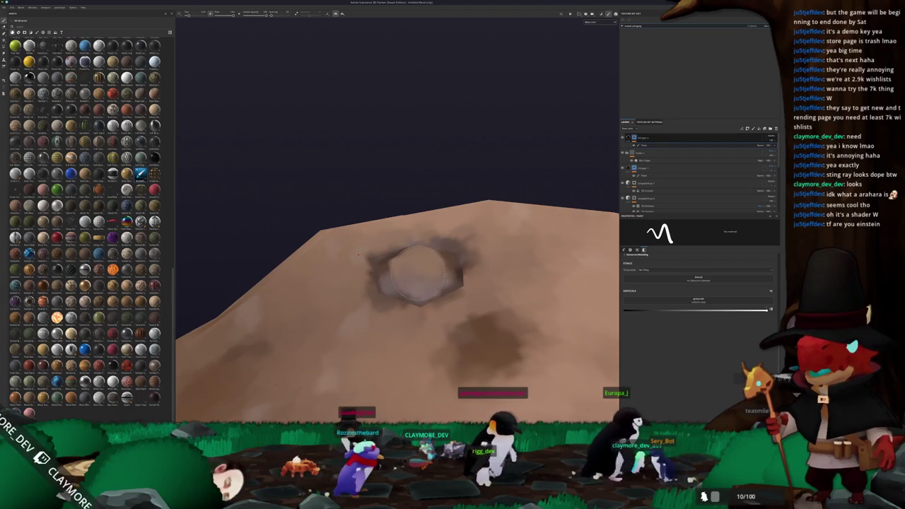
{"action": "left_click", "coordinate": [418, 274]}
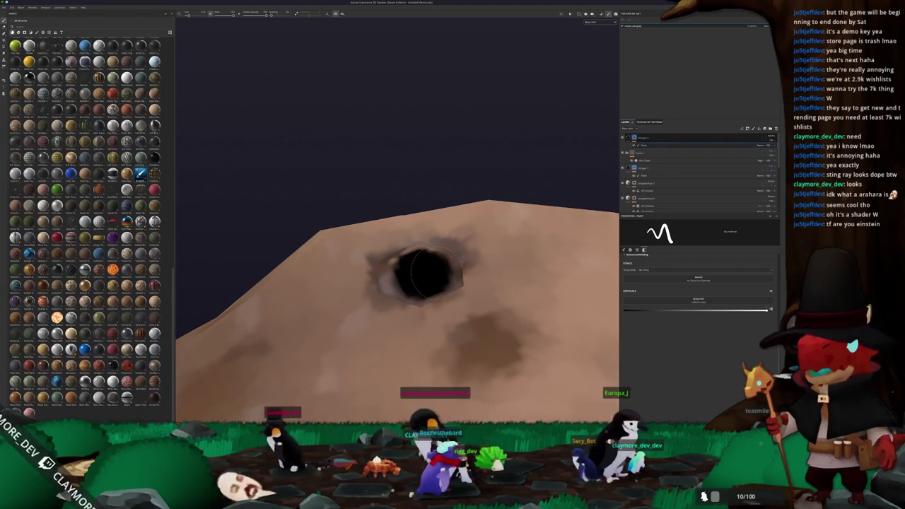
{"action": "left_click_drag", "start_coordinate": [428, 276], "coordinate": [398, 276]}
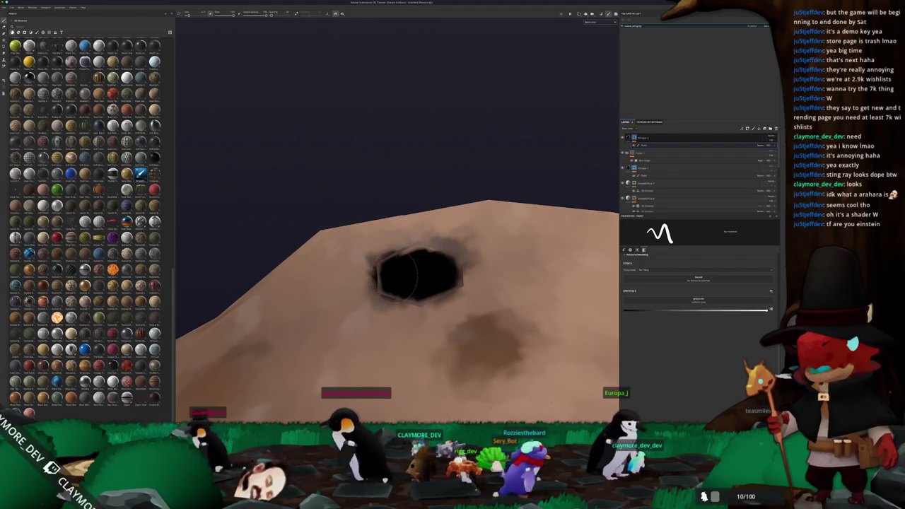
{"action": "left_click_drag", "start_coordinate": [770, 309], "coordinate": [635, 309]}
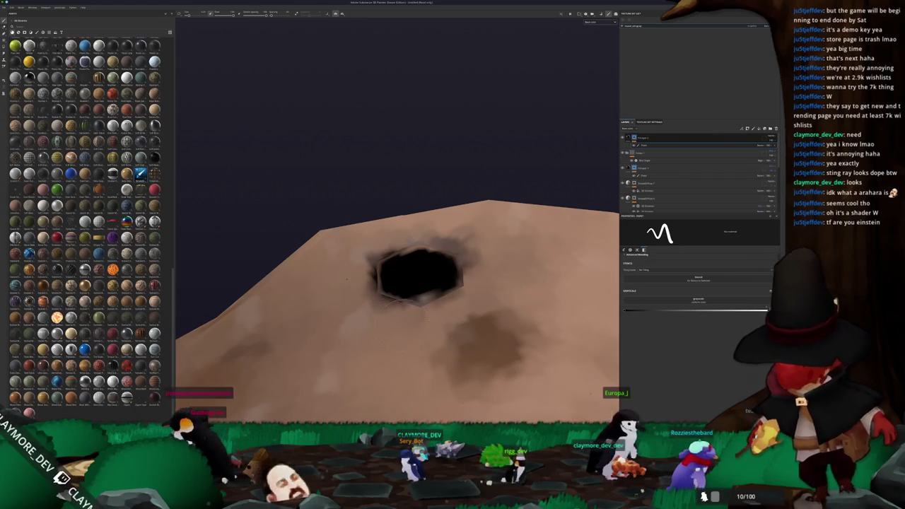
{"action": "left_click_drag", "start_coordinate": [457, 316], "coordinate": [478, 296], "text": "alt"}
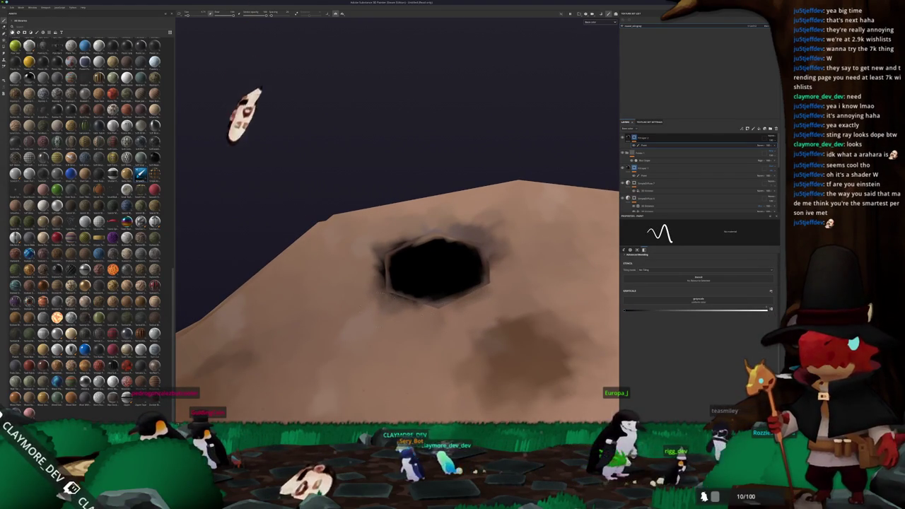
Frame the whole stingray with its tail up-right and start saving the project
{"action": "key", "text": "f"}
{"action": "mouse_move", "coordinate": [471, 266]}
{"action": "left_mouse_down", "text": "alt"}
{"action": "mouse_move", "coordinate": [458, 297]}
{"action": "mouse_move", "coordinate": [517, 257]}
{"action": "left_mouse_up", "text": "alt"}
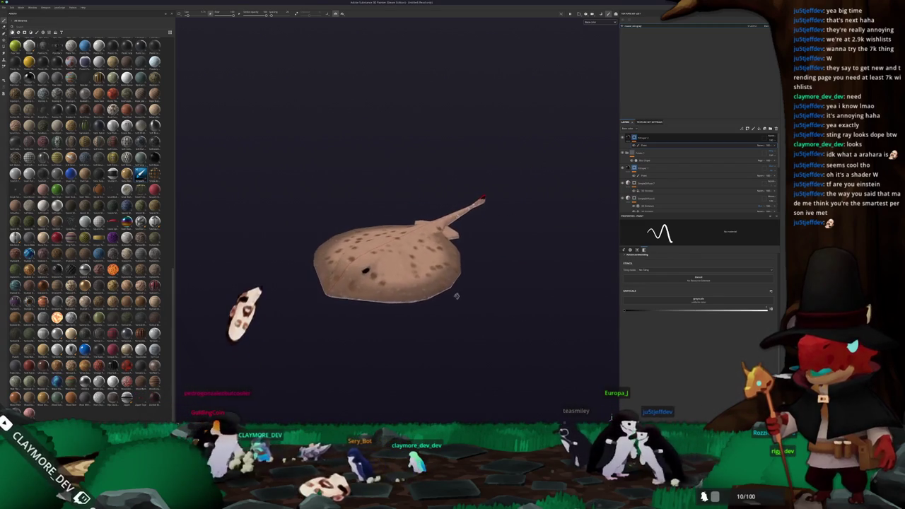
{"action": "key", "text": "ctrl+s"}
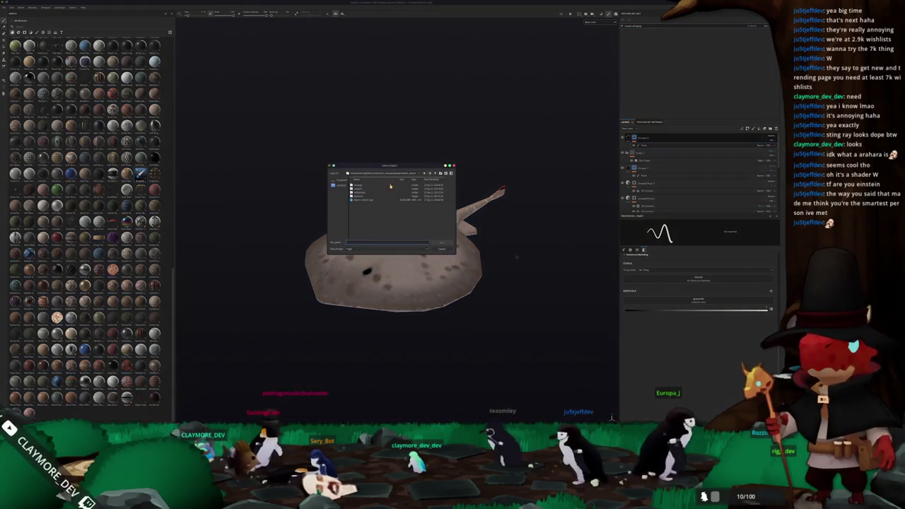
Save the stingray project to a folder picked from recent paths and open Export Textures
{"action": "left_click_drag", "start_coordinate": [394, 166], "coordinate": [512, 173]}
{"action": "left_click", "coordinate": [515, 183]}
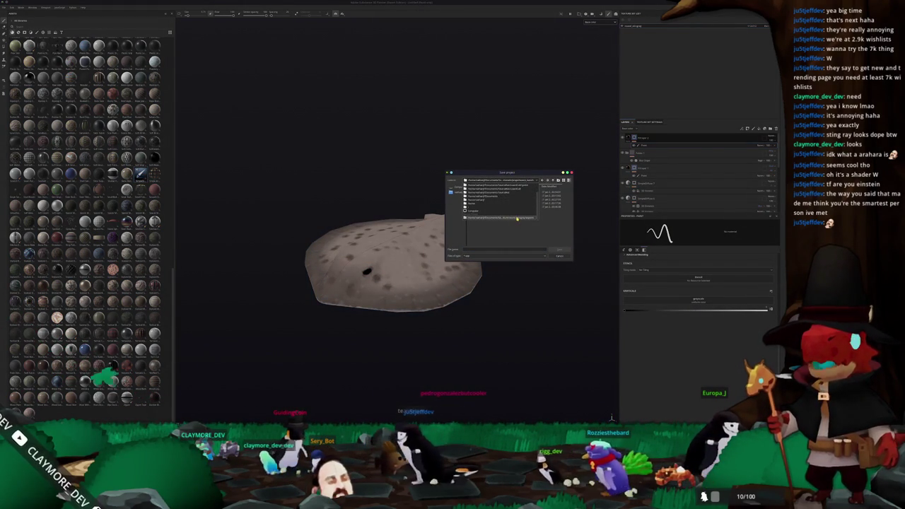
{"action": "left_click", "coordinate": [499, 210]}
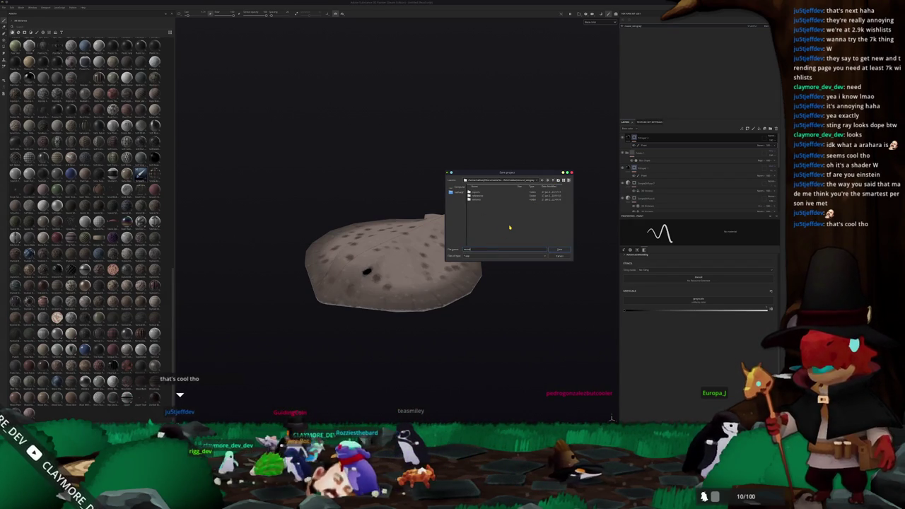
{"action": "key", "text": "Return"}
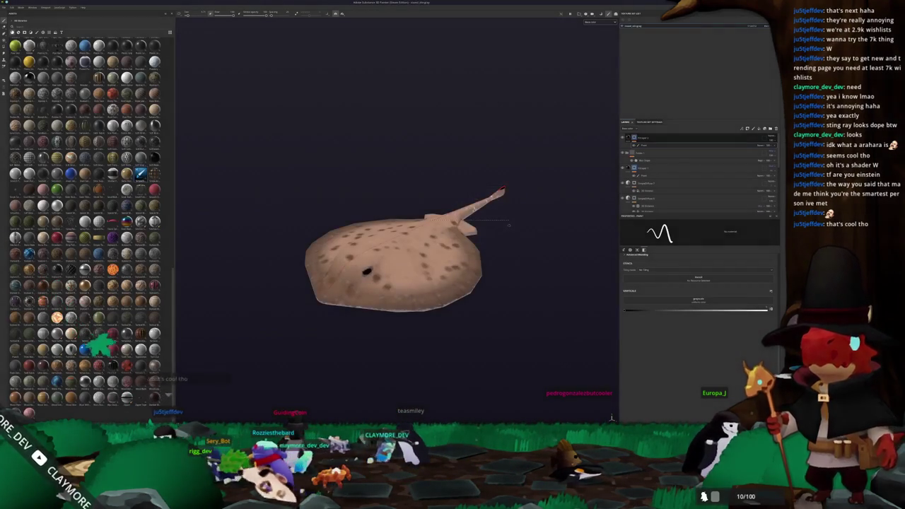
{"action": "key", "text": "ctrl+shift+e"}
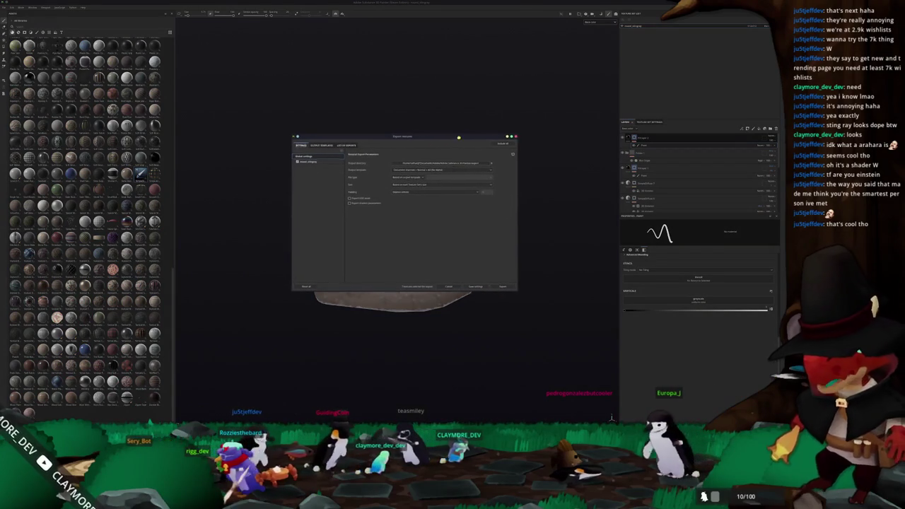
Pick a different recent output folder and export the stingray textures
{"action": "left_click_drag", "start_coordinate": [545, 177], "coordinate": [549, 180]}
{"action": "left_click", "coordinate": [535, 206]}
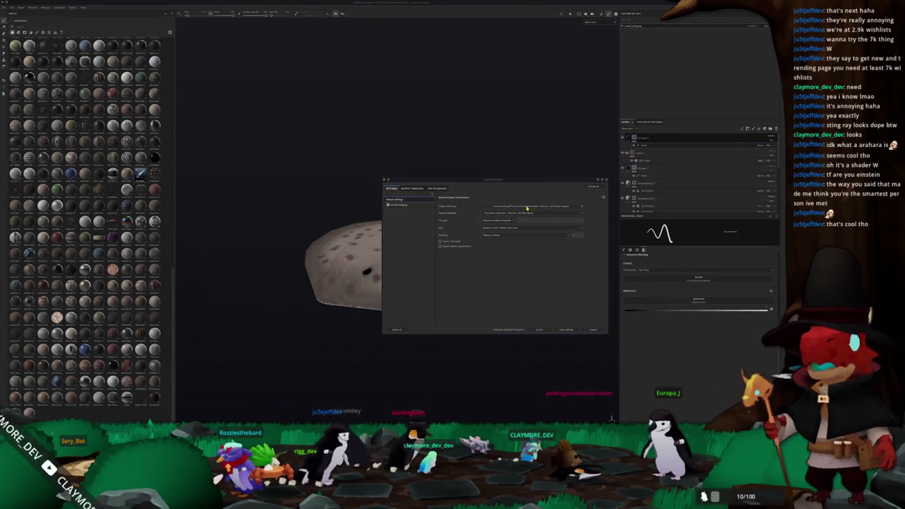
{"action": "left_click", "coordinate": [417, 181]}
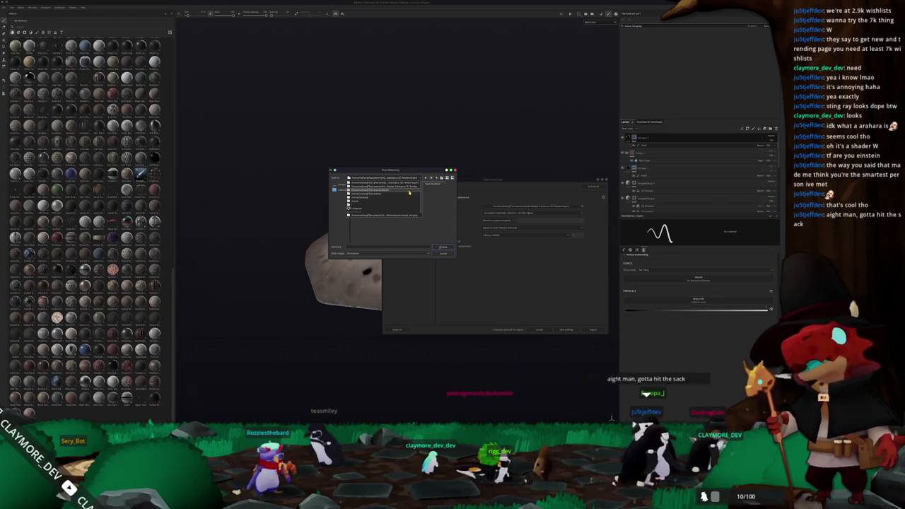
{"action": "left_click", "coordinate": [407, 201]}
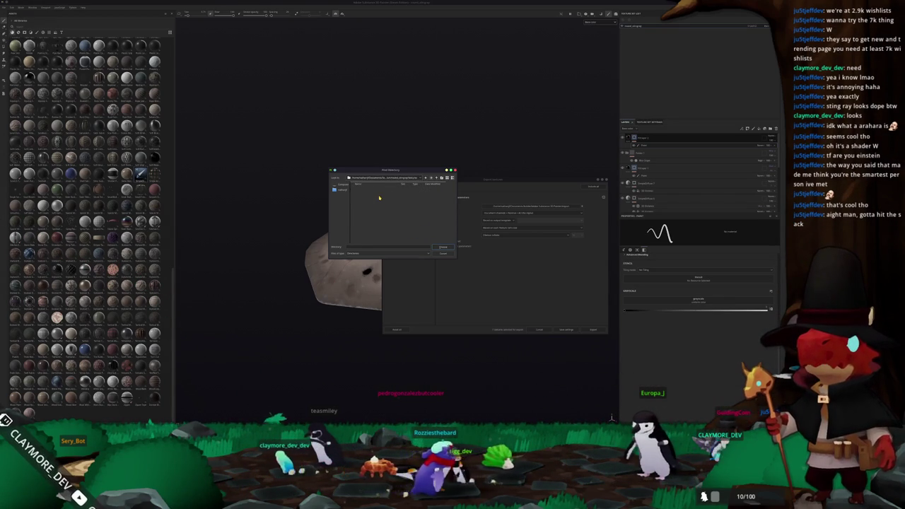
{"action": "left_click", "coordinate": [443, 247]}
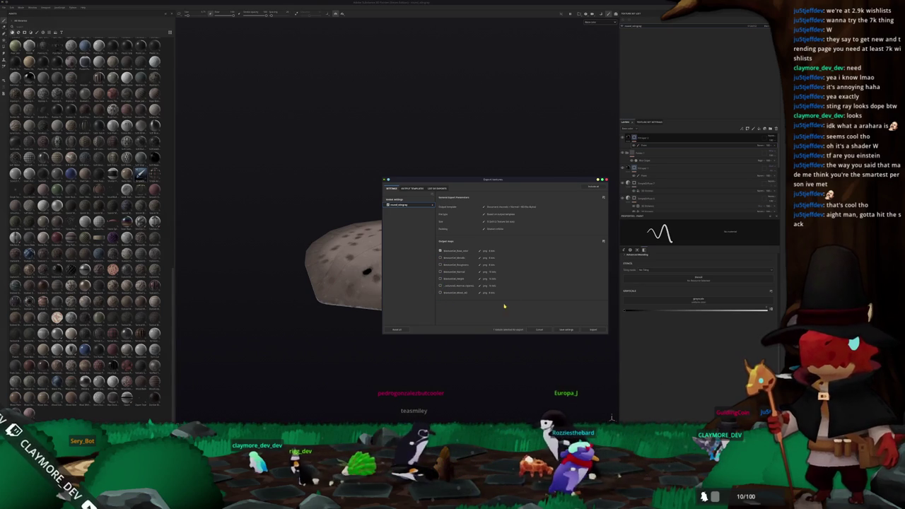
{"action": "left_click", "coordinate": [595, 329]}
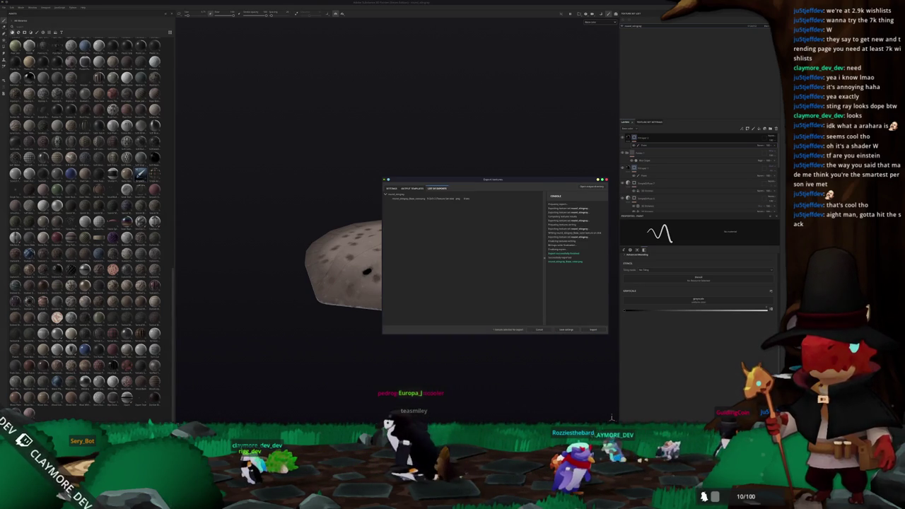
Close the finished export and orbit around the textured stingray
{"action": "key", "text": "Escape"}
{"action": "mouse_move", "coordinate": [522, 259]}
{"action": "left_mouse_down", "text": "alt"}
{"action": "mouse_move", "coordinate": [515, 303]}
{"action": "mouse_move", "coordinate": [484, 297]}
{"action": "left_mouse_up", "text": "alt"}
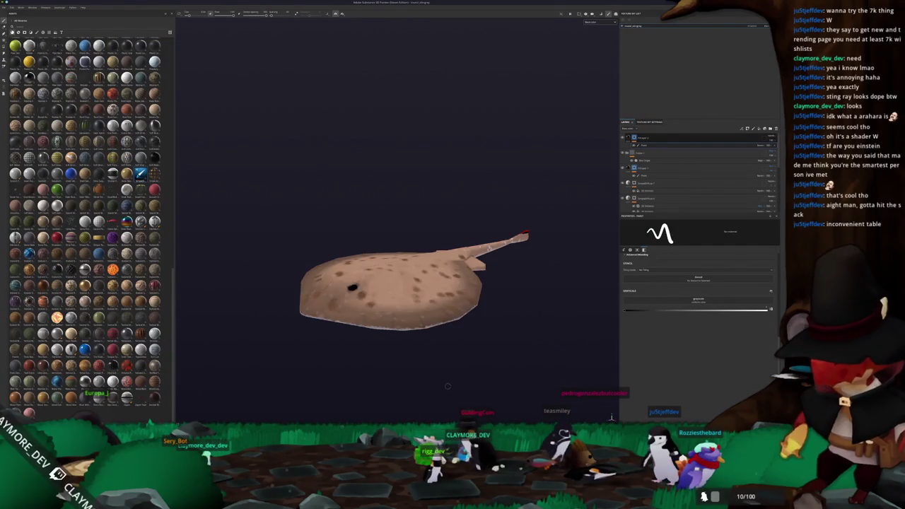
{"action": "mouse_move", "coordinate": [447, 386]}
{"action": "left_mouse_down", "text": "alt"}
{"action": "mouse_move", "coordinate": [469, 359]}
{"action": "mouse_move", "coordinate": [469, 380]}
{"action": "left_mouse_up", "text": "alt"}
In Godot's FileSystem, collapse bumblebee_goby and expand the small fish folder
{"action": "key", "text": "alt+Tab"}
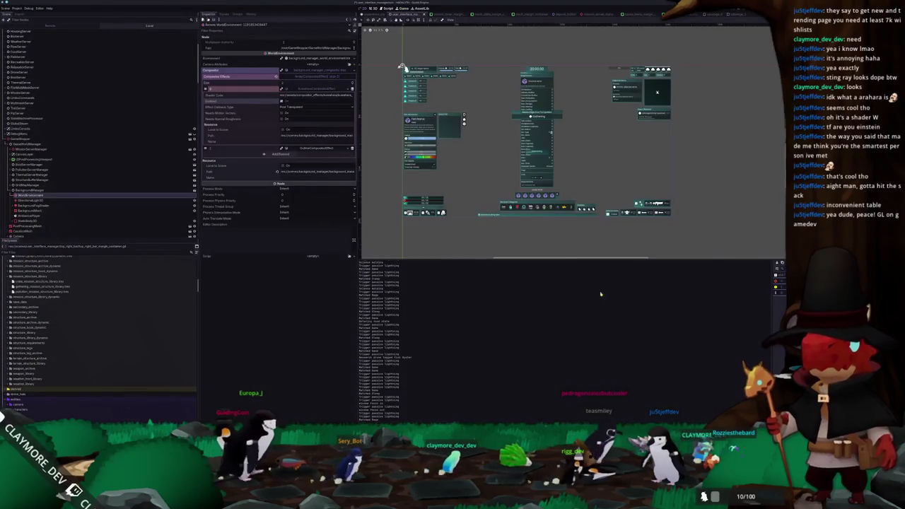
{"action": "scroll", "coordinate": [85, 302], "scroll_direction": "up", "scroll_amount": 5}
{"action": "scroll", "coordinate": [74, 325], "scroll_direction": "up", "scroll_amount": 5}
{"action": "double_click", "coordinate": [74, 326]}
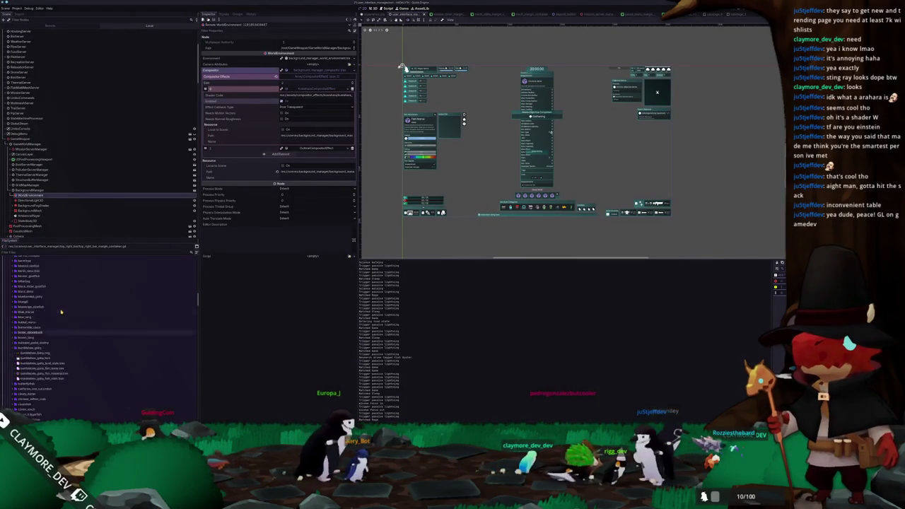
{"action": "scroll", "coordinate": [67, 340], "scroll_direction": "up", "scroll_amount": 3}
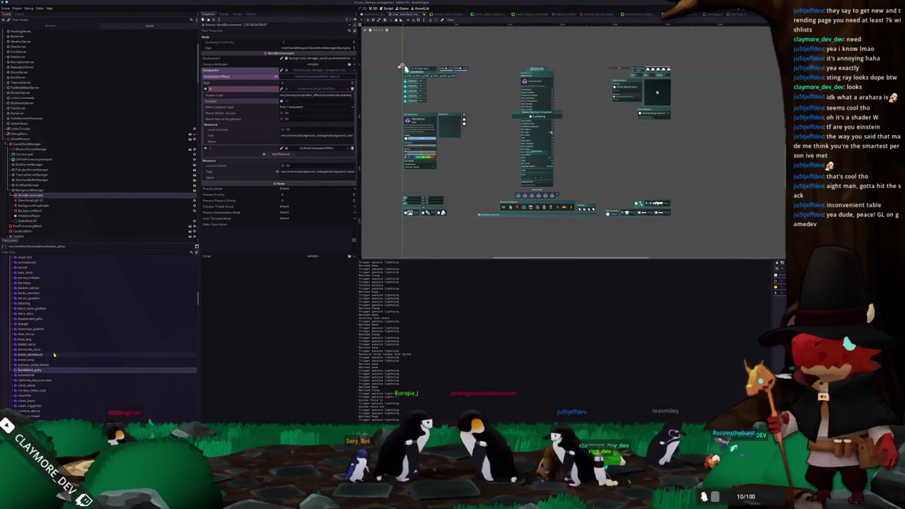
{"action": "scroll", "coordinate": [54, 352], "scroll_direction": "up", "scroll_amount": 5}
{"action": "scroll", "coordinate": [36, 339], "scroll_direction": "up", "scroll_amount": 3}
{"action": "left_click", "coordinate": [18, 334]}
{"action": "double_click", "coordinate": [18, 334]}
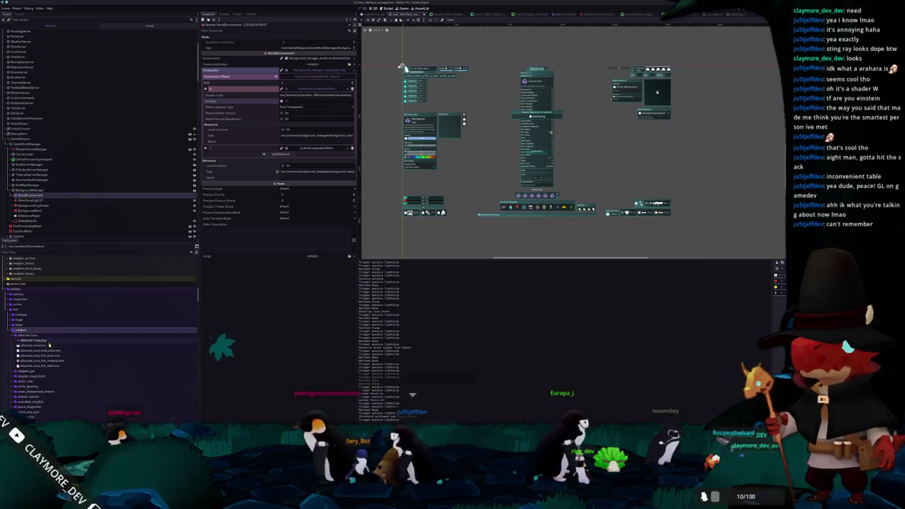
Browse the fish folders, expanding pike_perch, to reach the common_eagle_ray folder
{"action": "scroll", "coordinate": [47, 356], "scroll_direction": "down", "scroll_amount": 2}
{"action": "scroll", "coordinate": [47, 353], "scroll_direction": "down", "scroll_amount": 2}
{"action": "scroll", "coordinate": [46, 353], "scroll_direction": "down", "scroll_amount": 2}
{"action": "scroll", "coordinate": [46, 351], "scroll_direction": "down", "scroll_amount": 2}
{"action": "scroll", "coordinate": [46, 351], "scroll_direction": "down", "scroll_amount": 2}
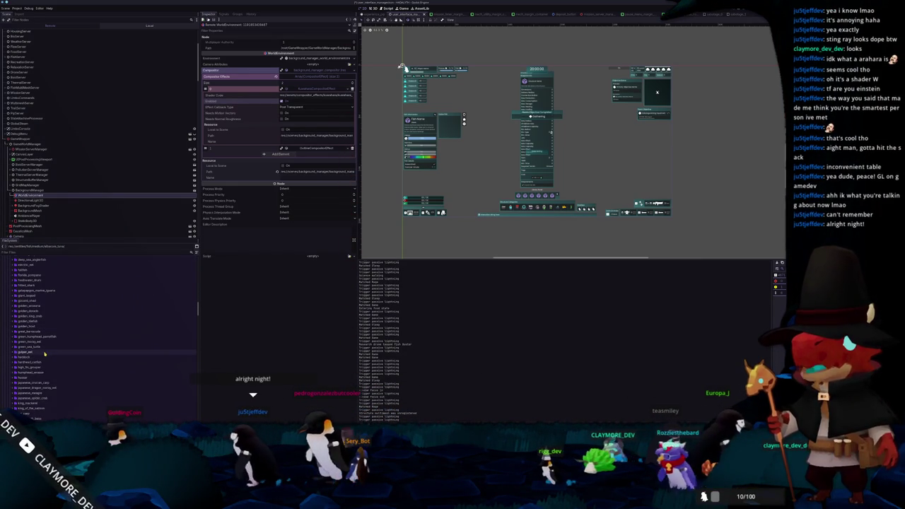
{"action": "scroll", "coordinate": [44, 353], "scroll_direction": "down", "scroll_amount": 2}
{"action": "scroll", "coordinate": [39, 360], "scroll_direction": "down", "scroll_amount": 2}
{"action": "scroll", "coordinate": [32, 371], "scroll_direction": "down", "scroll_amount": 2}
{"action": "double_click", "coordinate": [30, 392]}
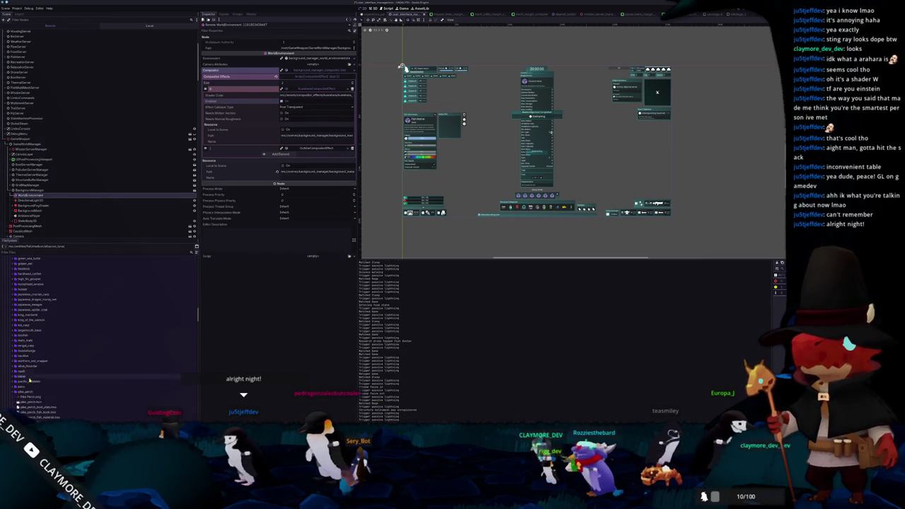
{"action": "scroll", "coordinate": [36, 378], "scroll_direction": "down", "scroll_amount": 5}
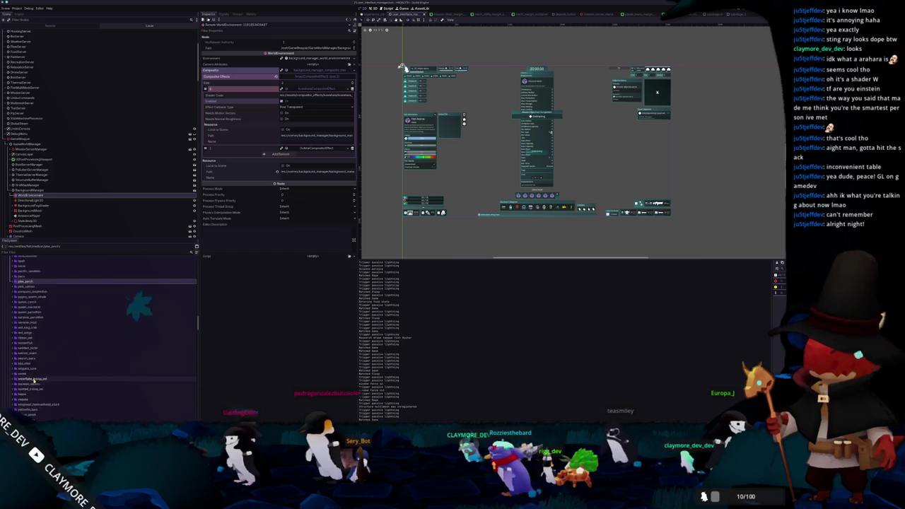
{"action": "scroll", "coordinate": [34, 365], "scroll_direction": "up", "scroll_amount": 2}
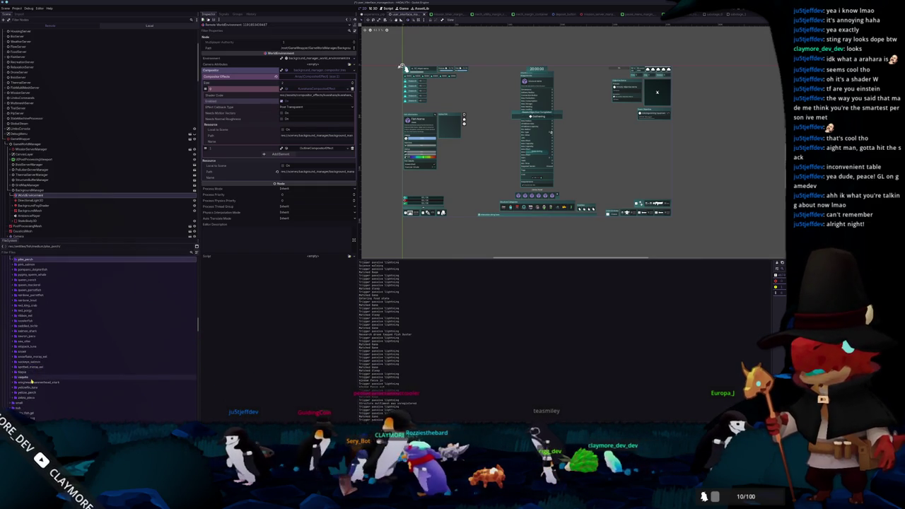
{"action": "scroll", "coordinate": [34, 375], "scroll_direction": "up", "scroll_amount": 2}
{"action": "left_click", "coordinate": [31, 390]}
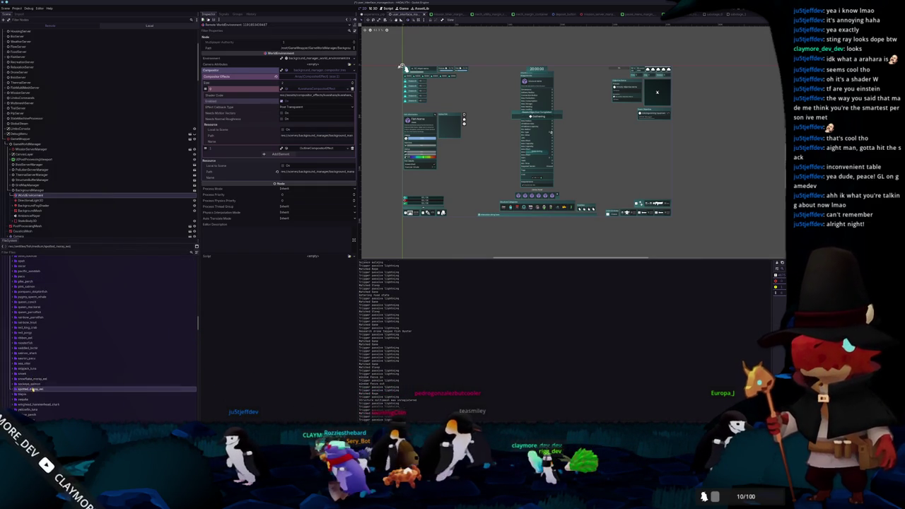
{"action": "scroll", "coordinate": [37, 379], "scroll_direction": "up", "scroll_amount": 3}
{"action": "scroll", "coordinate": [38, 375], "scroll_direction": "up", "scroll_amount": 3}
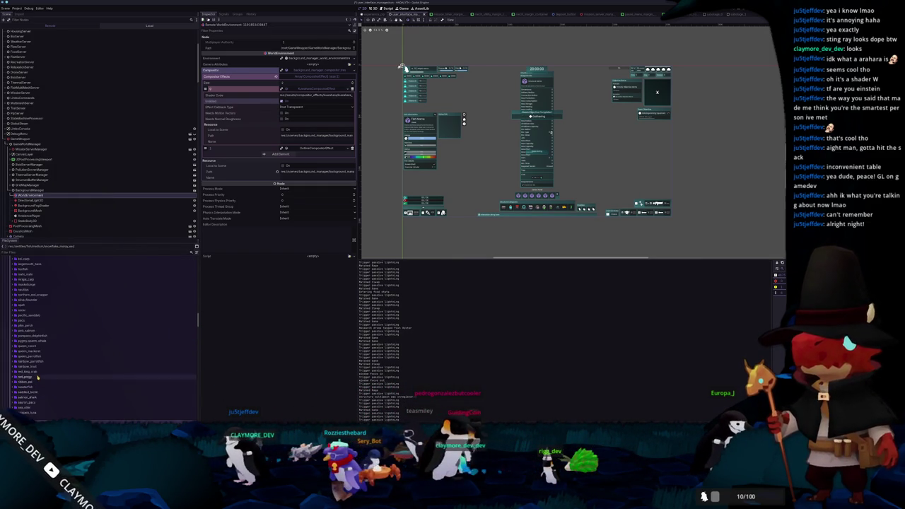
{"action": "scroll", "coordinate": [38, 371], "scroll_direction": "up", "scroll_amount": 3}
{"action": "scroll", "coordinate": [40, 367], "scroll_direction": "up", "scroll_amount": 3}
{"action": "scroll", "coordinate": [41, 360], "scroll_direction": "up", "scroll_amount": 3}
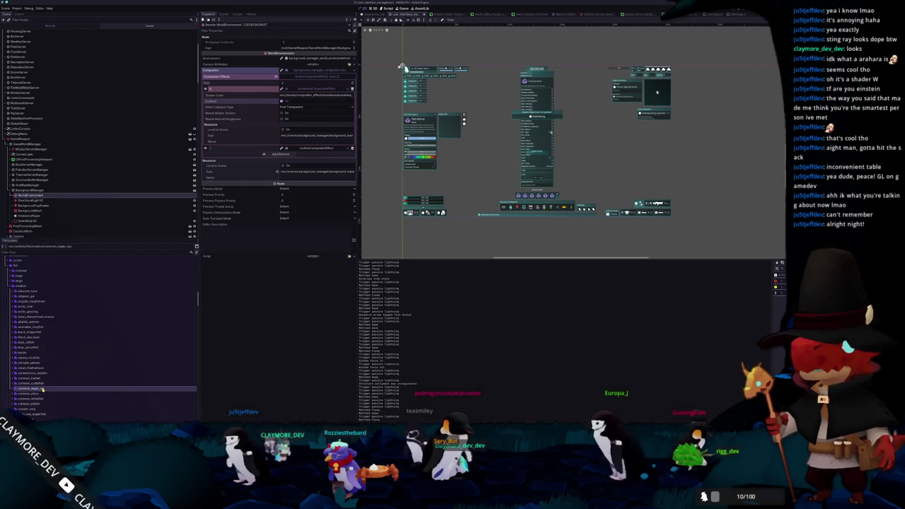
Duplicate the common_eagle_ray folder with Ctrl+D as round_stingray
{"action": "key", "text": "ctrl+d"}
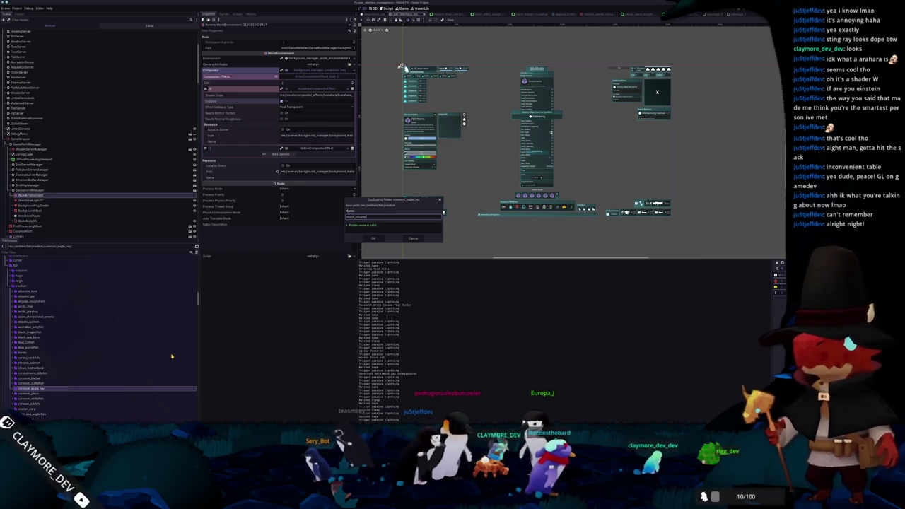
{"action": "key", "text": "Return"}
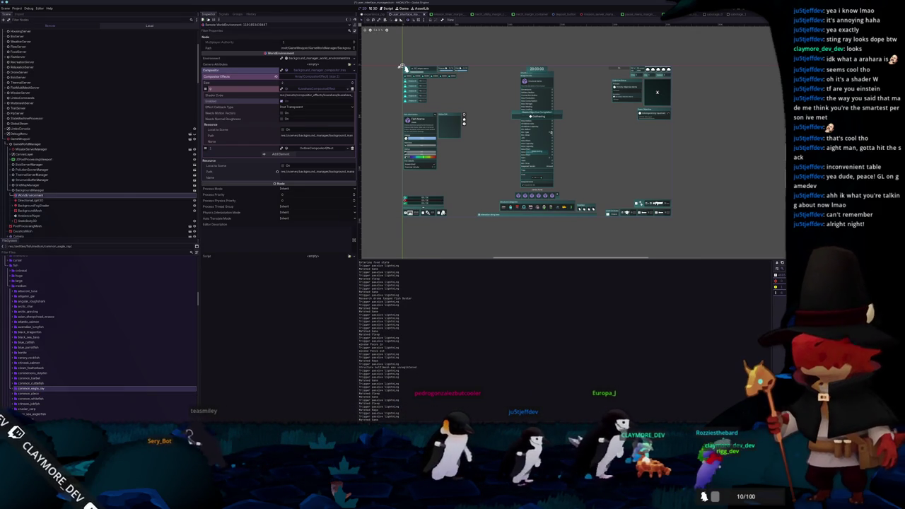
{"action": "key", "text": "alt+Tab"}
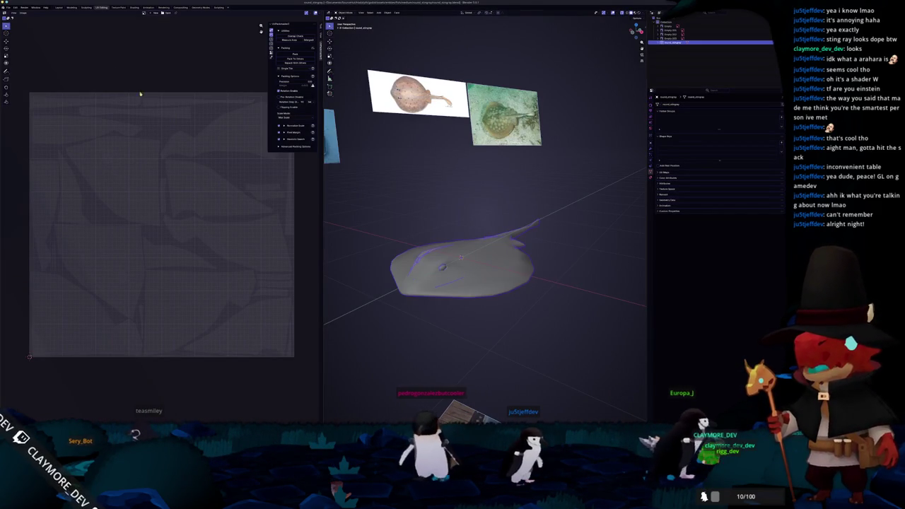
Export the stingray mesh from Blender as a glTF file
{"action": "left_click", "coordinate": [7, 7]}
{"action": "mouse_move", "coordinate": [16, 74]}
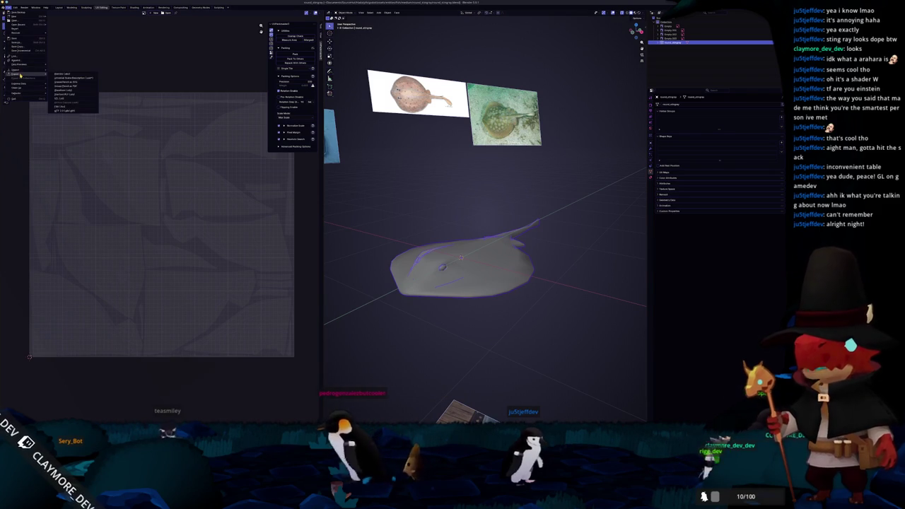
{"action": "left_click", "coordinate": [70, 92]}
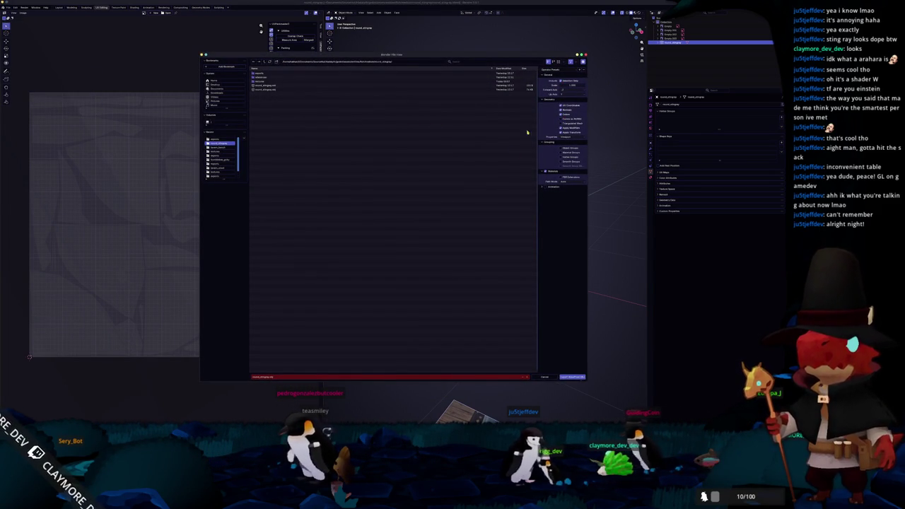
{"action": "left_click", "coordinate": [571, 377]}
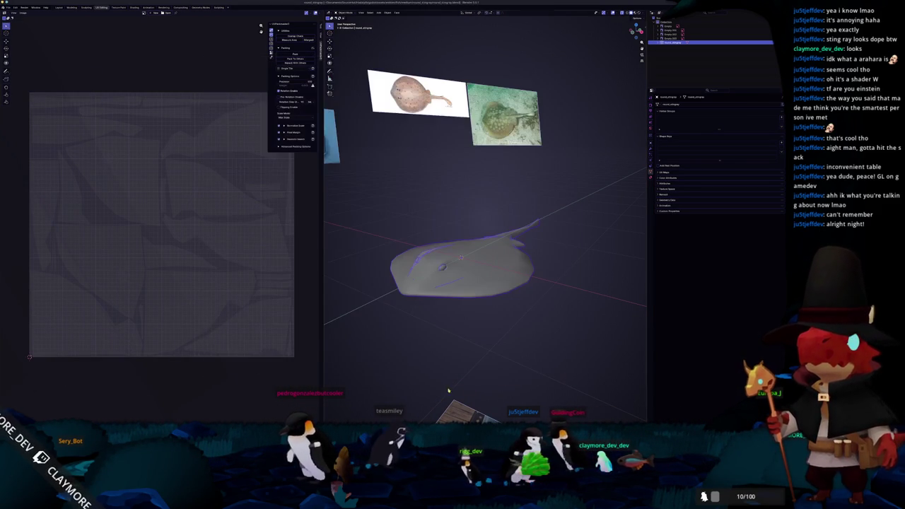
{"action": "key", "text": "alt+Tab"}
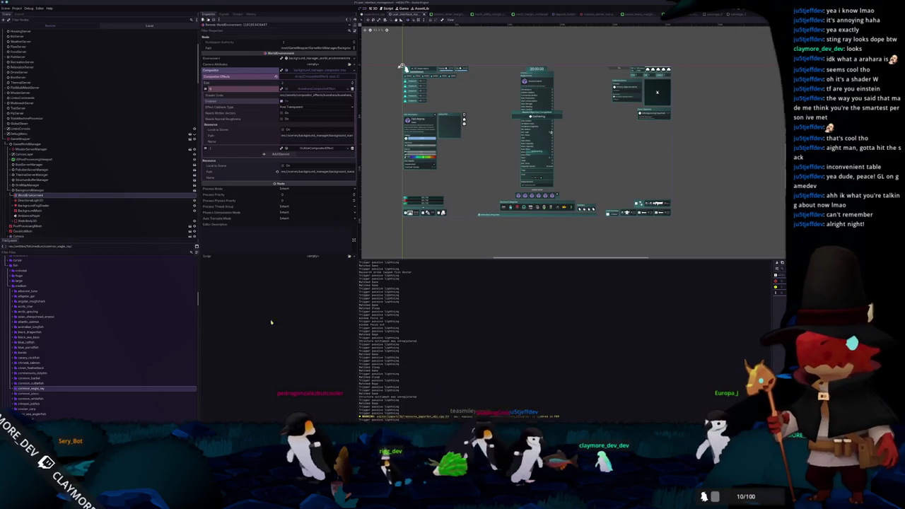
Scroll to the new round_stingray folder and expand it to show its files
{"action": "scroll", "coordinate": [35, 383], "scroll_direction": "down", "scroll_amount": 3}
{"action": "scroll", "coordinate": [35, 383], "scroll_direction": "down", "scroll_amount": 3}
{"action": "scroll", "coordinate": [35, 382], "scroll_direction": "down", "scroll_amount": 3}
{"action": "left_click", "coordinate": [35, 383]}
{"action": "scroll", "coordinate": [34, 384], "scroll_direction": "down", "scroll_amount": 1}
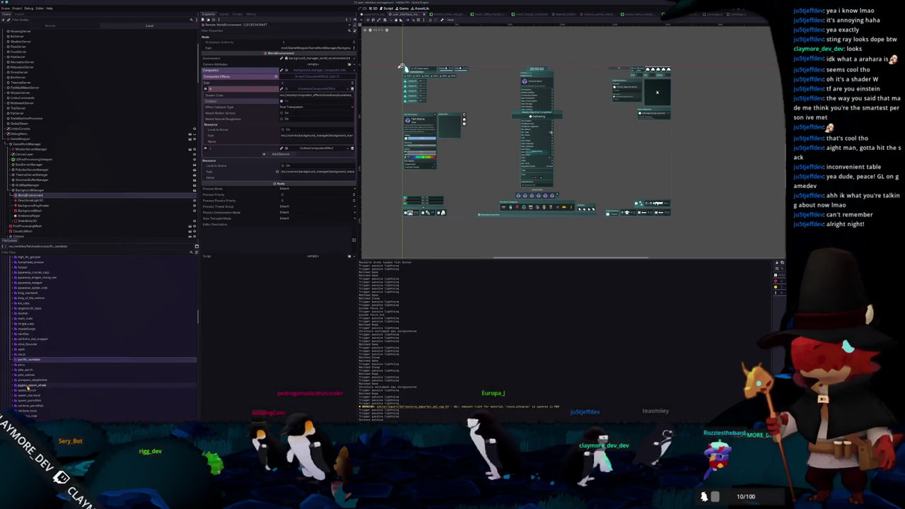
{"action": "scroll", "coordinate": [27, 386], "scroll_direction": "down", "scroll_amount": 1}
{"action": "scroll", "coordinate": [29, 392], "scroll_direction": "down", "scroll_amount": 1}
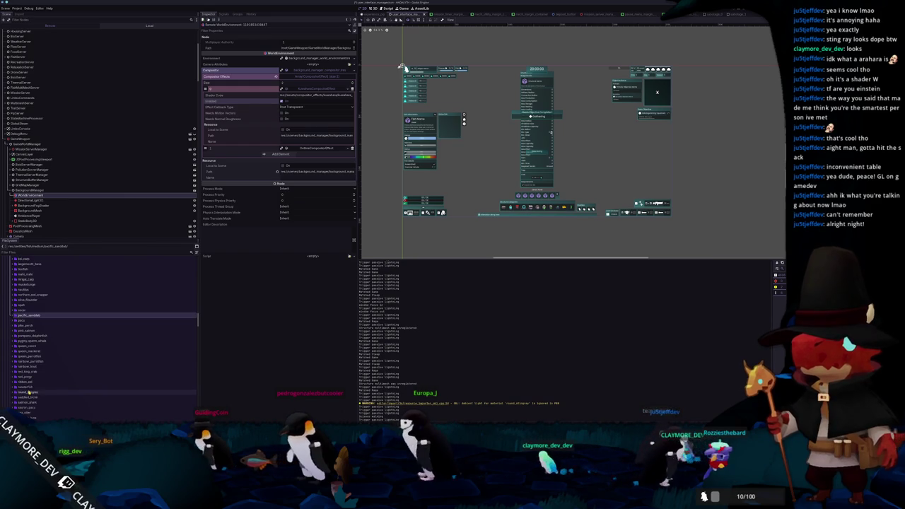
{"action": "left_click", "coordinate": [29, 392]}
{"action": "double_click", "coordinate": [28, 392]}
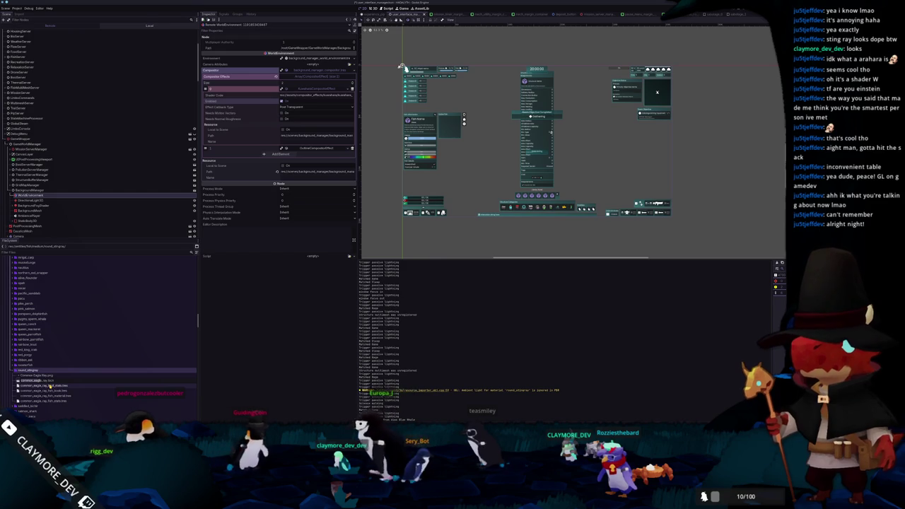
Rescan the project files and open the round_stingray_ray.tscn scene
{"action": "left_click", "coordinate": [50, 386]}
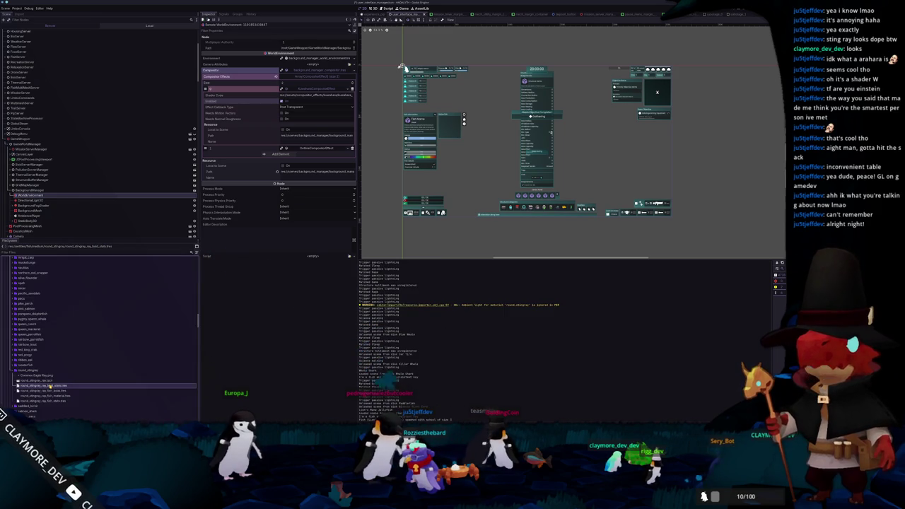
{"action": "left_click", "coordinate": [44, 381]}
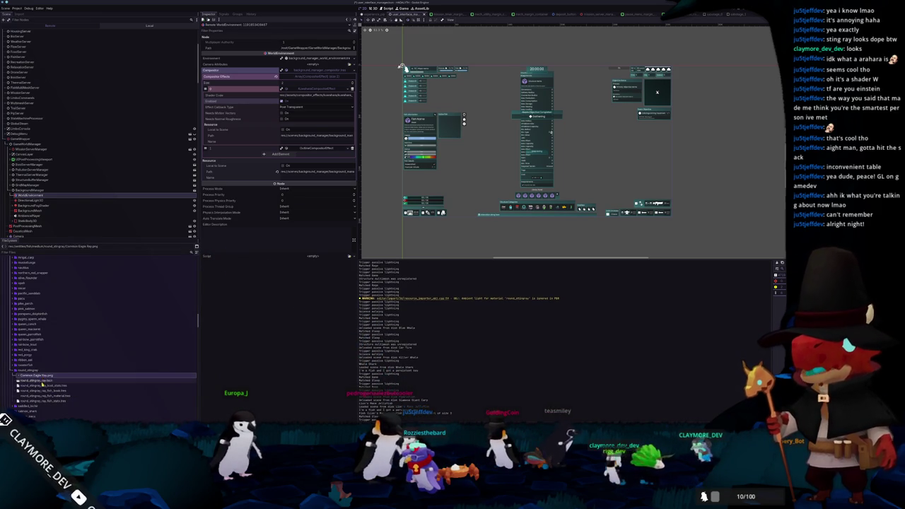
{"action": "double_click", "coordinate": [43, 381]}
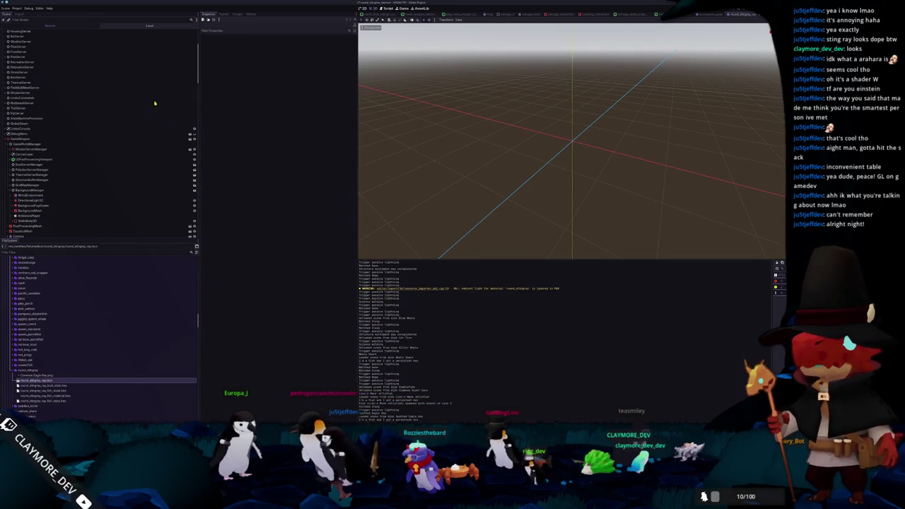
Give FishMultiMeshAgent the new fish mesh and quick-load a round_stin albedo texture
{"action": "left_click", "coordinate": [128, 31]}
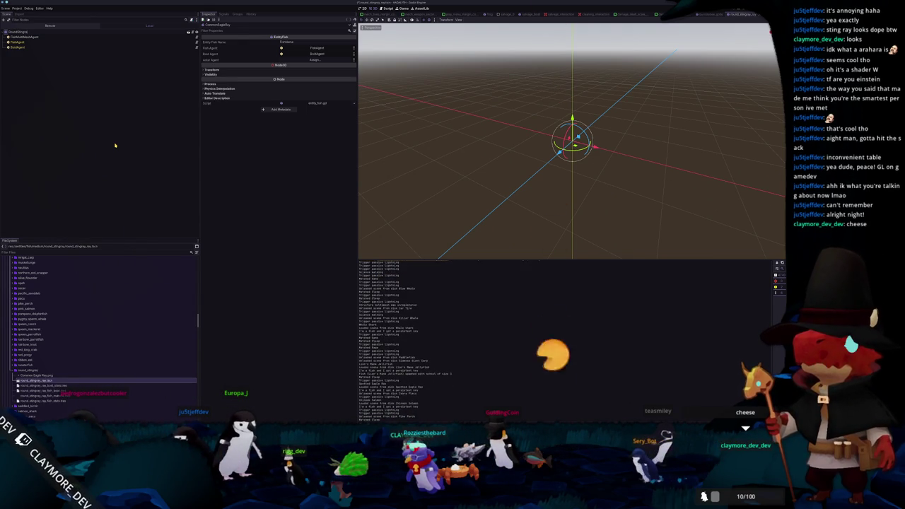
{"action": "left_click", "coordinate": [65, 37]}
{"action": "left_click", "coordinate": [333, 68]}
{"action": "left_click", "coordinate": [353, 64]}
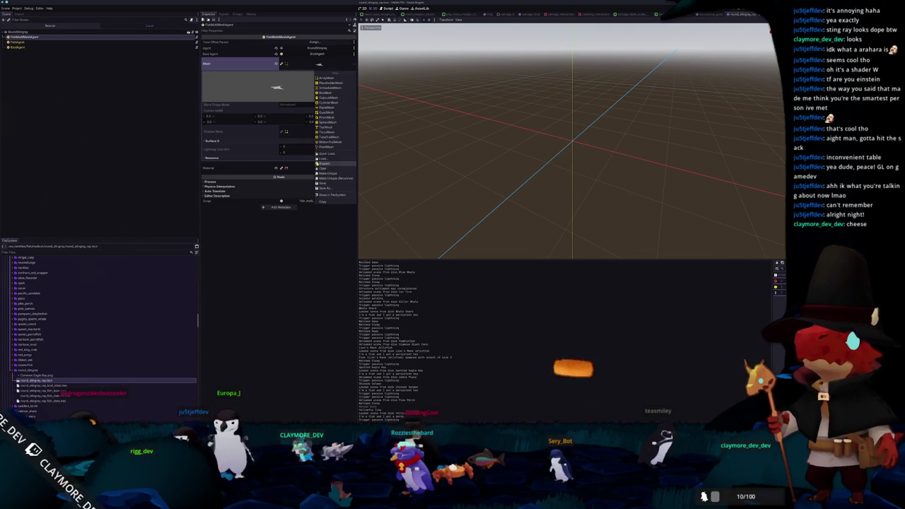
{"action": "left_click", "coordinate": [334, 157]}
{"action": "key", "text": "Return"}
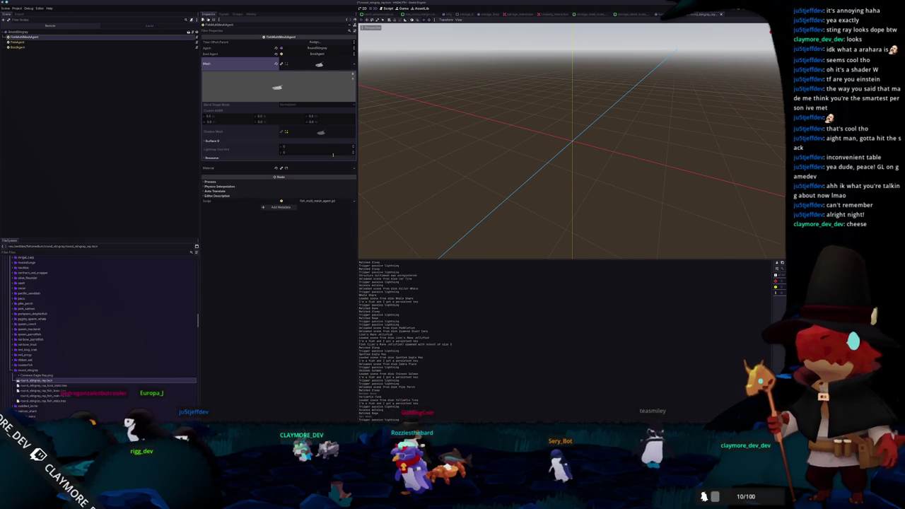
{"action": "left_click", "coordinate": [319, 63]}
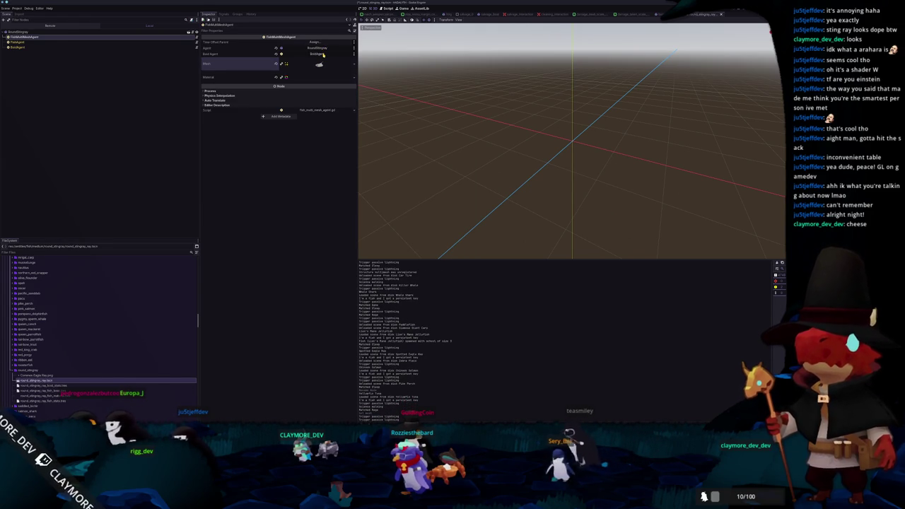
{"action": "left_click", "coordinate": [319, 76]}
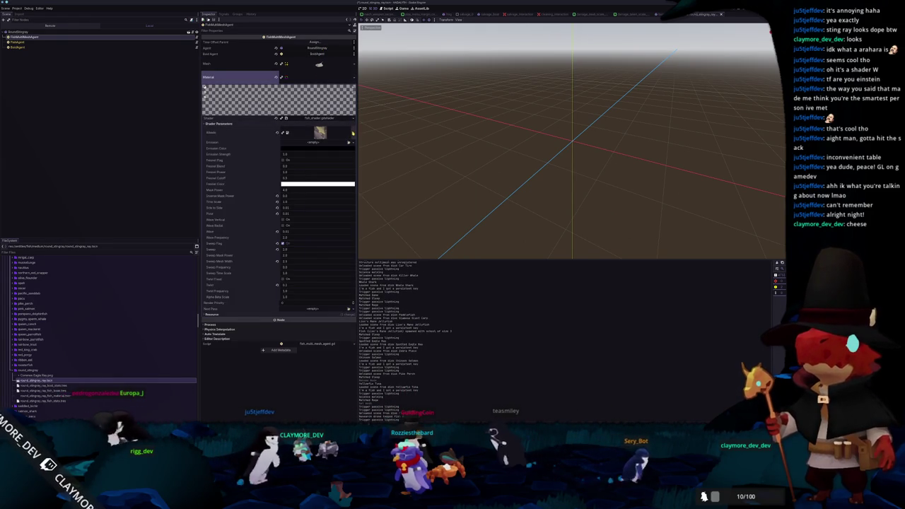
{"action": "left_click", "coordinate": [321, 132]}
{"action": "left_click", "coordinate": [323, 240]}
{"action": "type", "text": "round_stin"}
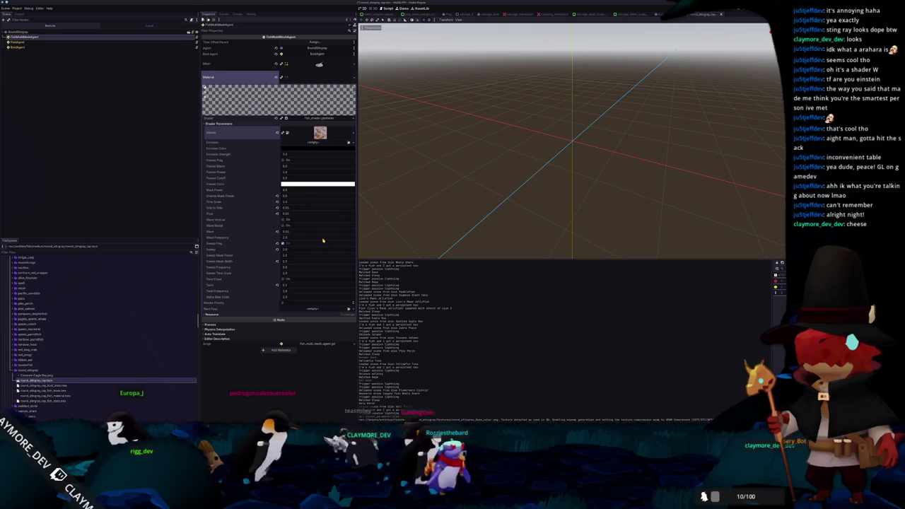
Add a MeshInstance3D child under RoundStingray showing the stingray mesh
{"action": "left_click", "coordinate": [29, 32]}
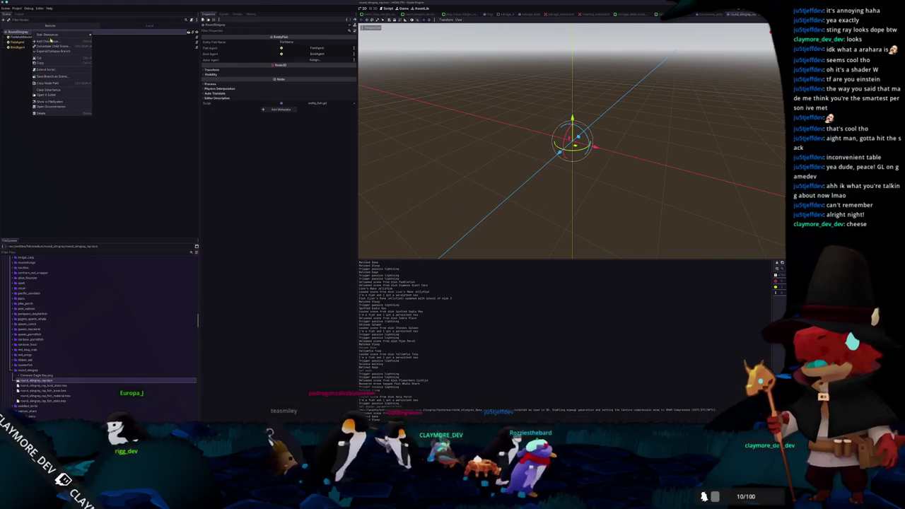
{"action": "key", "text": "ctrl+a"}
{"action": "type", "text": "meshinstance"}
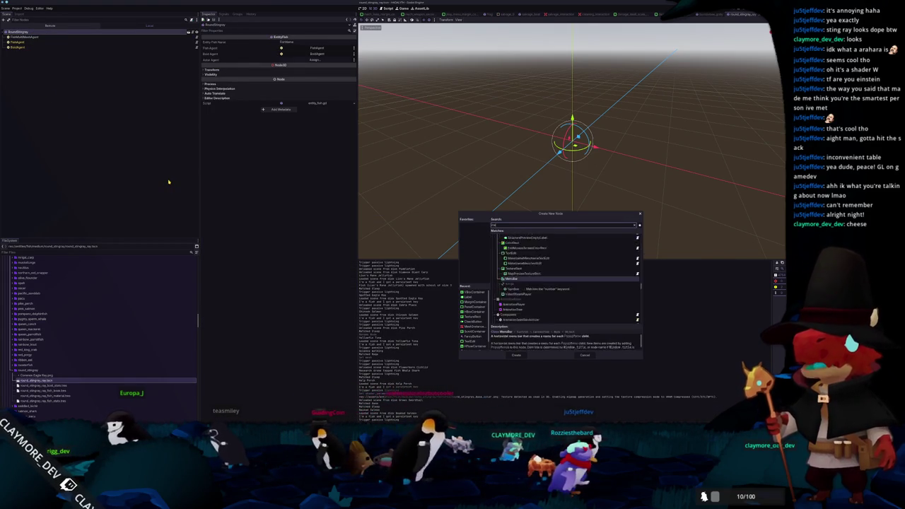
{"action": "key", "text": "Return"}
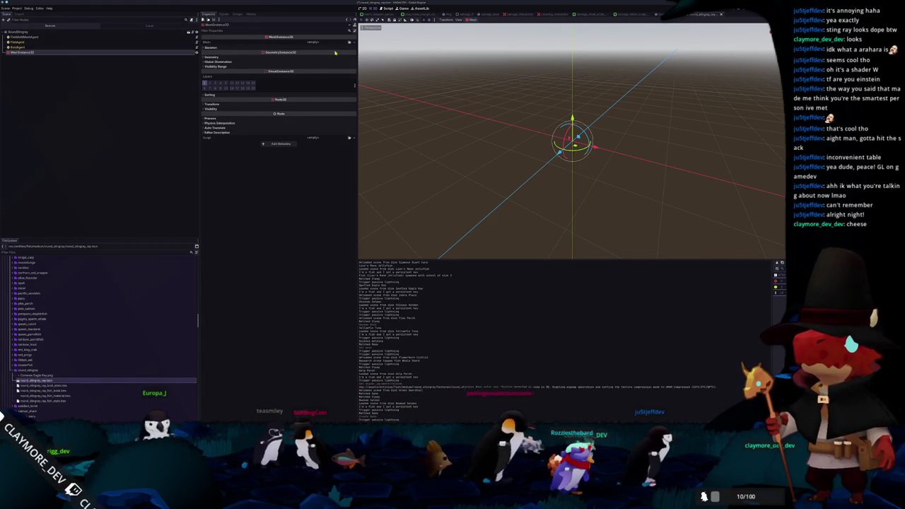
{"action": "left_click", "coordinate": [313, 42]}
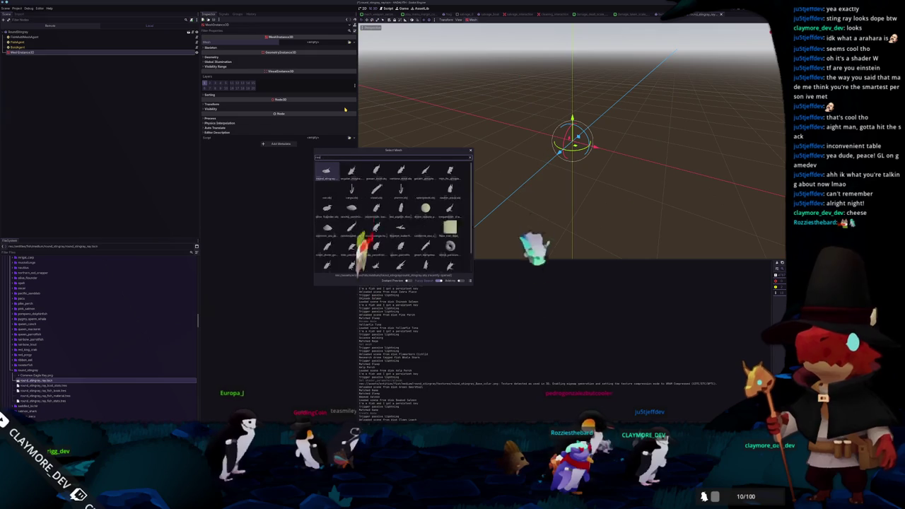
{"action": "type", "text": "stingray"}
{"action": "key", "text": "Return"}
Apply the stingray material as the mesh's Material Override and view its shader parameters
{"action": "scroll", "coordinate": [496, 184], "scroll_direction": "up", "scroll_amount": 3}
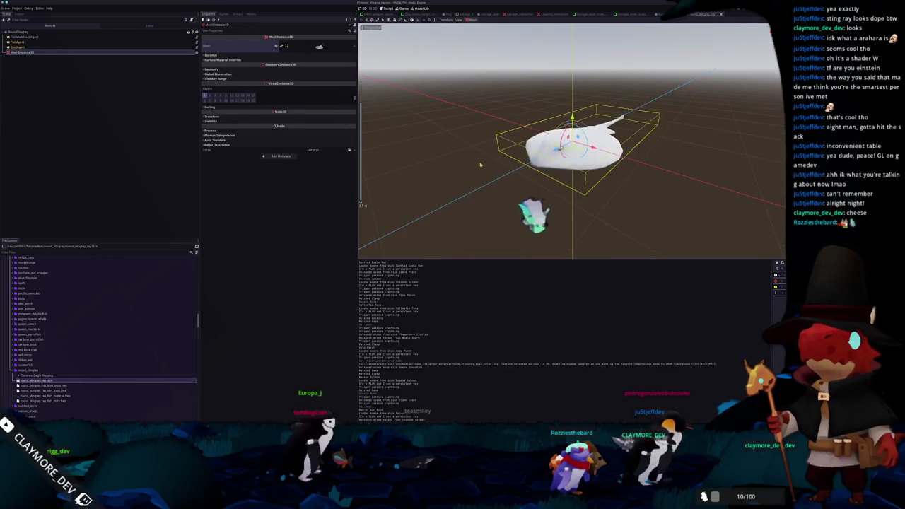
{"action": "left_click", "coordinate": [312, 68]}
{"action": "left_click", "coordinate": [349, 75]}
{"action": "type", "text": "stingray"}
{"action": "key", "text": "Return"}
{"action": "middle_click_drag", "start_coordinate": [552, 177], "coordinate": [453, 154]}
{"action": "left_click", "coordinate": [311, 78]}
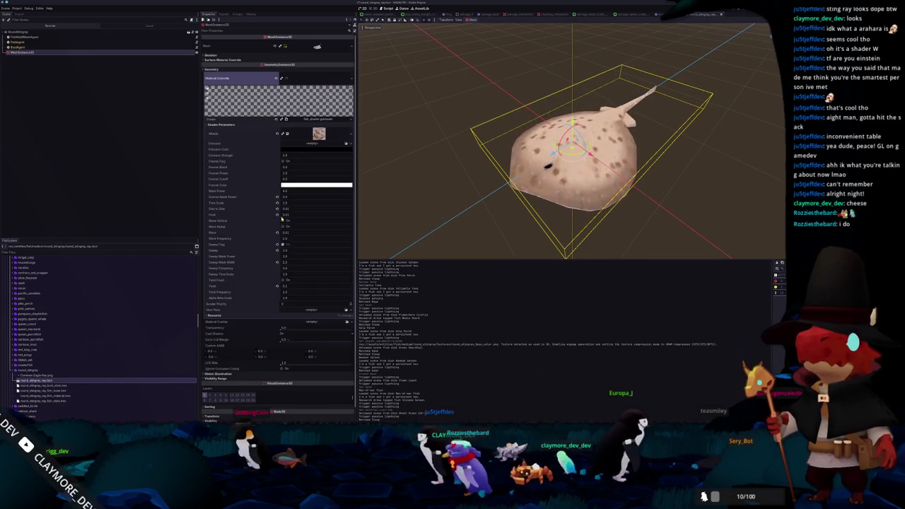
{"action": "scroll", "coordinate": [269, 221], "scroll_direction": "down", "scroll_amount": 1}
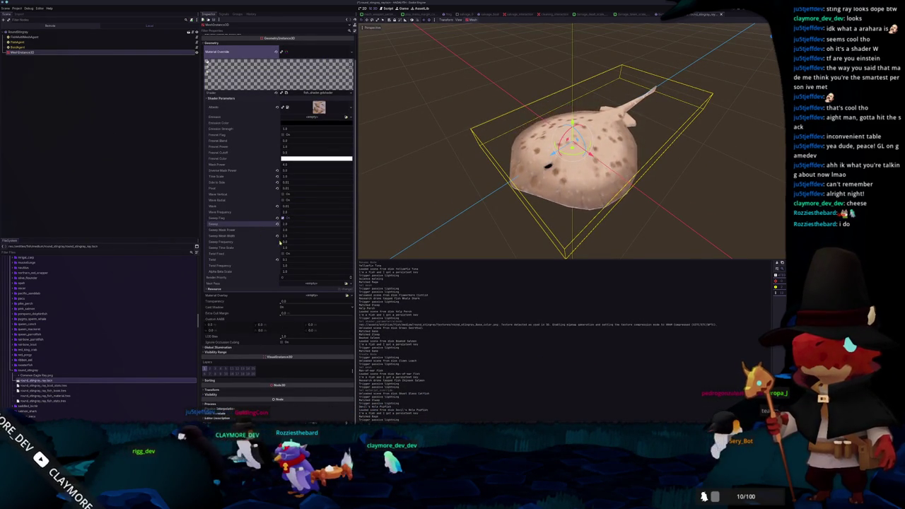
Set Sweep Frequency, first to 1 then 10, and orbit to watch the stingray
{"action": "left_click", "coordinate": [285, 242]}
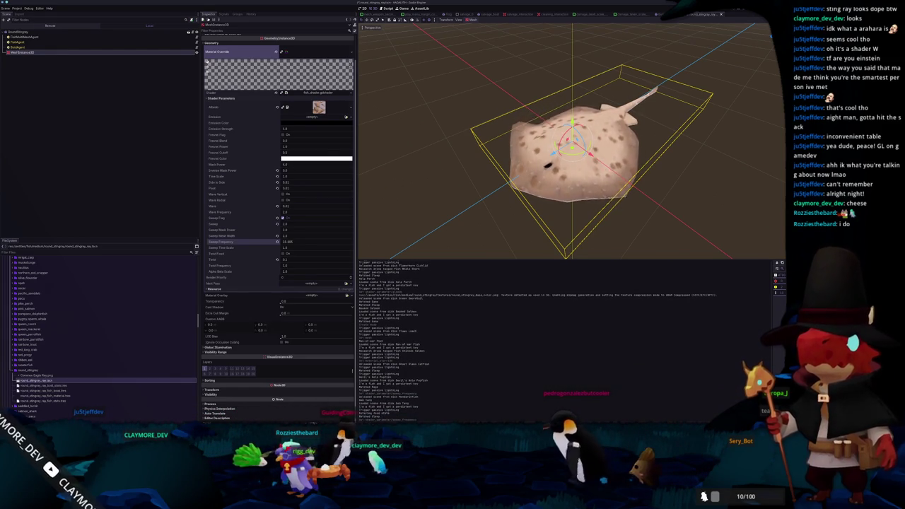
{"action": "left_click_drag", "start_coordinate": [285, 241], "coordinate": [275, 241]}
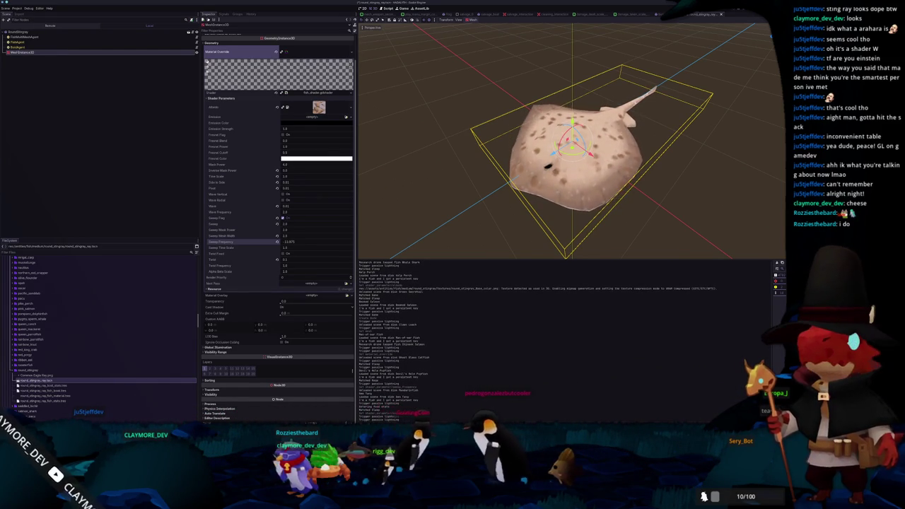
{"action": "left_click", "coordinate": [288, 241]}
{"action": "type", "text": "1"}
{"action": "key", "text": "Return"}
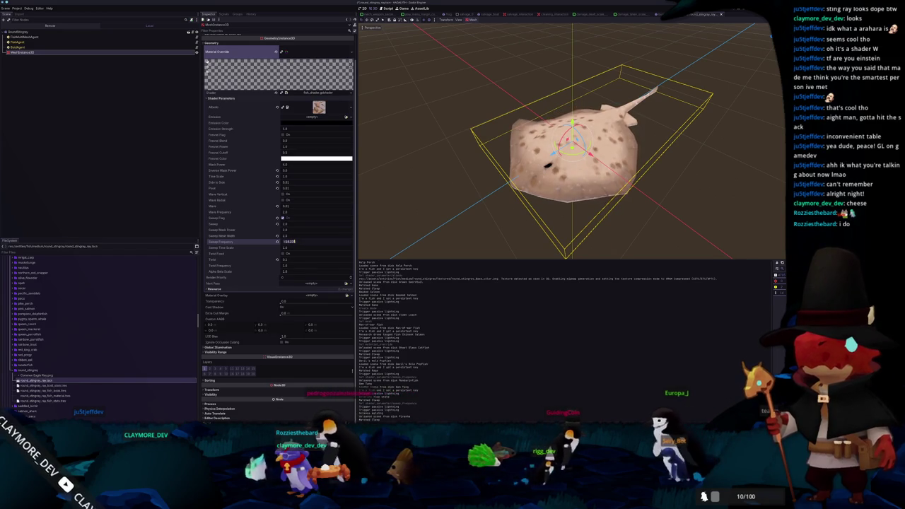
{"action": "left_click", "coordinate": [288, 241]}
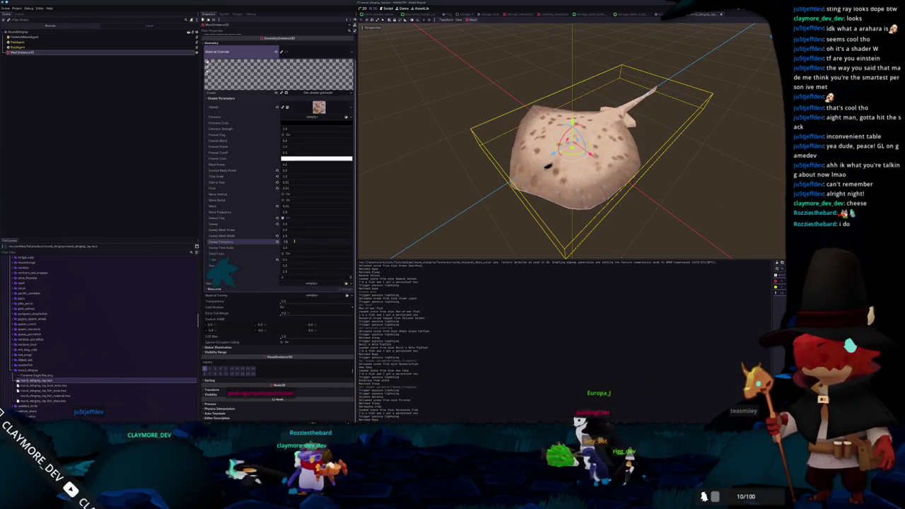
{"action": "type", "text": "-10"}
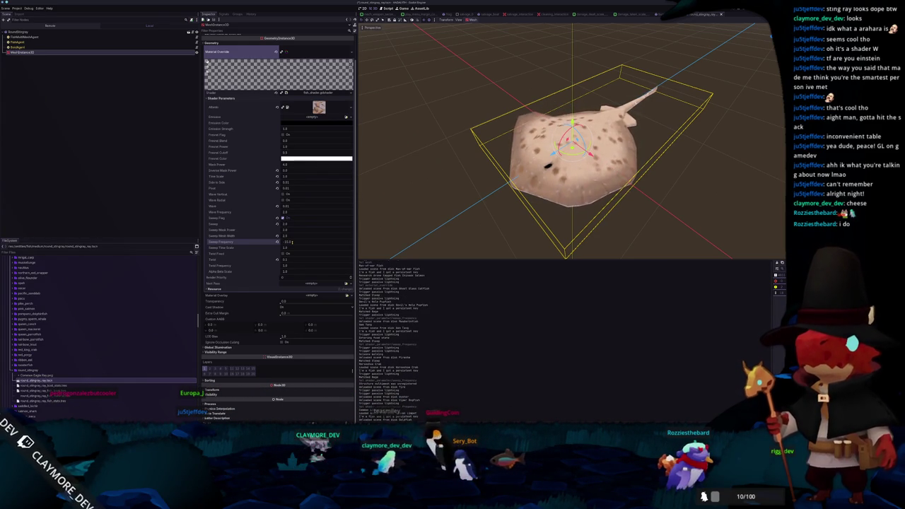
{"action": "mouse_move", "coordinate": [370, 147]}
{"action": "middle_mouse_down"}
{"action": "mouse_move", "coordinate": [478, 150]}
{"action": "mouse_move", "coordinate": [441, 222]}
{"action": "mouse_move", "coordinate": [448, 178]}
{"action": "mouse_move", "coordinate": [472, 151]}
{"action": "mouse_move", "coordinate": [465, 167]}
{"action": "mouse_move", "coordinate": [445, 170]}
{"action": "middle_mouse_up"}
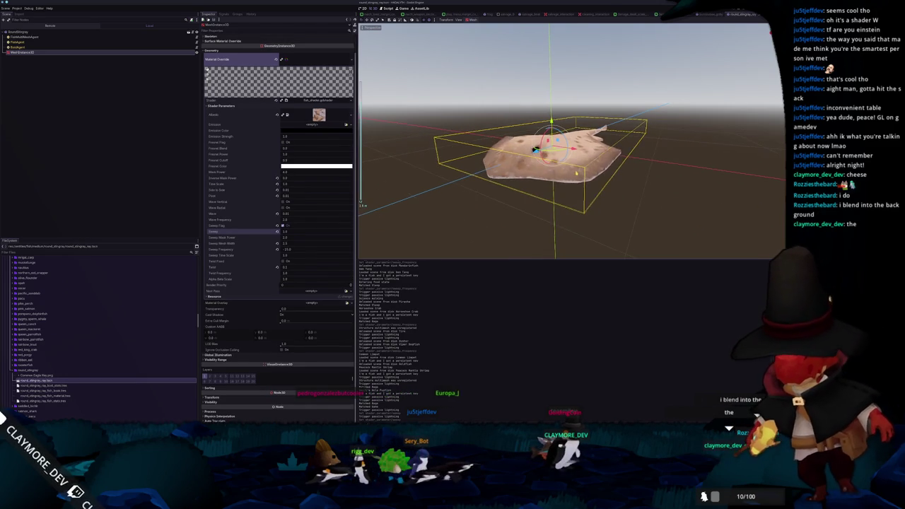
{"action": "mouse_move", "coordinate": [628, 162]}
{"action": "middle_mouse_down"}
{"action": "mouse_move", "coordinate": [677, 137]}
{"action": "mouse_move", "coordinate": [711, 192]}
{"action": "mouse_move", "coordinate": [533, 190]}
{"action": "middle_mouse_up"}
Lower Sweep to 1.5 and raise Sweep Time Scale, checking from several angles
{"action": "left_click_drag", "start_coordinate": [329, 228], "coordinate": [311, 228]}
{"action": "mouse_move", "coordinate": [527, 198]}
{"action": "middle_mouse_down"}
{"action": "mouse_move", "coordinate": [526, 172]}
{"action": "mouse_move", "coordinate": [500, 199]}
{"action": "mouse_move", "coordinate": [504, 176]}
{"action": "mouse_move", "coordinate": [466, 193]}
{"action": "middle_mouse_up"}
{"action": "scroll", "coordinate": [520, 186], "scroll_direction": "down", "scroll_amount": 3}
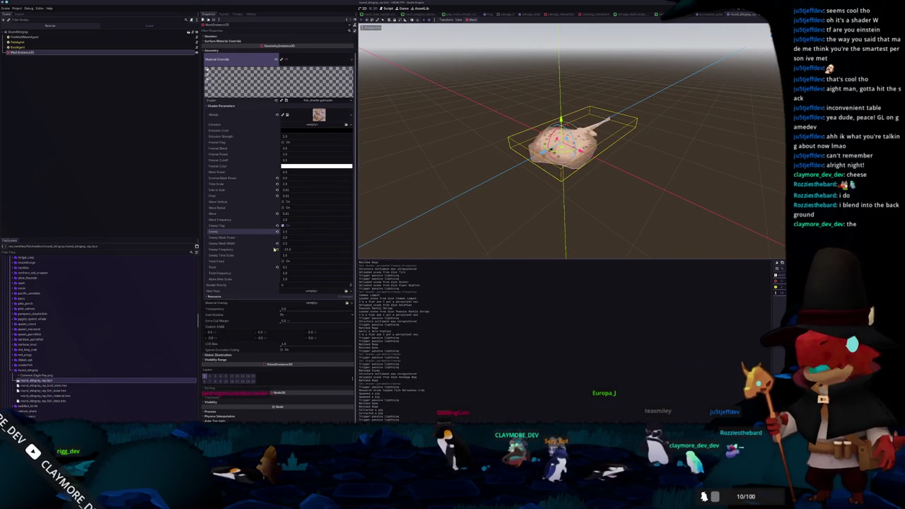
{"action": "left_click_drag", "start_coordinate": [272, 254], "coordinate": [271, 261]}
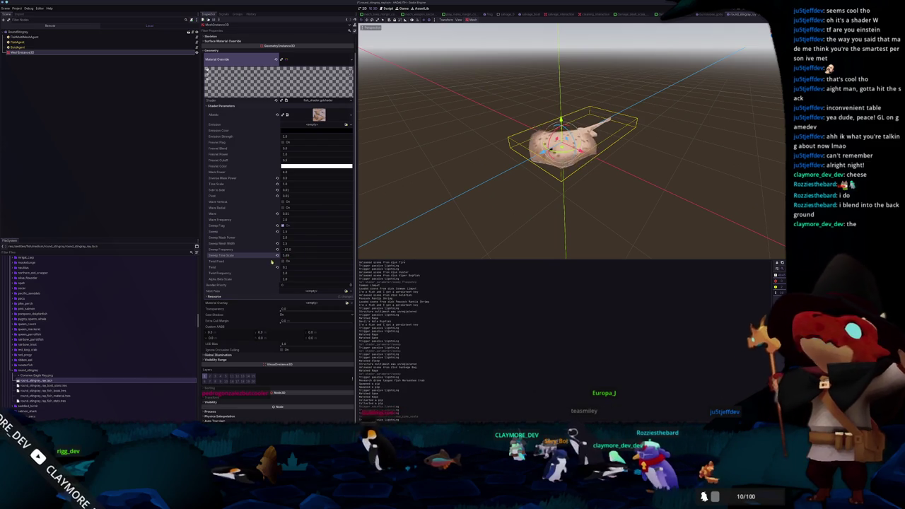
{"action": "scroll", "coordinate": [412, 210], "scroll_direction": "up", "scroll_amount": 2}
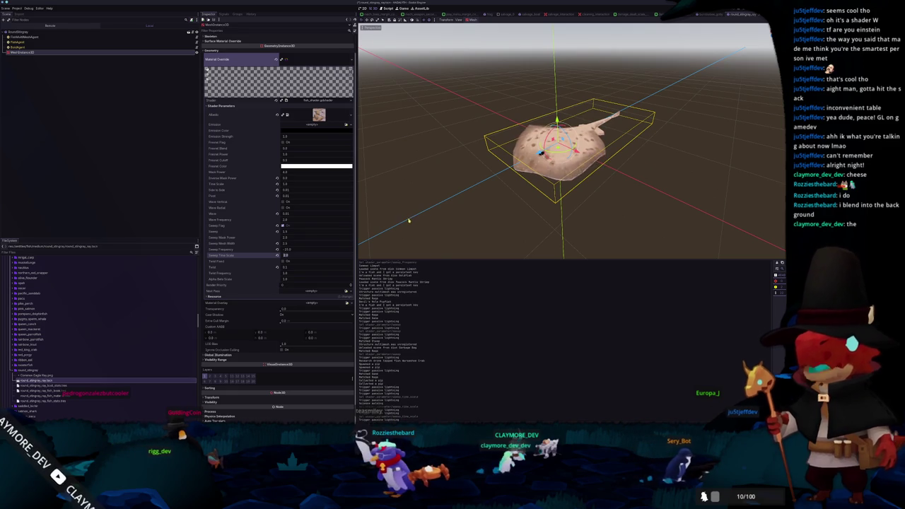
{"action": "middle_click_drag", "start_coordinate": [413, 216], "coordinate": [359, 248]}
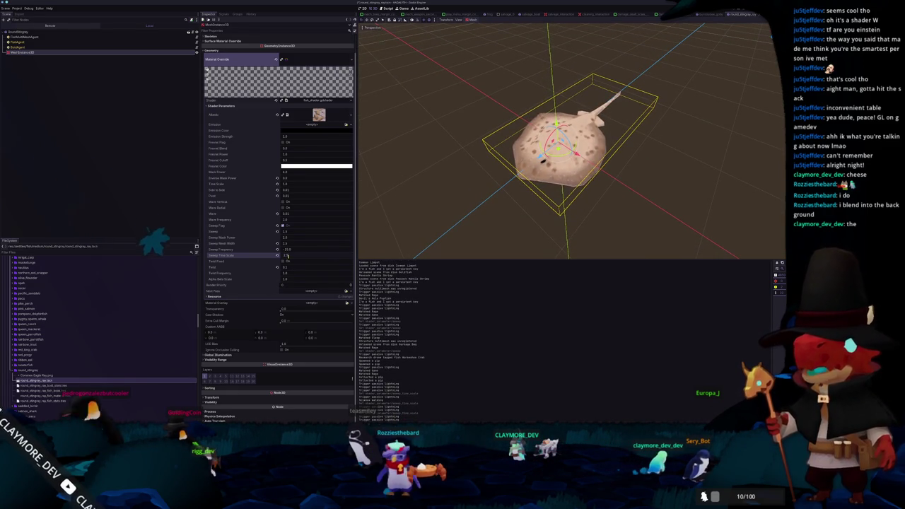
{"action": "left_click", "coordinate": [459, 200]}
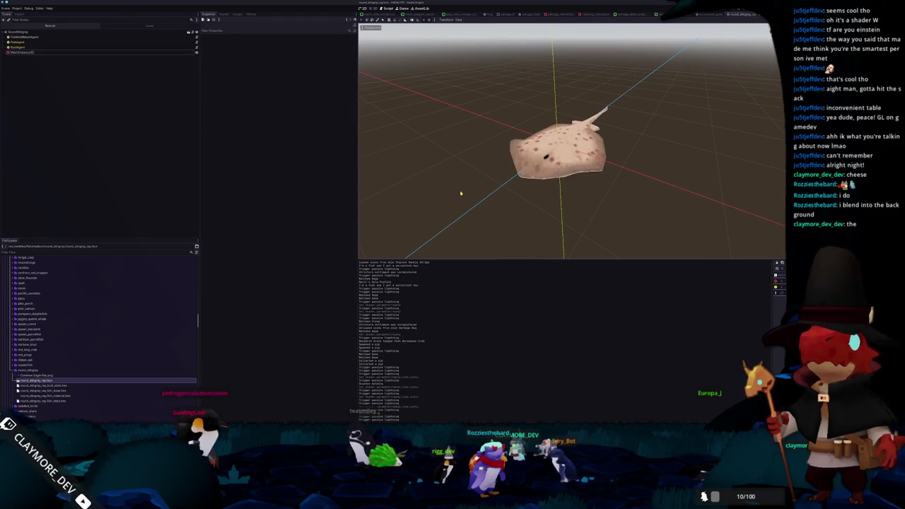
Delete the test MeshInstance3D node from the scene
{"action": "left_click", "coordinate": [42, 52]}
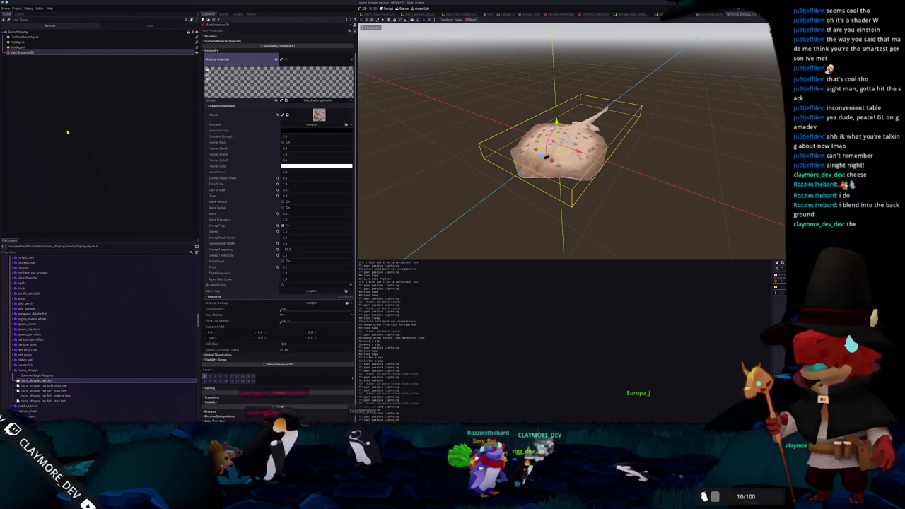
{"action": "key", "text": "Delete"}
{"action": "key", "text": "Return"}
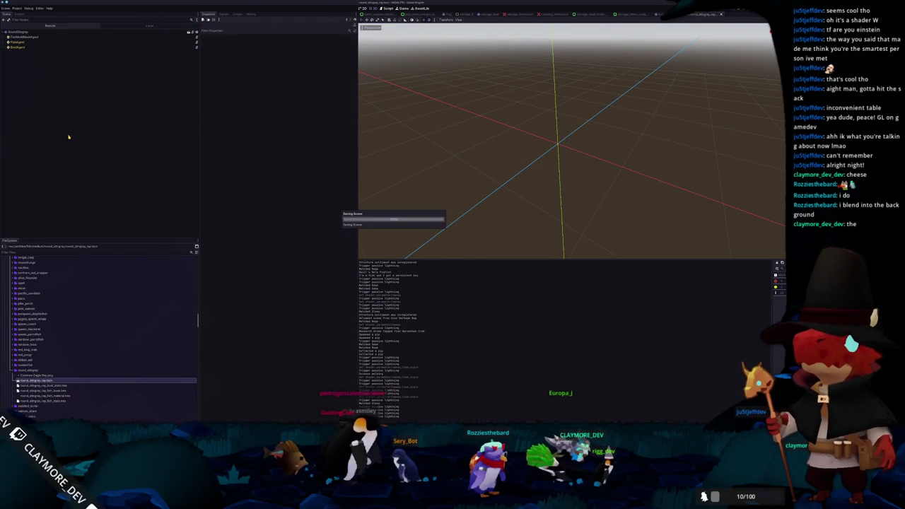
Rename FishAgent's fish stats to Round Stingray and clear its icon
{"action": "left_click", "coordinate": [23, 42]}
{"action": "left_click", "coordinate": [333, 43]}
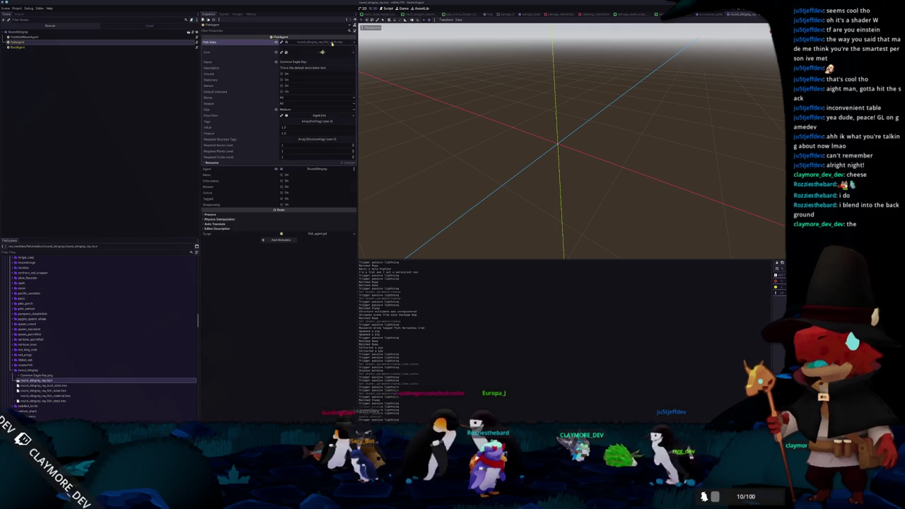
{"action": "key", "text": "BackSpace"}
{"action": "type", "text": "Round"}
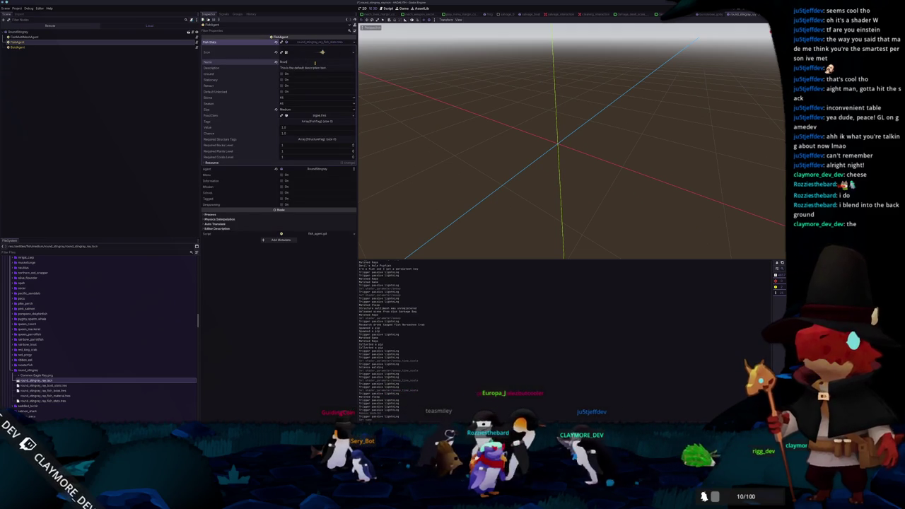
{"action": "type", "text": " Stingray"}
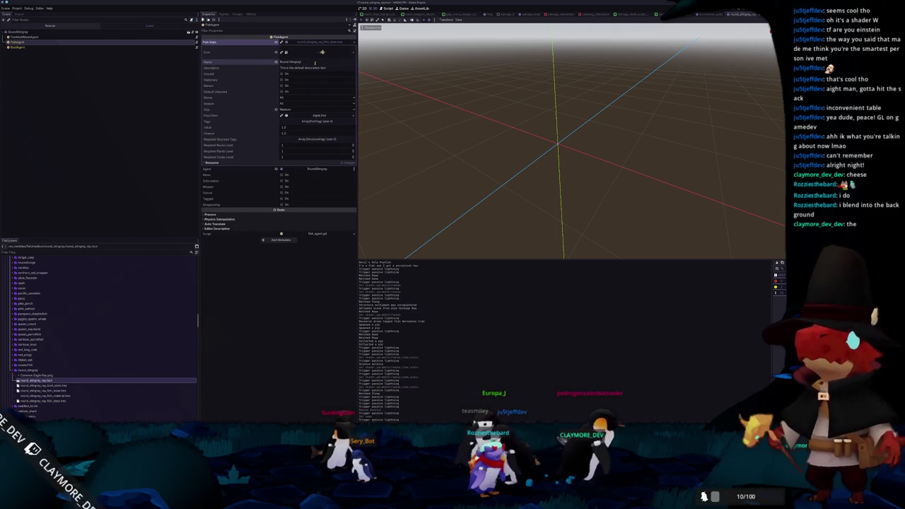
{"action": "left_click", "coordinate": [277, 53]}
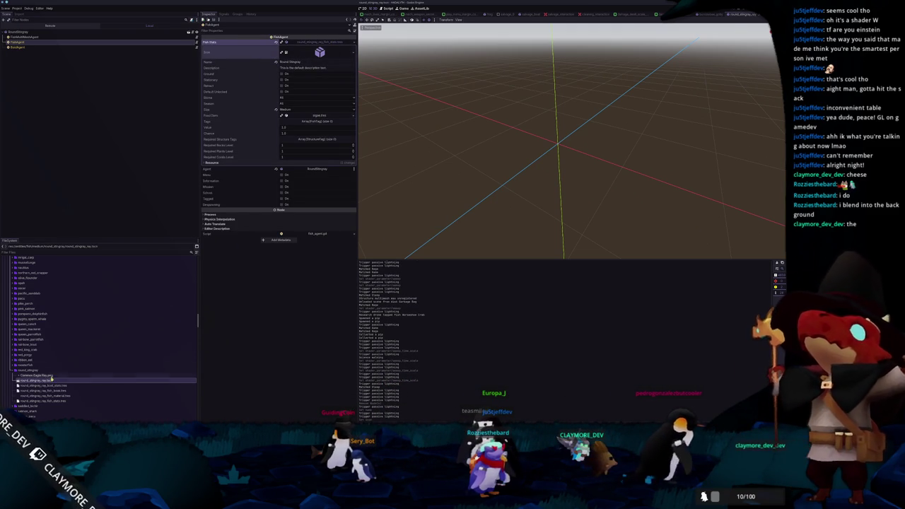
Delete the Common Eagle Ray.png image from FileSystem
{"action": "left_click", "coordinate": [44, 376]}
{"action": "key", "text": "Delete"}
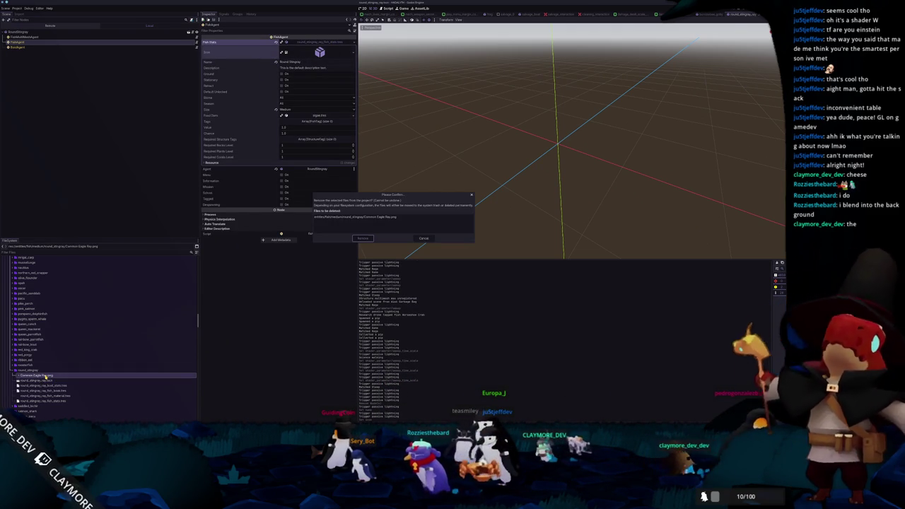
{"action": "key", "text": "Return"}
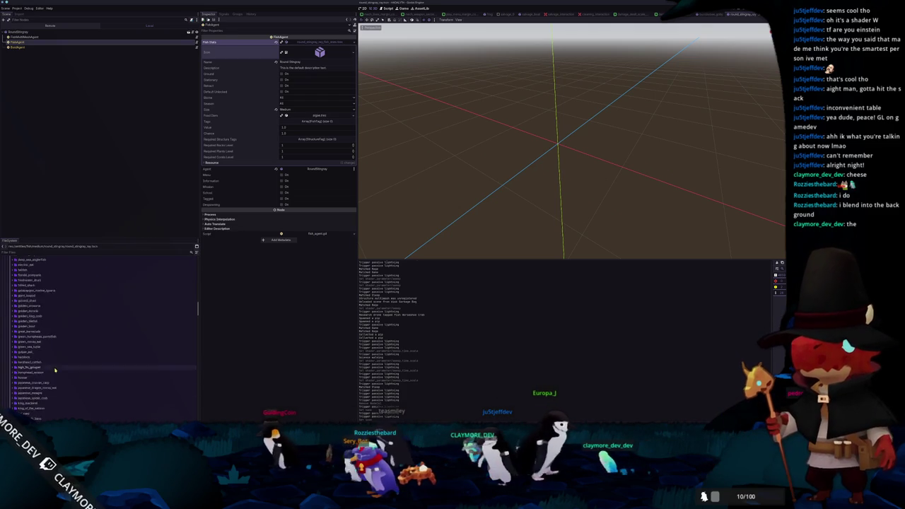
Add round_stingray_ray_fish_book.tres as a new Fish Books entry in medium_fish_library.tres
{"action": "scroll", "coordinate": [54, 370], "scroll_direction": "up", "scroll_amount": 5}
{"action": "scroll", "coordinate": [57, 366], "scroll_direction": "down", "scroll_amount": 5}
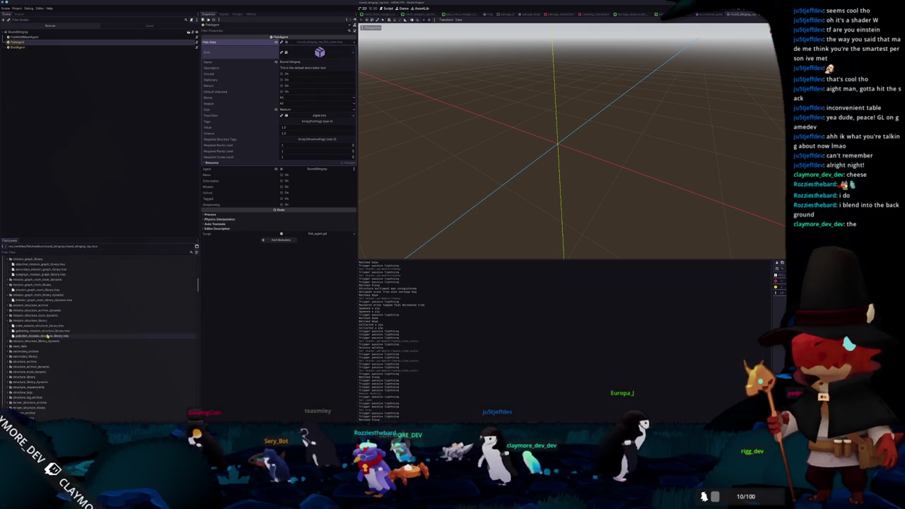
{"action": "scroll", "coordinate": [49, 346], "scroll_direction": "down", "scroll_amount": 2}
{"action": "scroll", "coordinate": [47, 336], "scroll_direction": "up", "scroll_amount": 3}
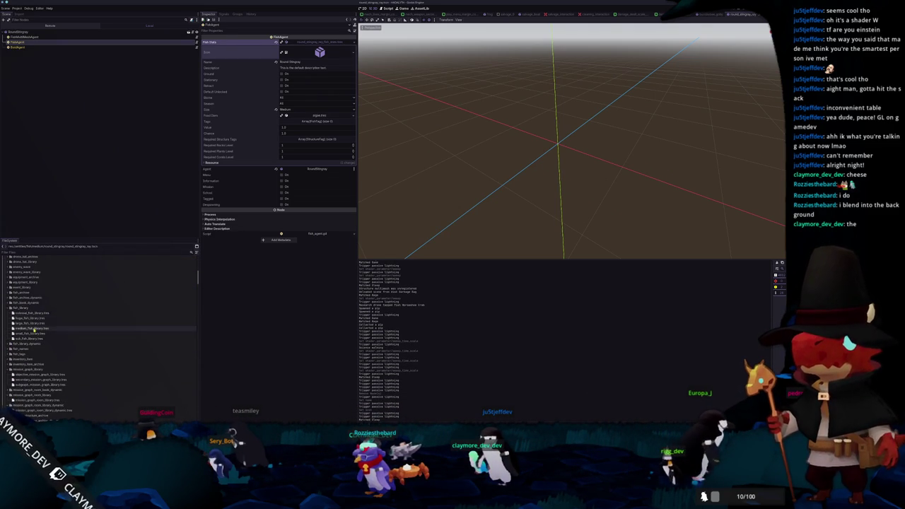
{"action": "left_click", "coordinate": [37, 329]}
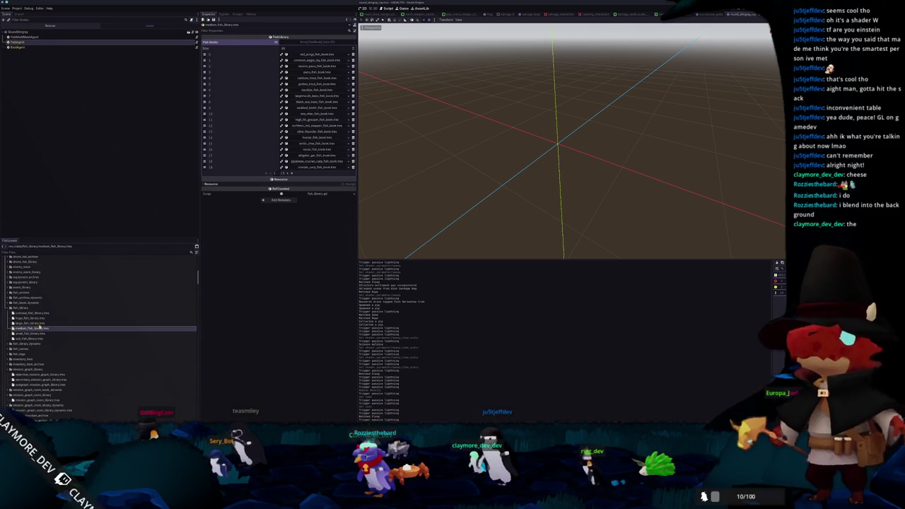
{"action": "left_click", "coordinate": [295, 174]}
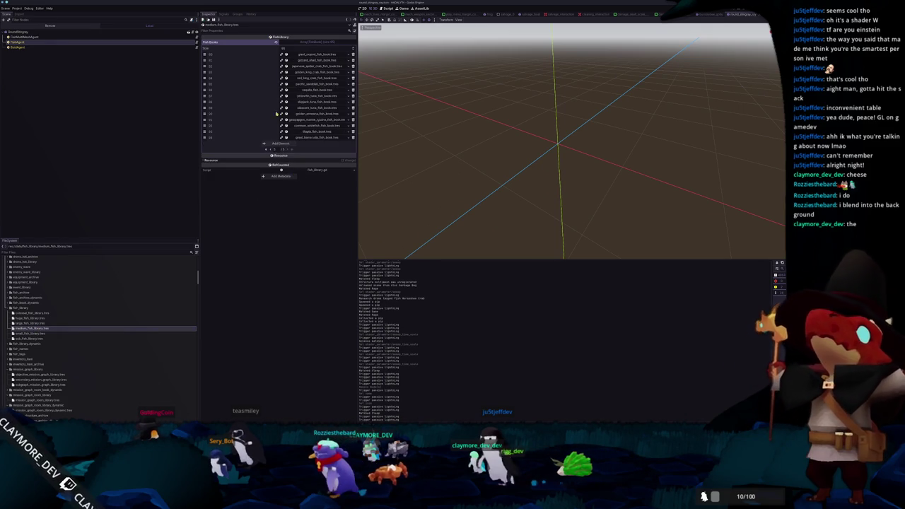
{"action": "left_click", "coordinate": [281, 144]}
{"action": "left_click", "coordinate": [343, 143]}
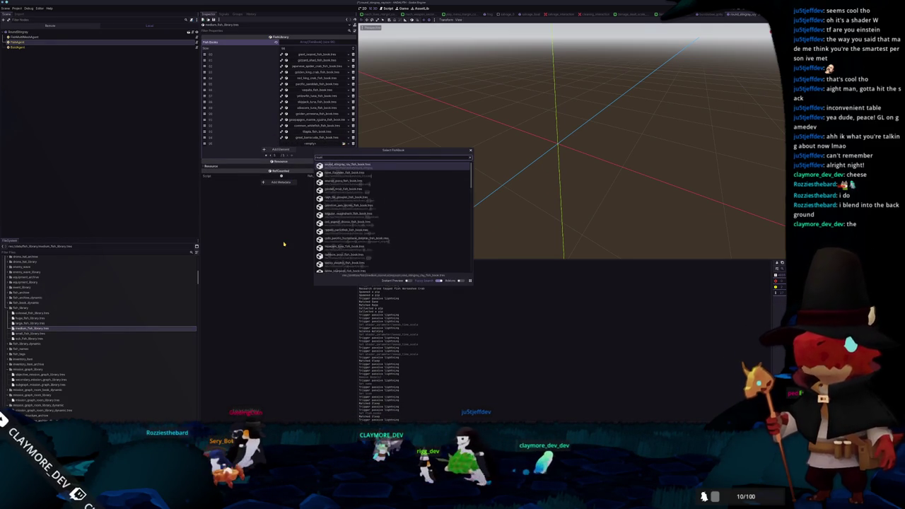
{"action": "type", "text": "nd_sting"}
{"action": "key", "text": "Return"}
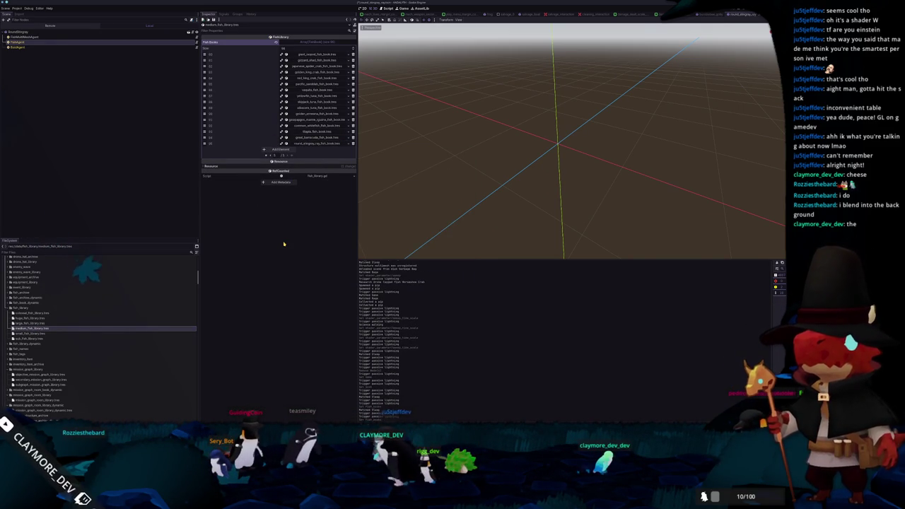
Open the batch_tasks scene through quick scene search
{"action": "key", "text": "ctrl+shift+o"}
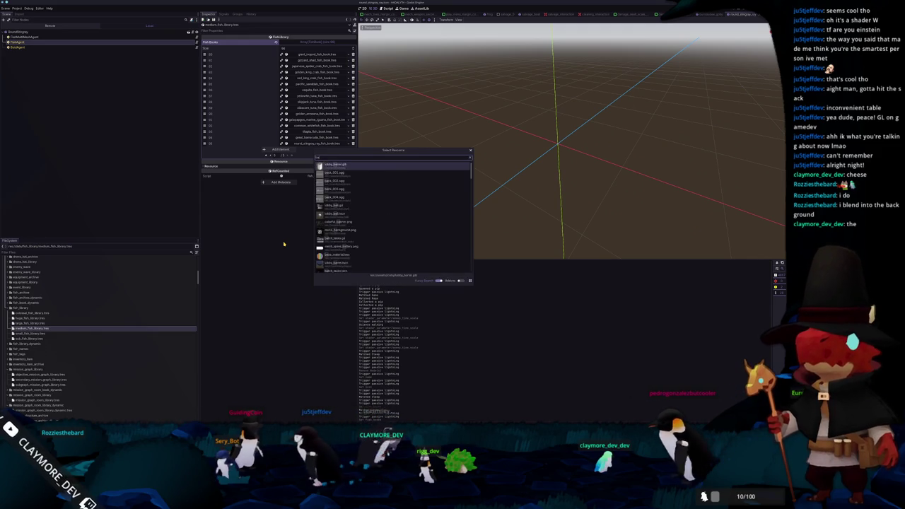
{"action": "type", "text": "batch"}
{"action": "key", "text": "Return"}
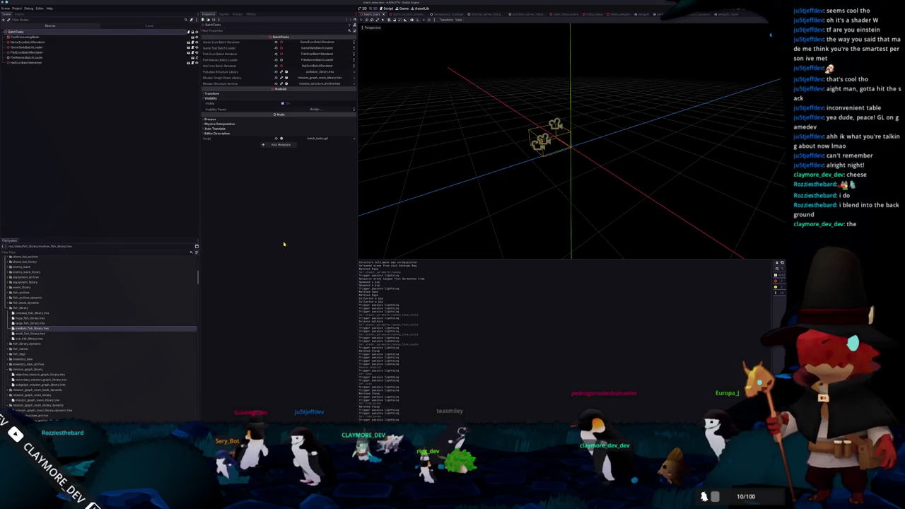
Clear the output log, then run the game to the HABALYTH ALPHA v0.6 title menu
{"action": "key", "text": "F6"}
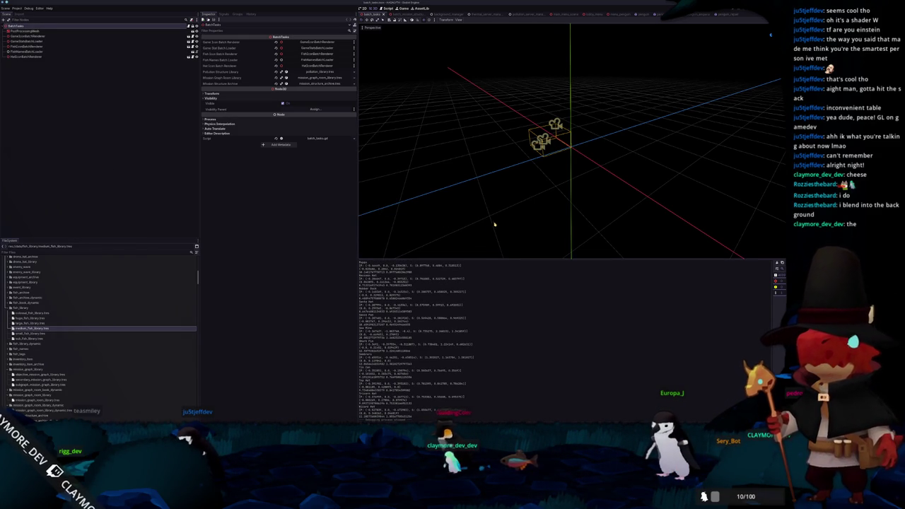
{"action": "scroll", "coordinate": [501, 214], "scroll_direction": "down", "scroll_amount": 2}
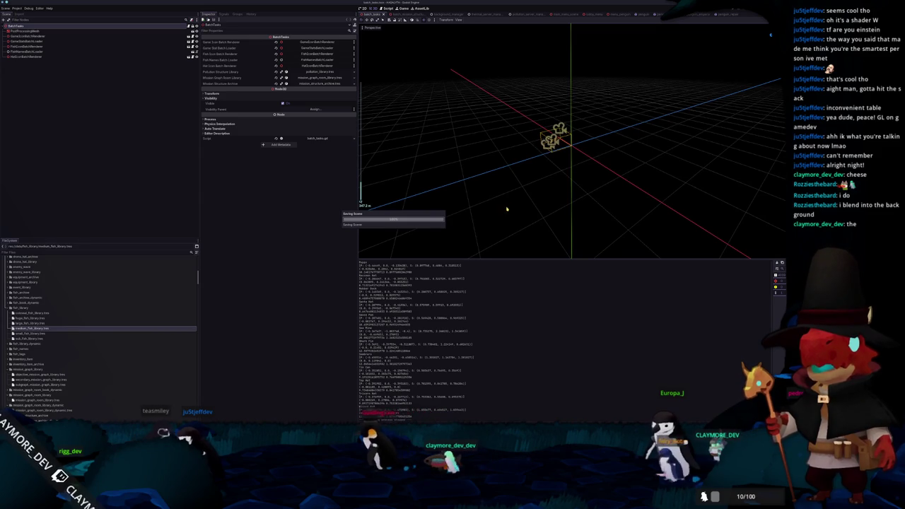
{"action": "scroll", "coordinate": [531, 201], "scroll_direction": "down", "scroll_amount": 2}
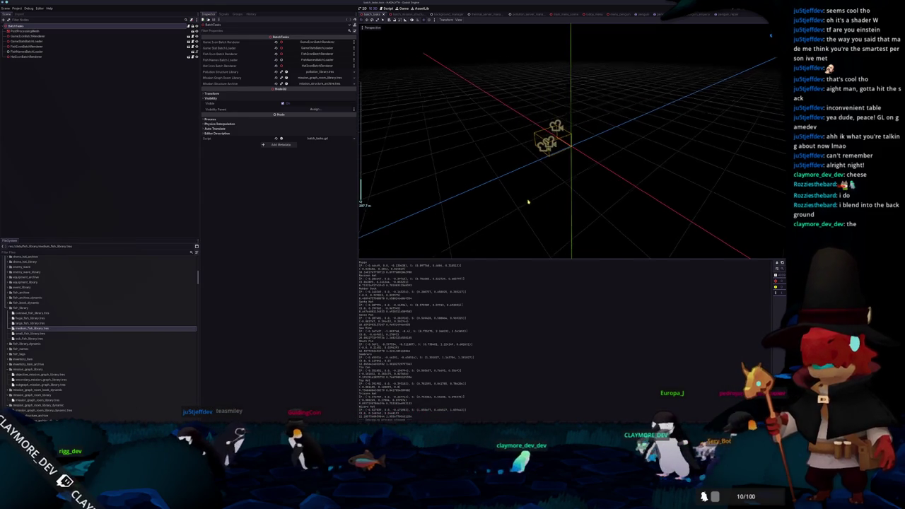
{"action": "key", "text": "F5"}
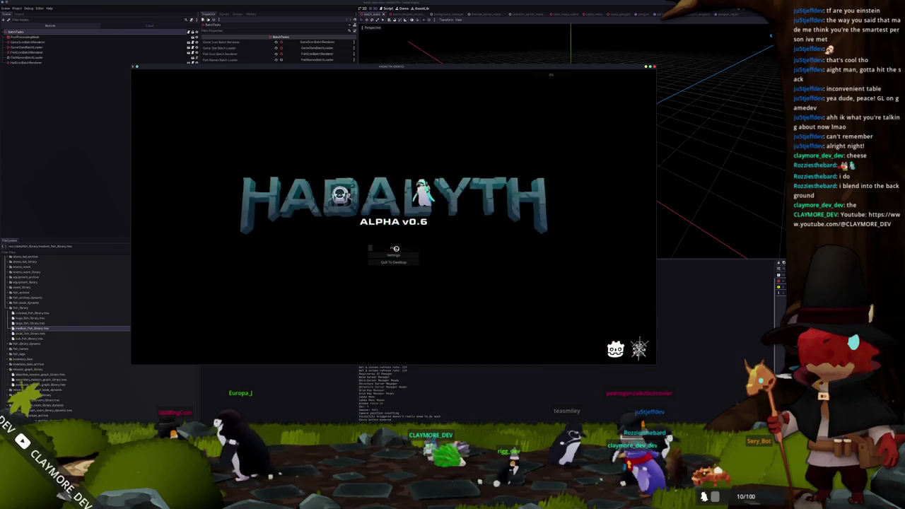
Start playing Hadalyth and walk the character through the hub to the fish station
{"action": "left_click", "coordinate": [395, 247]}
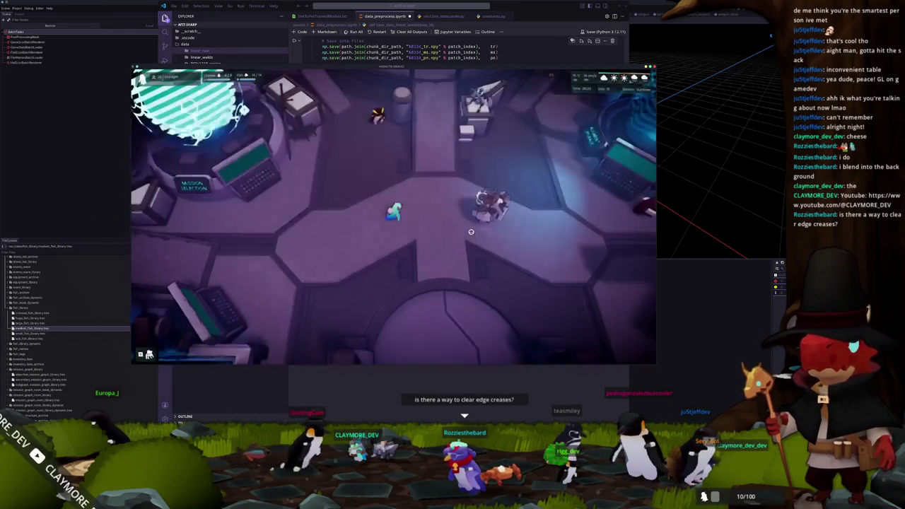
{"action": "key", "text": "w"}
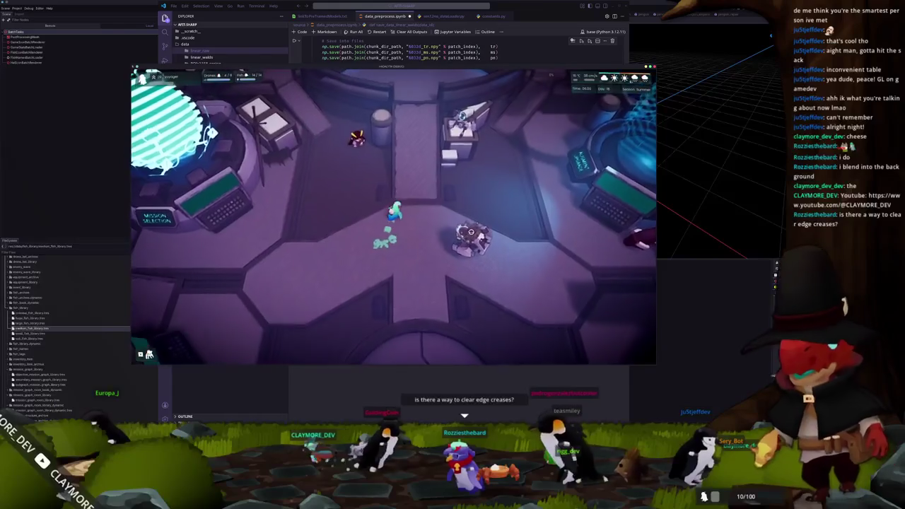
{"action": "key", "text": "s"}
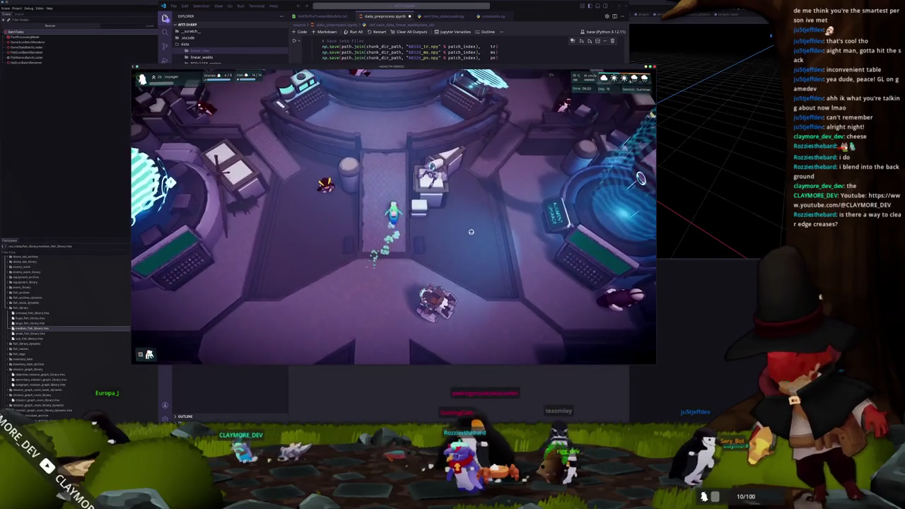
{"action": "key", "text": "d"}
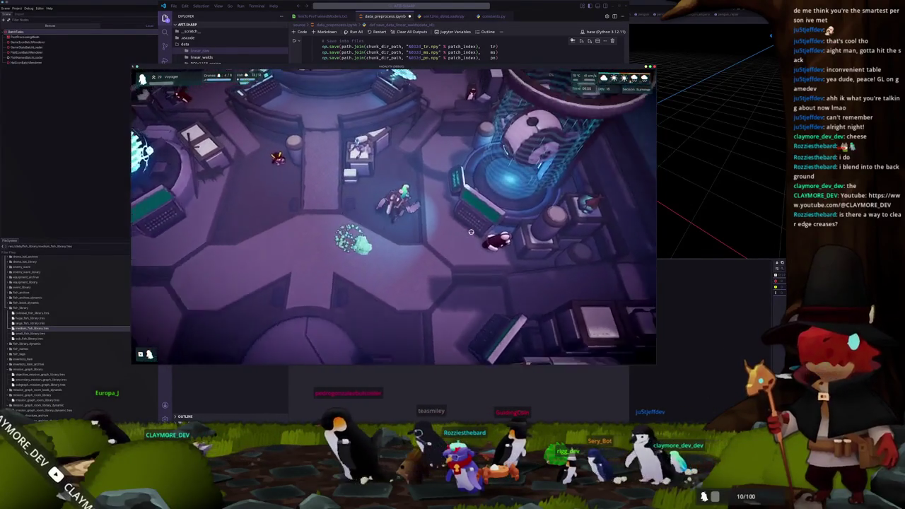
{"action": "key", "text": "w"}
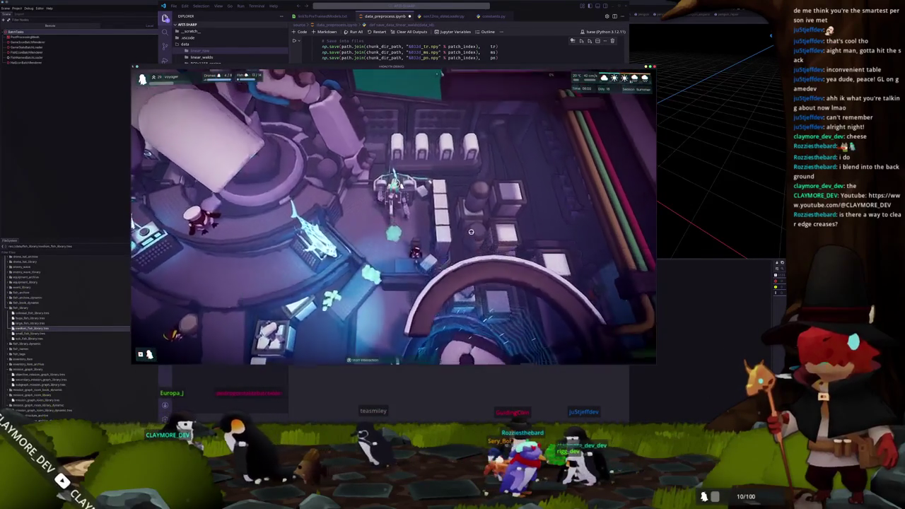
Search the fish menu for 'round' and unlock all fish with the 'fish unlock all' console command
{"action": "key", "text": "e"}
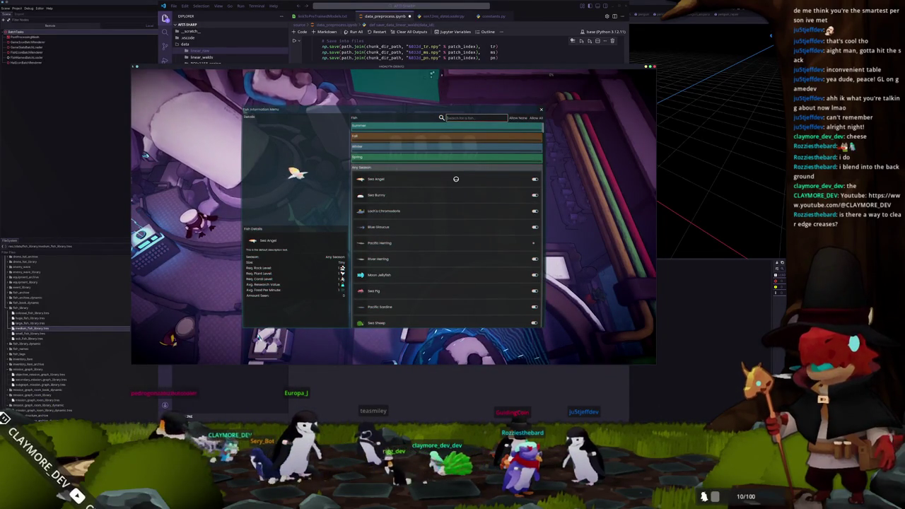
{"action": "type", "text": "round"}
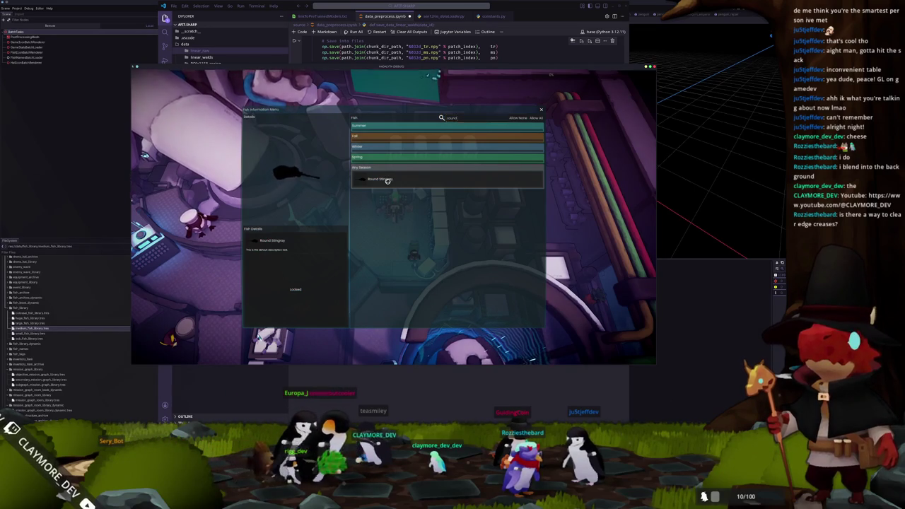
{"action": "key", "text": "grave"}
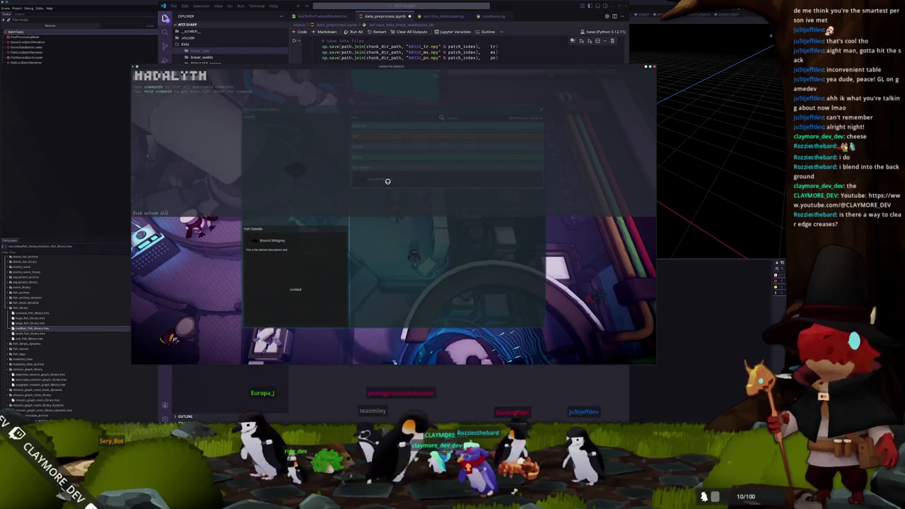
{"action": "key", "text": "grave"}
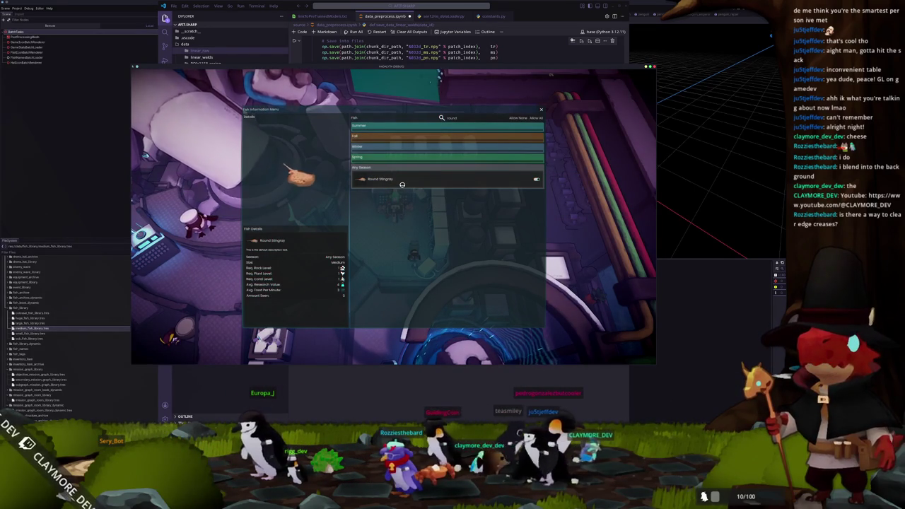
{"action": "key", "text": "Escape"}
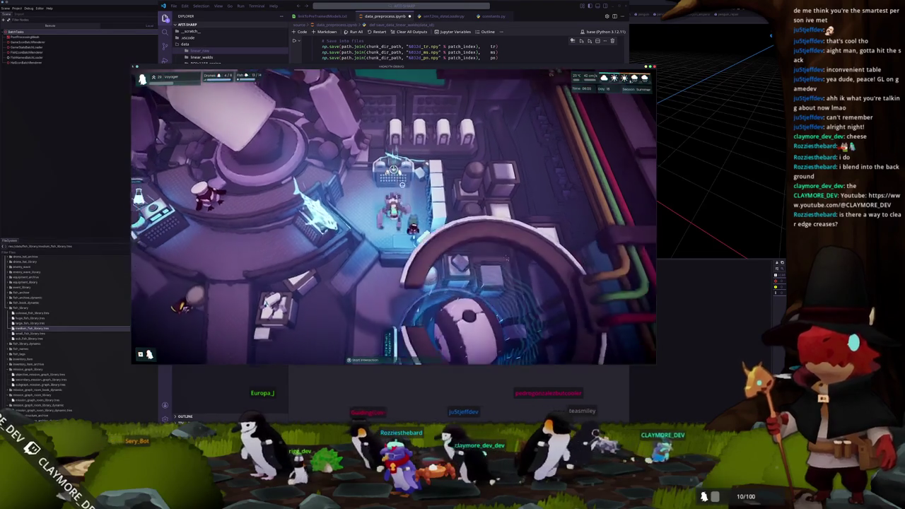
Teleport outside the base and spawn a group of Round Stingrays from the debug console
{"action": "key", "text": "s"}
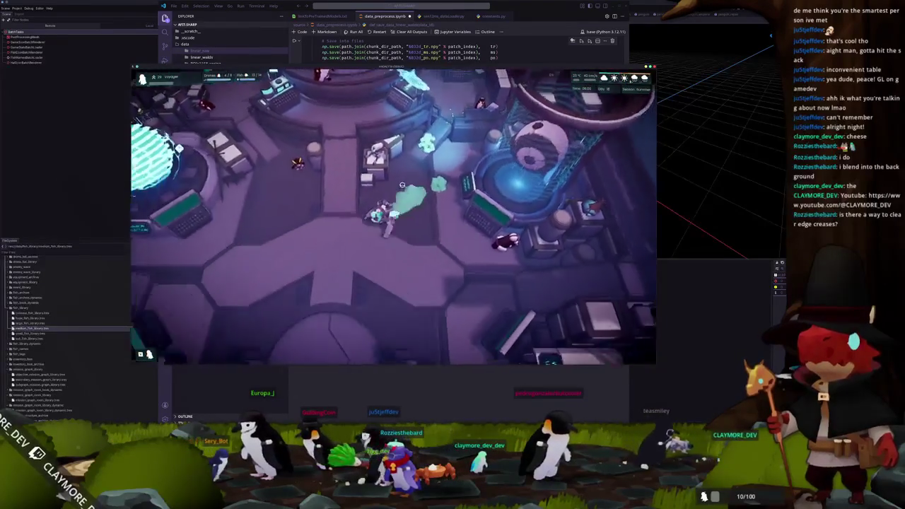
{"action": "key", "text": "s"}
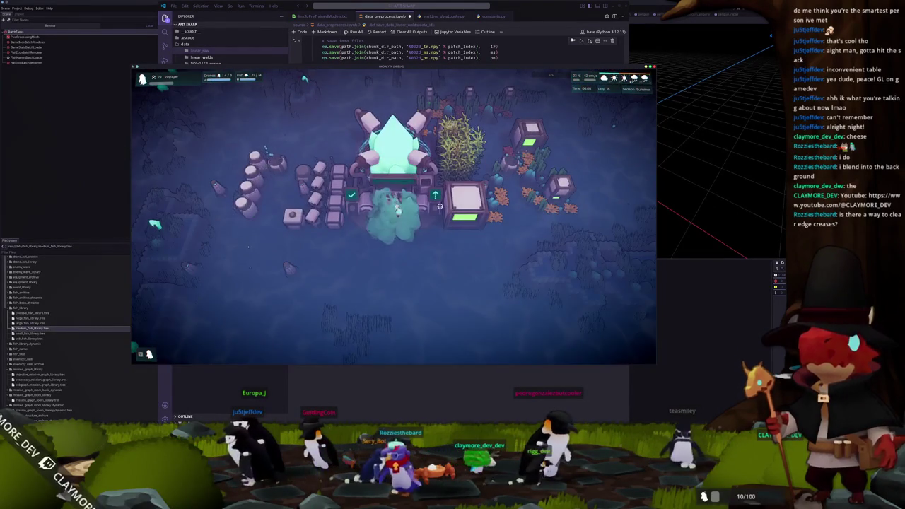
{"action": "key", "text": "b"}
{"action": "key", "text": "grave"}
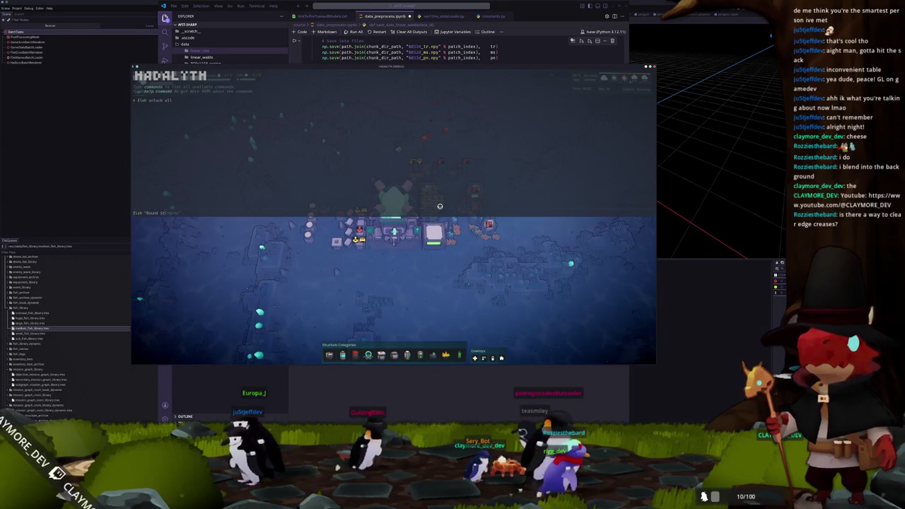
{"action": "key", "text": "grave"}
{"action": "key", "text": "w"}
{"action": "key", "text": "d"}
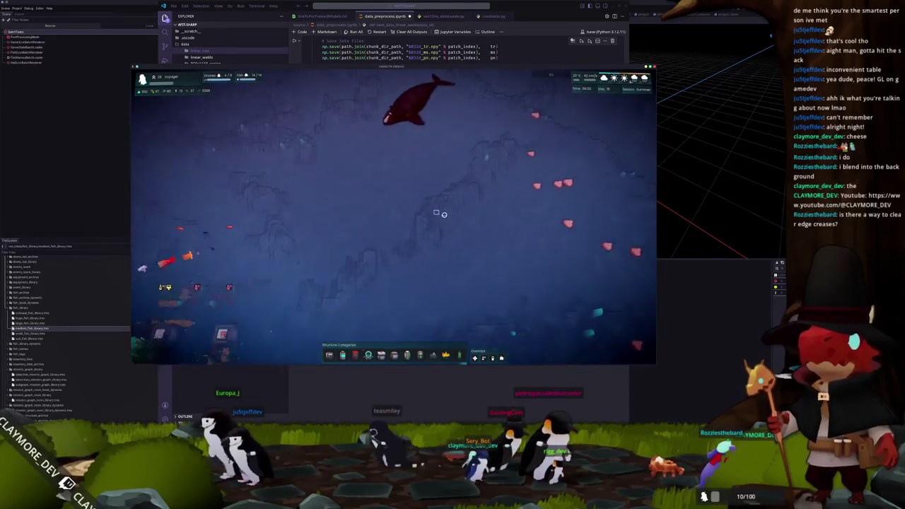
{"action": "scroll", "coordinate": [440, 216], "scroll_direction": "up", "scroll_amount": 3}
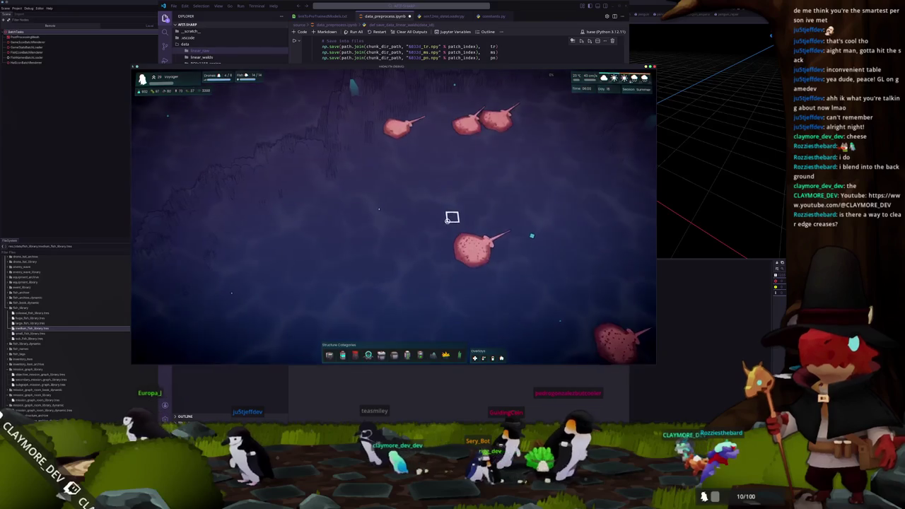
{"action": "scroll", "coordinate": [390, 217], "scroll_direction": "down", "scroll_amount": 2}
{"action": "scroll", "coordinate": [458, 217], "scroll_direction": "up", "scroll_amount": 4}
{"action": "scroll", "coordinate": [467, 208], "scroll_direction": "down", "scroll_amount": 2}
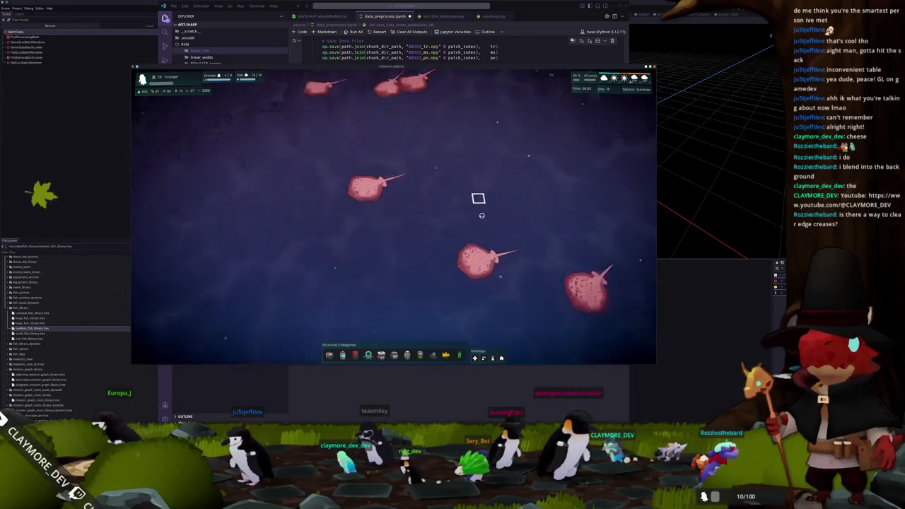
{"action": "scroll", "coordinate": [479, 209], "scroll_direction": "up", "scroll_amount": 2}
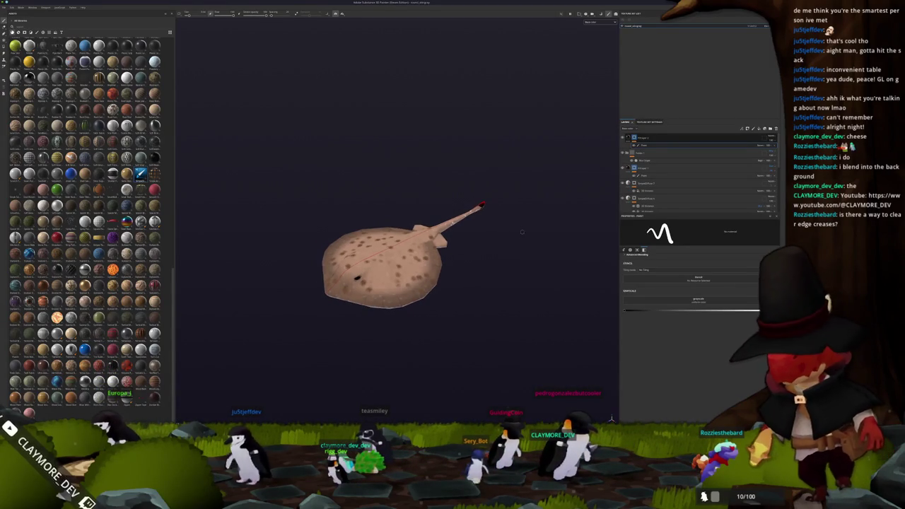
Check the stingray fill layer's Base Color, then export the stingray textures
{"action": "scroll", "coordinate": [696, 173], "scroll_direction": "down", "scroll_amount": 3}
{"action": "left_click", "coordinate": [679, 205]}
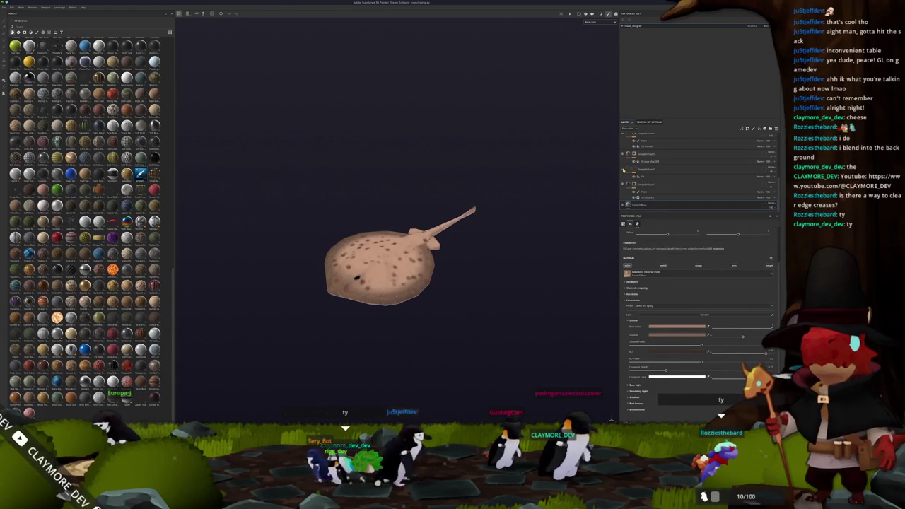
{"action": "left_click", "coordinate": [660, 326]}
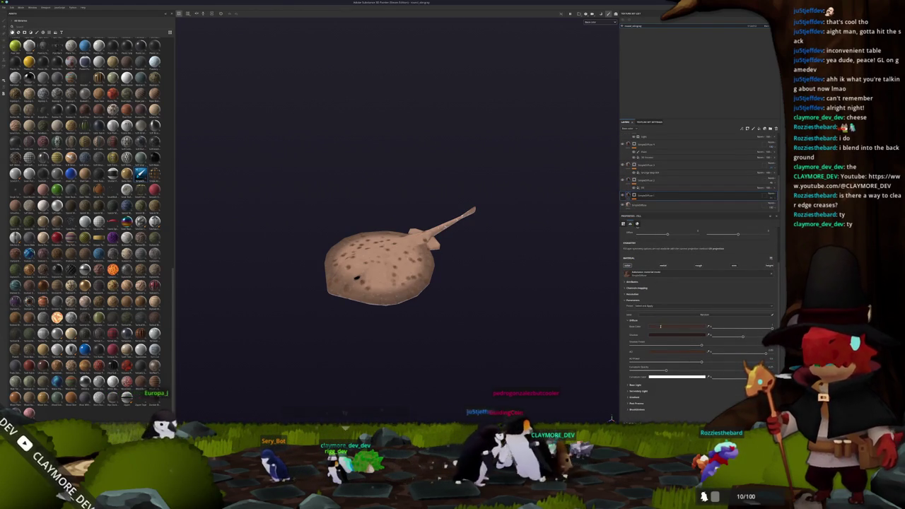
{"action": "left_click", "coordinate": [664, 327]}
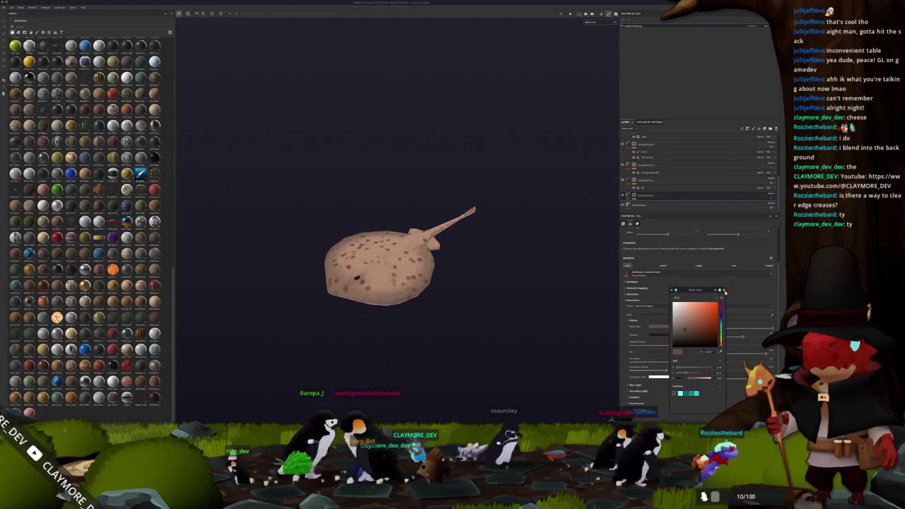
{"action": "left_click", "coordinate": [535, 256]}
{"action": "key", "text": "ctrl+s"}
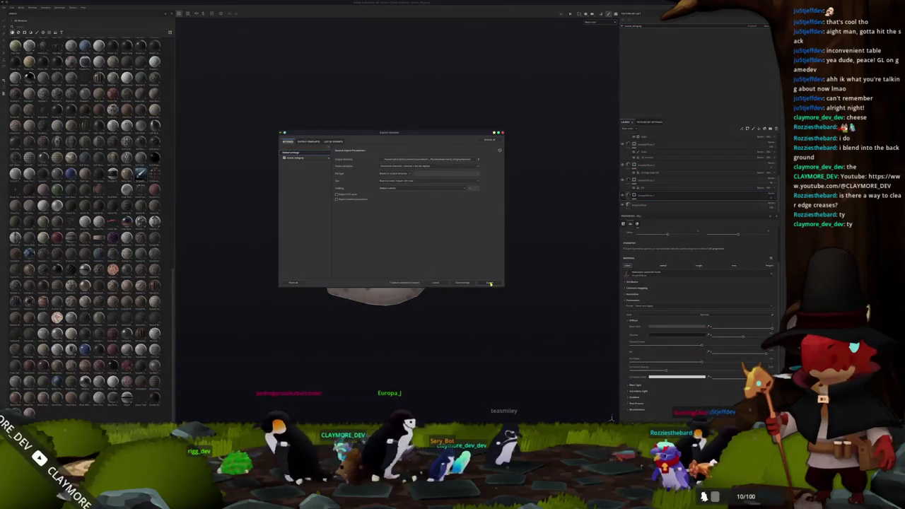
{"action": "key", "text": "alt+Tab"}
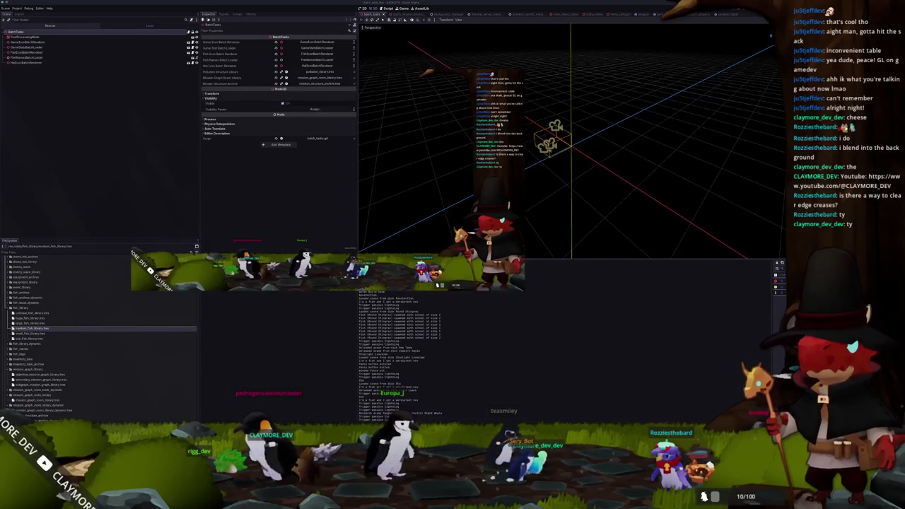
Run the game, pan to the stingray schools near the base, and hide the HUD with F1
{"action": "key", "text": "alt+Tab"}
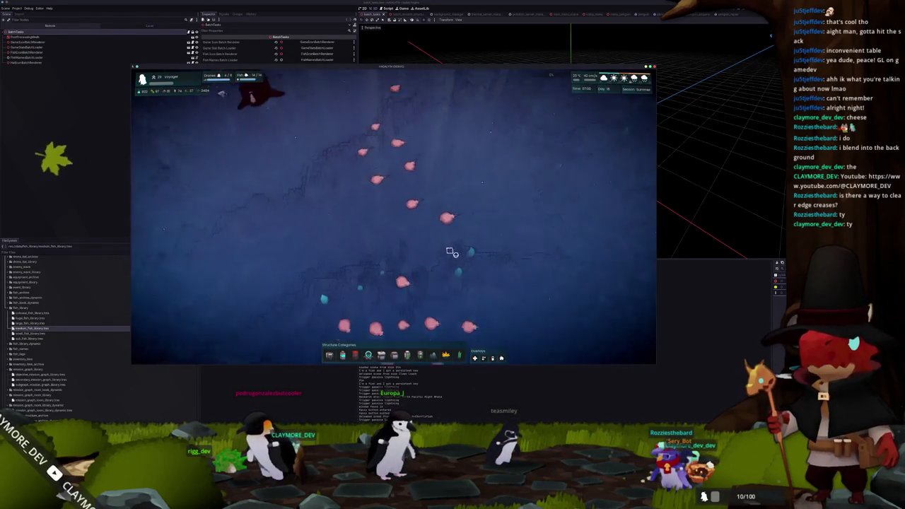
{"action": "scroll", "coordinate": [456, 255], "scroll_direction": "up", "scroll_amount": 3}
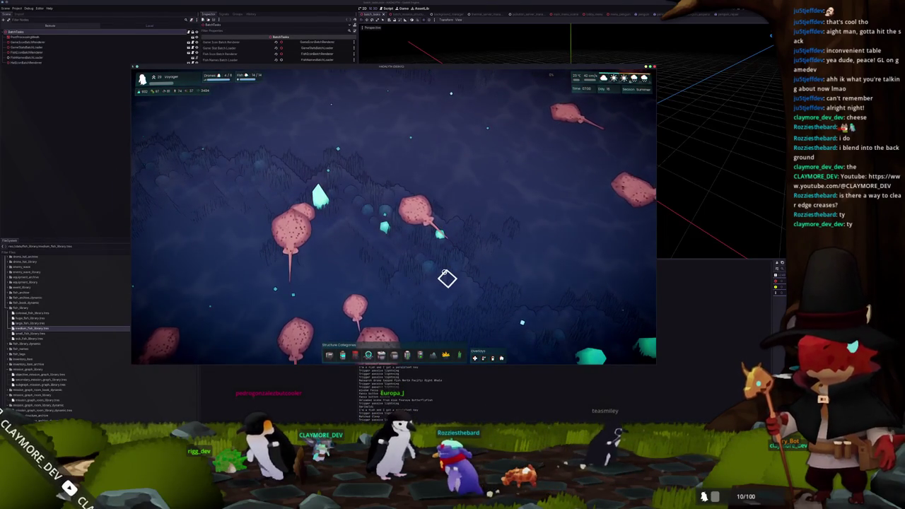
{"action": "scroll", "coordinate": [447, 278], "scroll_direction": "down", "scroll_amount": 5}
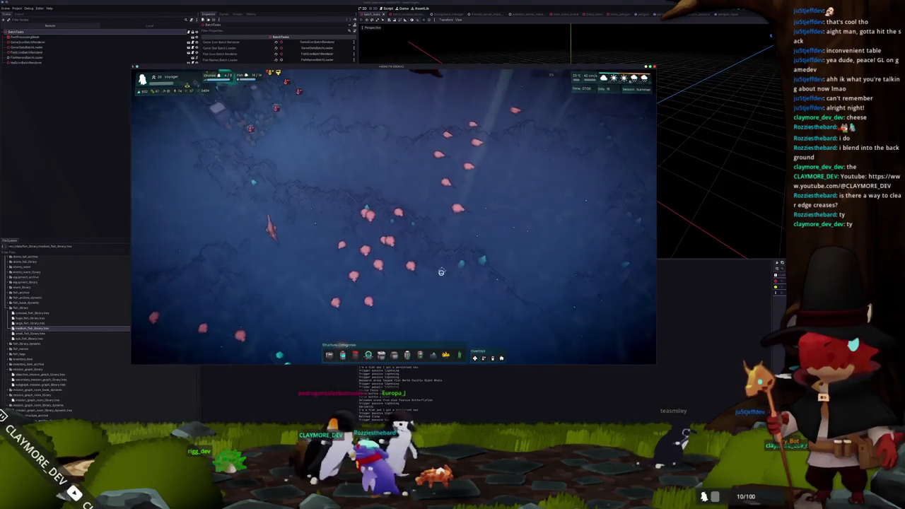
{"action": "scroll", "coordinate": [438, 272], "scroll_direction": "up", "scroll_amount": 3}
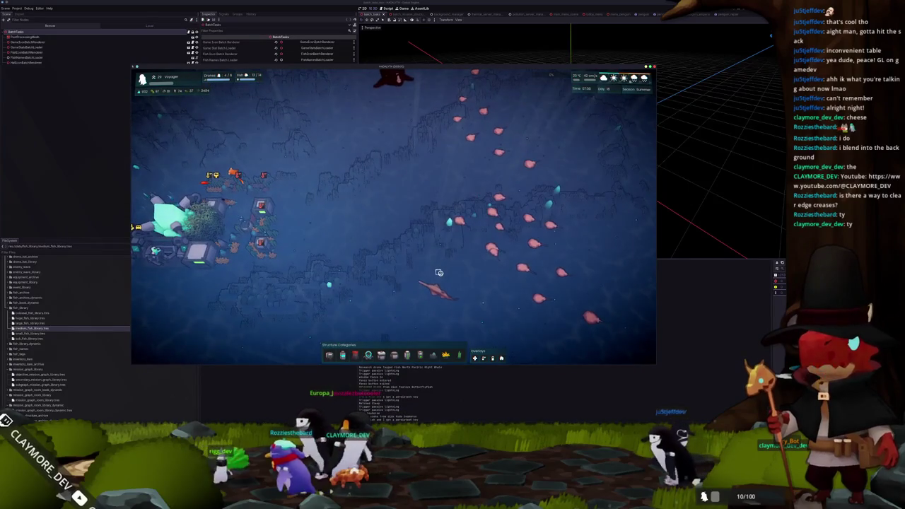
{"action": "key", "text": "a"}
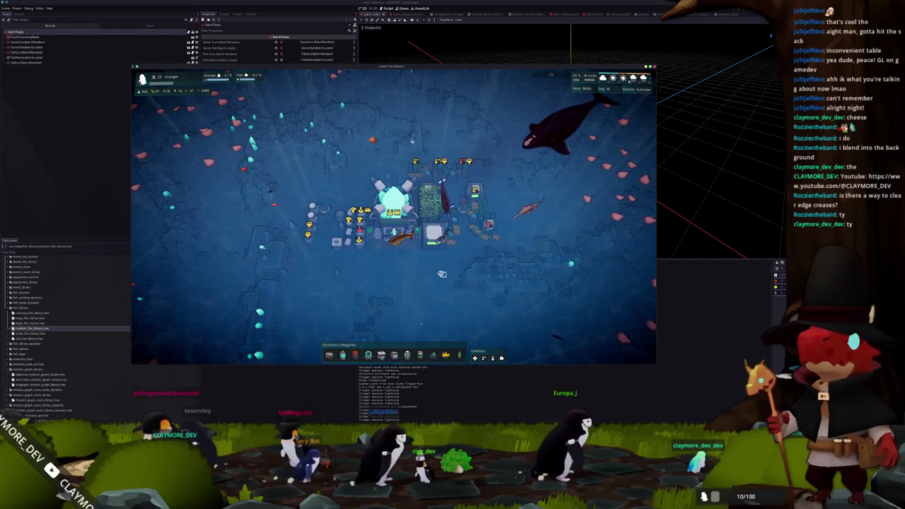
{"action": "scroll", "coordinate": [439, 268], "scroll_direction": "up", "scroll_amount": 5}
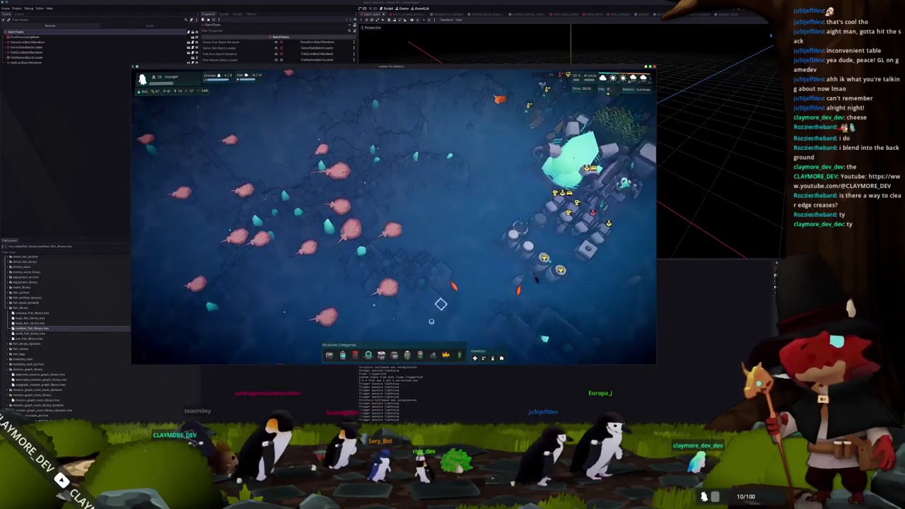
{"action": "key", "text": "F1"}
{"action": "key", "text": "alt+Tab"}
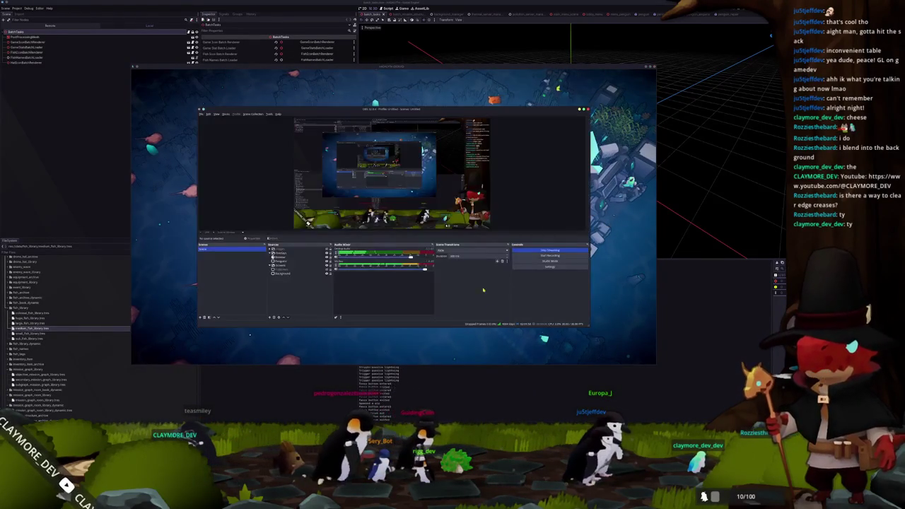
Set the Fullscreen capture source to record only the HADALITH game window
{"action": "double_click", "coordinate": [311, 270]}
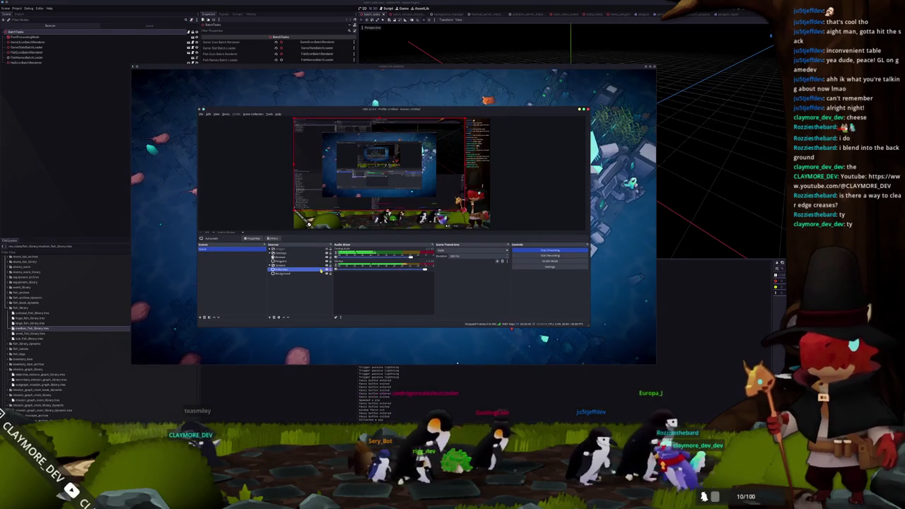
{"action": "left_click", "coordinate": [323, 223]}
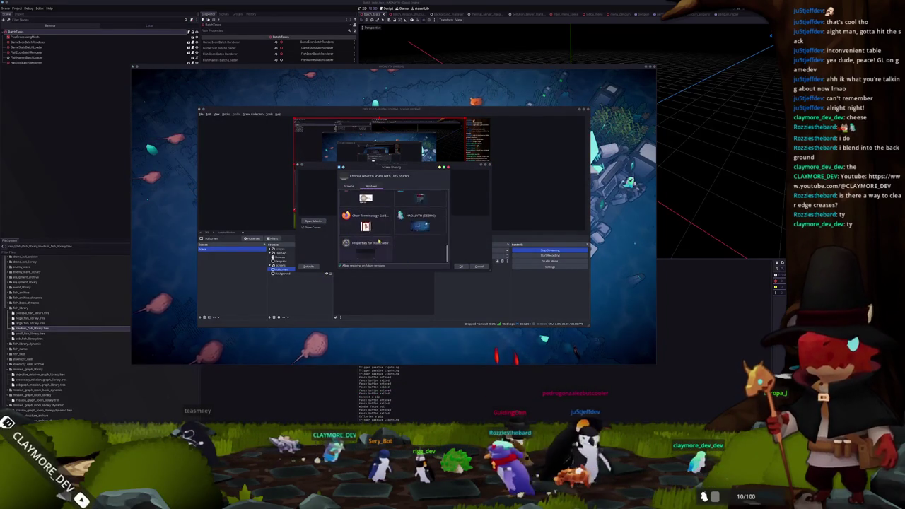
{"action": "key", "text": "Return"}
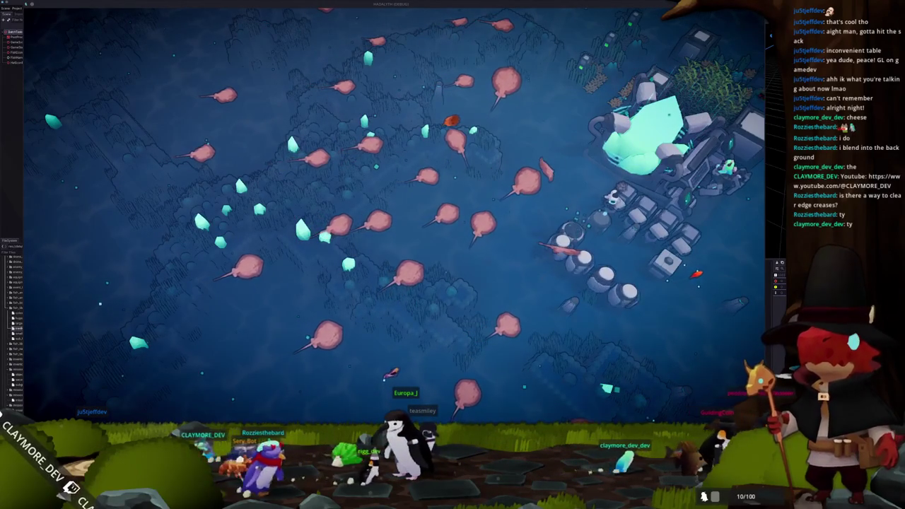
{"action": "key", "text": "alt+Tab"}
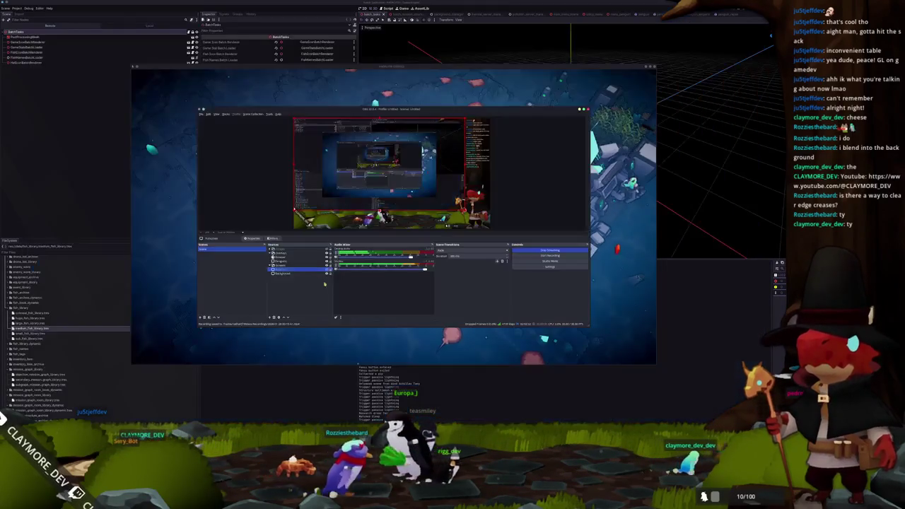
{"action": "key", "text": "alt+Tab"}
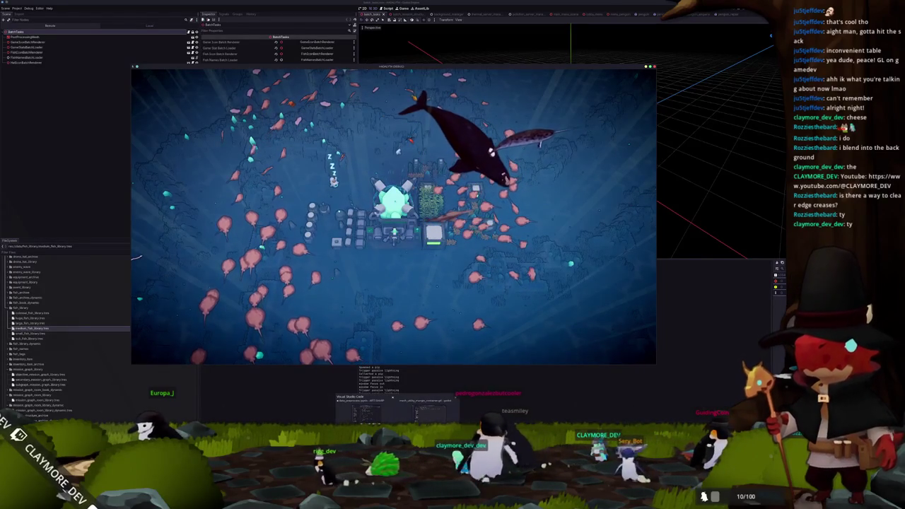
Bring the game window back to the front and stop the running project with F8
{"action": "key", "text": "alt+Tab"}
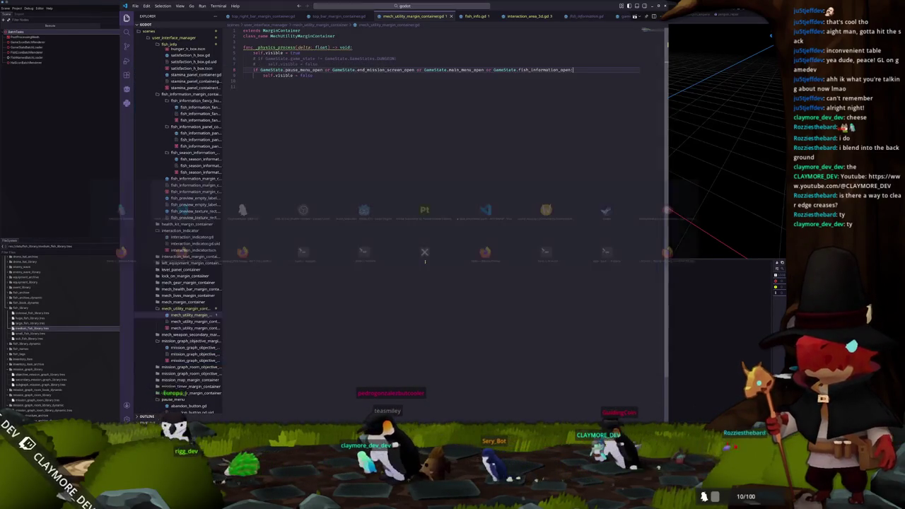
{"action": "left_click", "coordinate": [424, 253]}
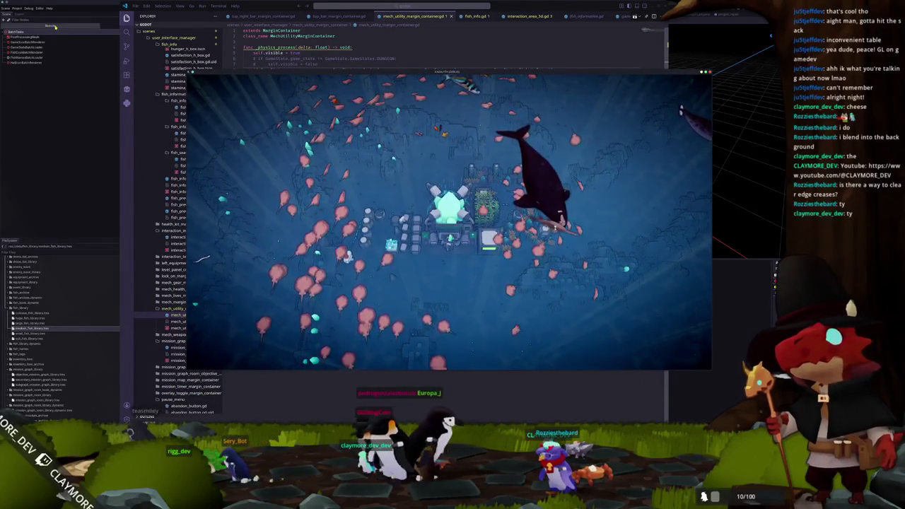
{"action": "key", "text": "F8"}
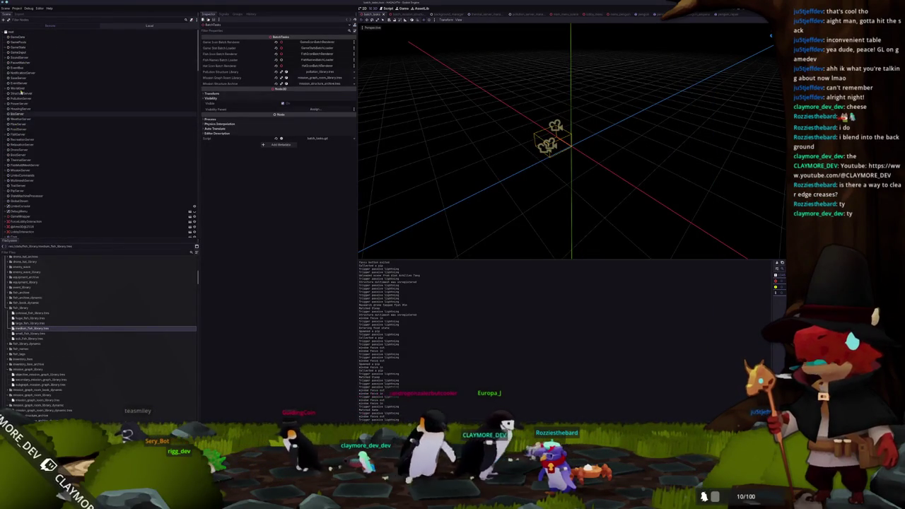
Select the remote GameState node and scroll through its live property values
{"action": "left_click", "coordinate": [18, 47]}
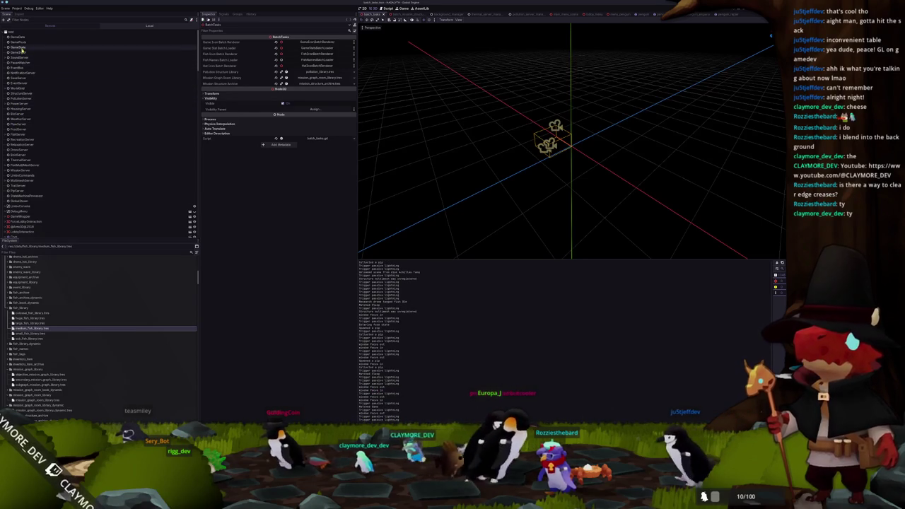
{"action": "scroll", "coordinate": [240, 177], "scroll_direction": "down", "scroll_amount": 3}
{"action": "scroll", "coordinate": [254, 243], "scroll_direction": "down", "scroll_amount": 3}
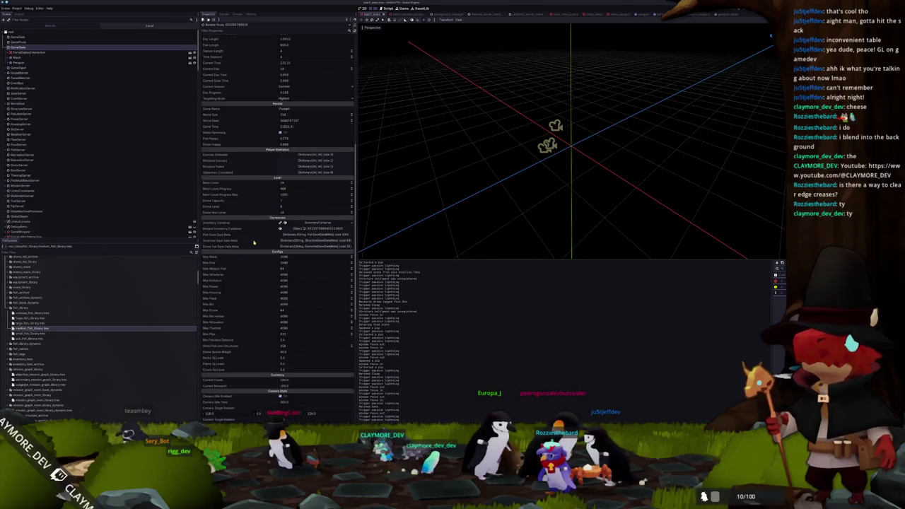
{"action": "scroll", "coordinate": [255, 213], "scroll_direction": "down", "scroll_amount": 5}
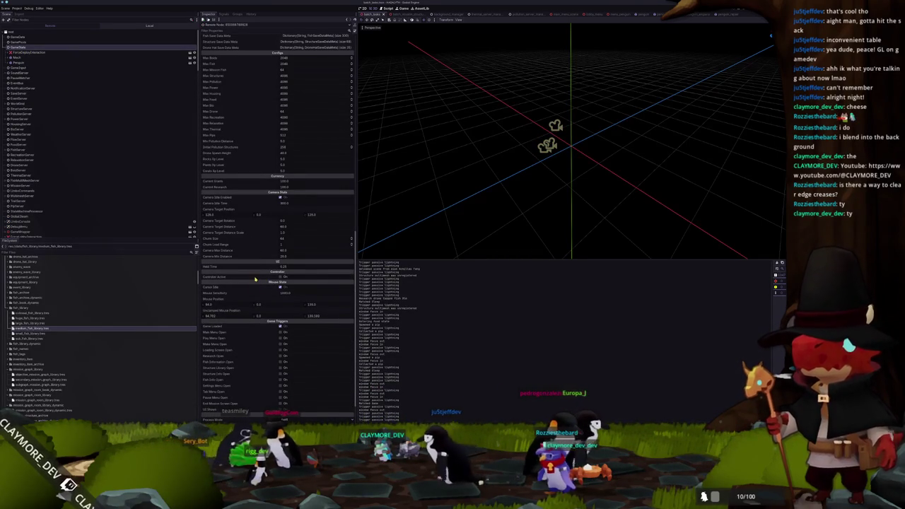
{"action": "scroll", "coordinate": [262, 223], "scroll_direction": "down", "scroll_amount": 1}
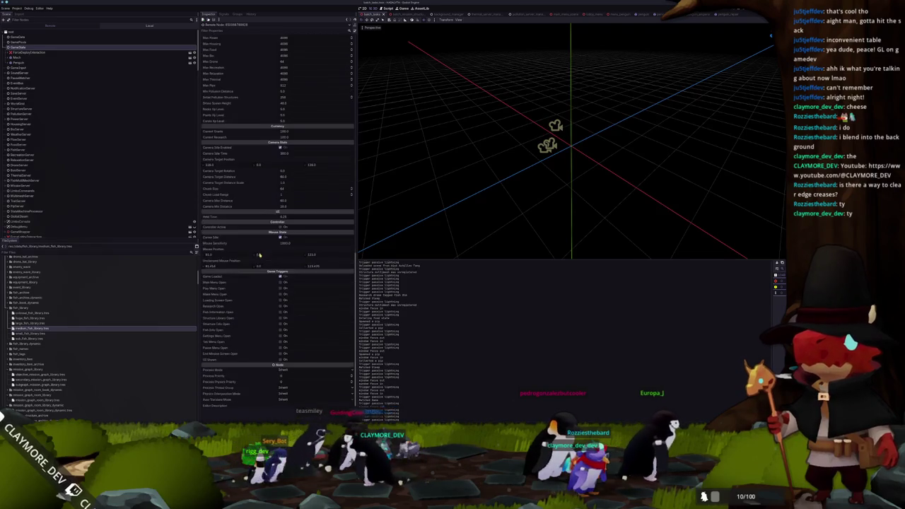
{"action": "scroll", "coordinate": [259, 244], "scroll_direction": "down", "scroll_amount": 1}
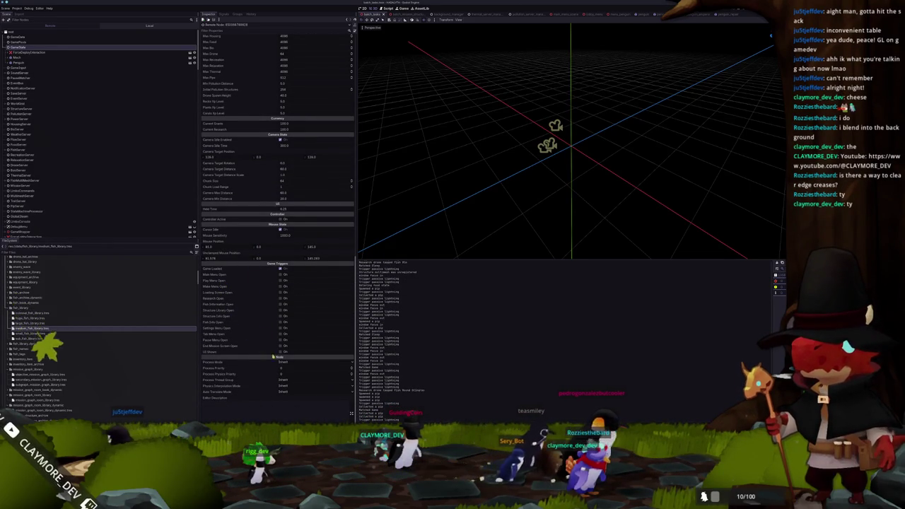
Switch between game and editor, save the current scene, and keep reviewing the GameState values
{"action": "left_click", "coordinate": [280, 352]}
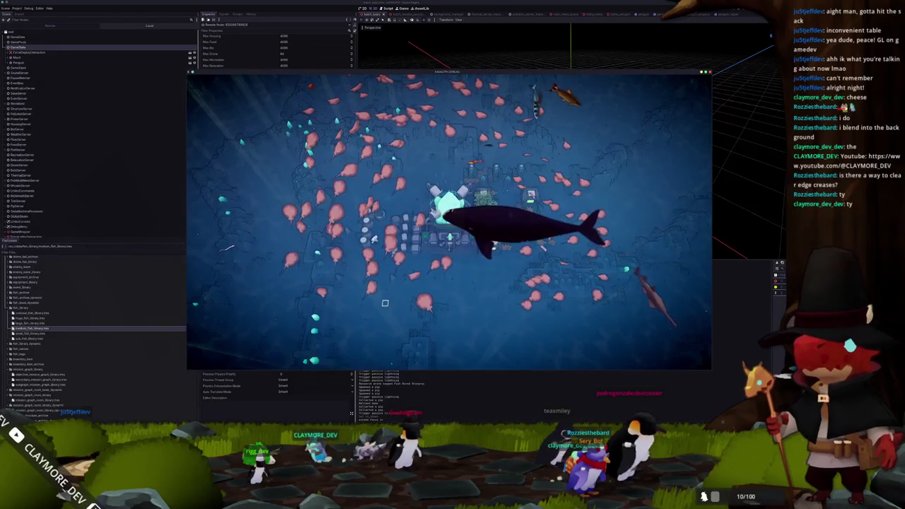
{"action": "key", "text": "alt+Tab"}
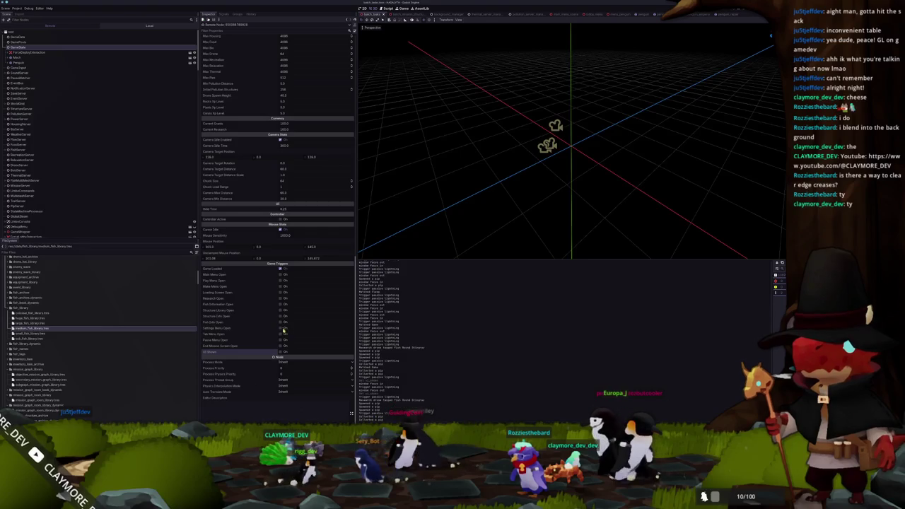
{"action": "key", "text": "alt+Tab"}
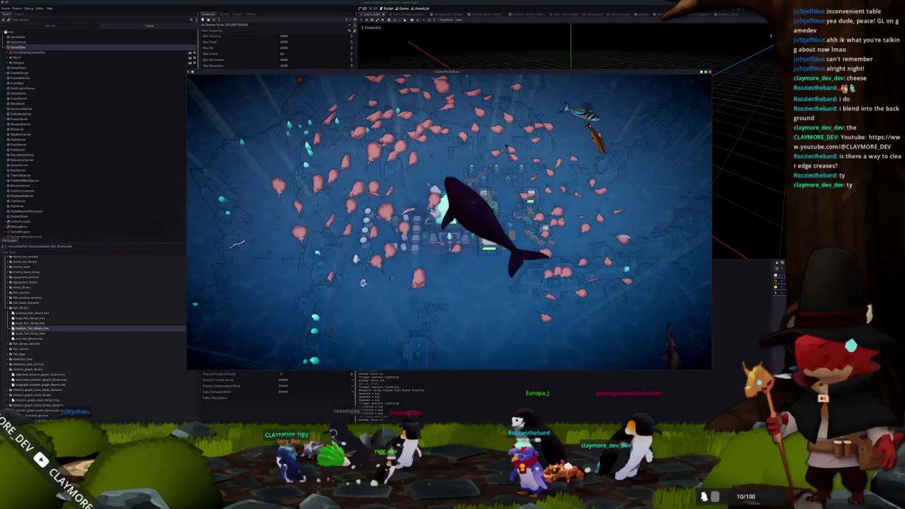
{"action": "key", "text": "alt+Tab"}
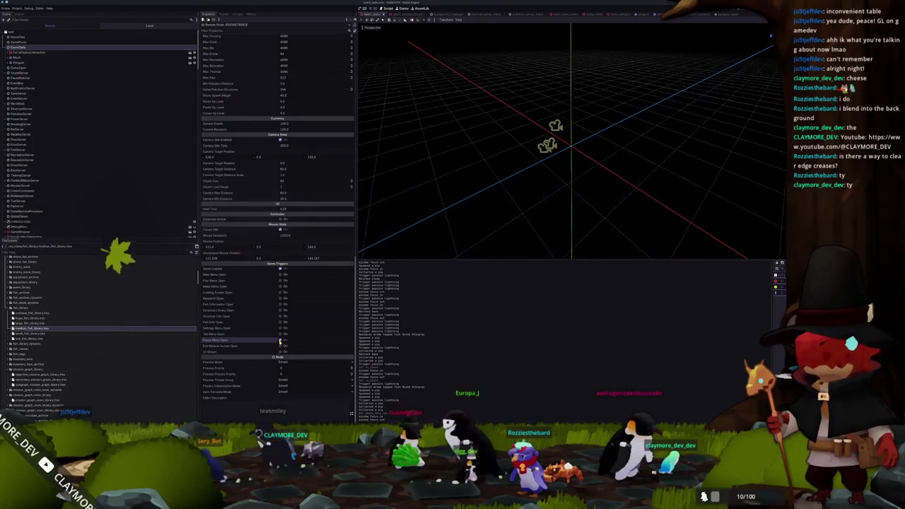
{"action": "key", "text": "ctrl+s"}
{"action": "scroll", "coordinate": [256, 316], "scroll_direction": "down", "scroll_amount": 5}
{"action": "scroll", "coordinate": [256, 316], "scroll_direction": "down", "scroll_amount": 5}
{"action": "scroll", "coordinate": [256, 316], "scroll_direction": "down", "scroll_amount": 5}
{"action": "scroll", "coordinate": [256, 316], "scroll_direction": "up", "scroll_amount": 2}
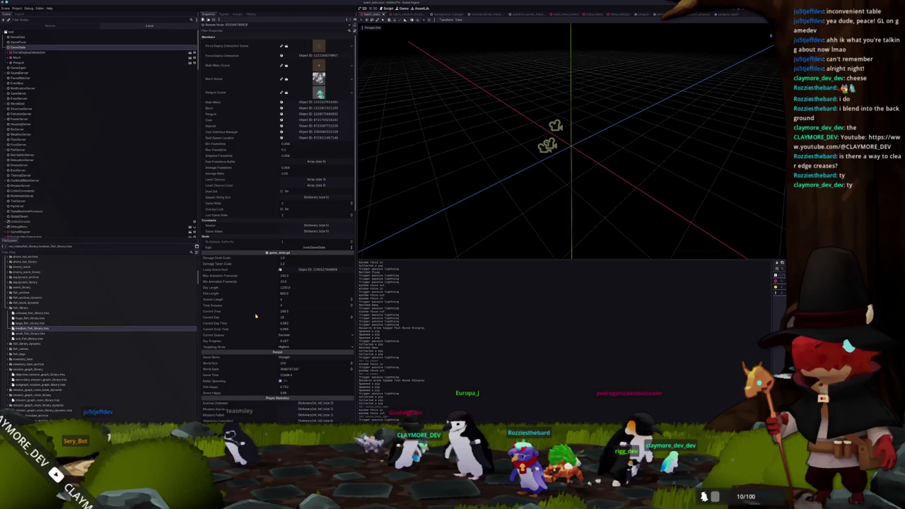
{"action": "scroll", "coordinate": [256, 316], "scroll_direction": "down", "scroll_amount": 3}
{"action": "scroll", "coordinate": [256, 300], "scroll_direction": "down", "scroll_amount": 6}
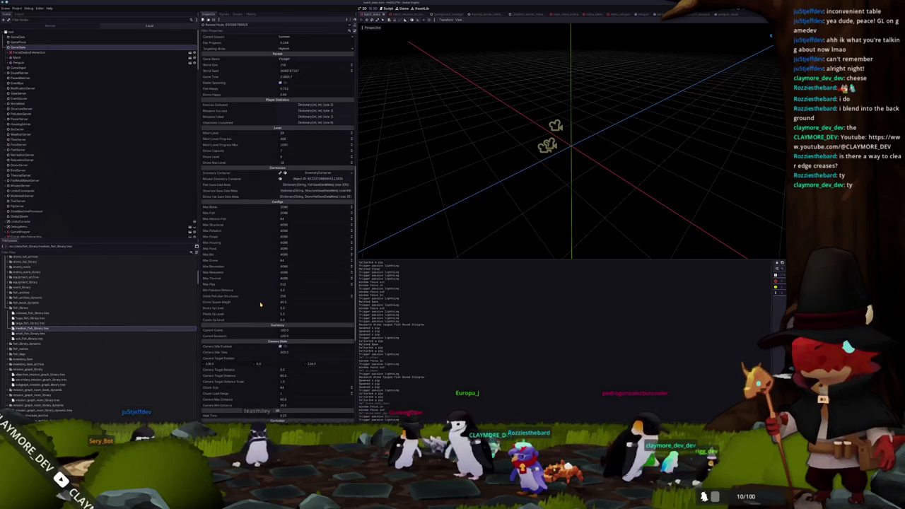
{"action": "scroll", "coordinate": [260, 305], "scroll_direction": "down", "scroll_amount": 3}
{"action": "scroll", "coordinate": [265, 307], "scroll_direction": "down", "scroll_amount": 3}
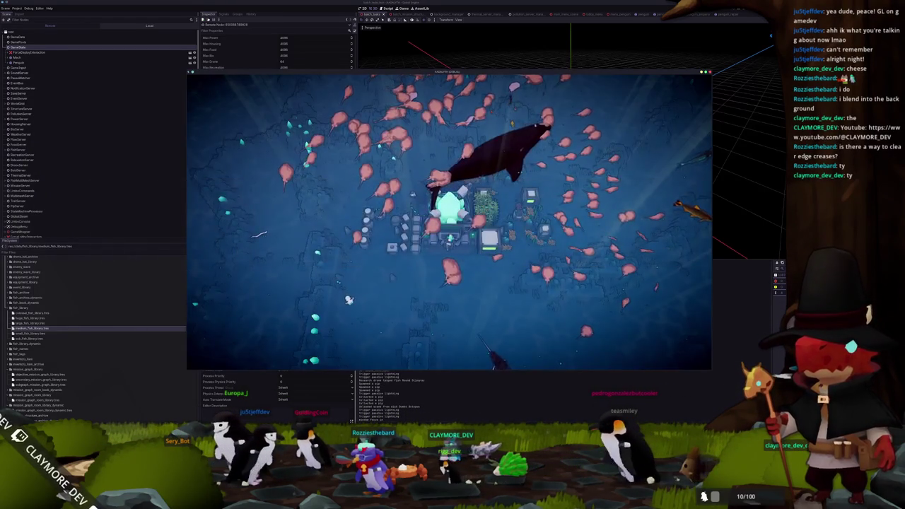
Inspect the running game's root Window properties and bring up the code editor's file search
{"action": "left_click", "coordinate": [123, 127]}
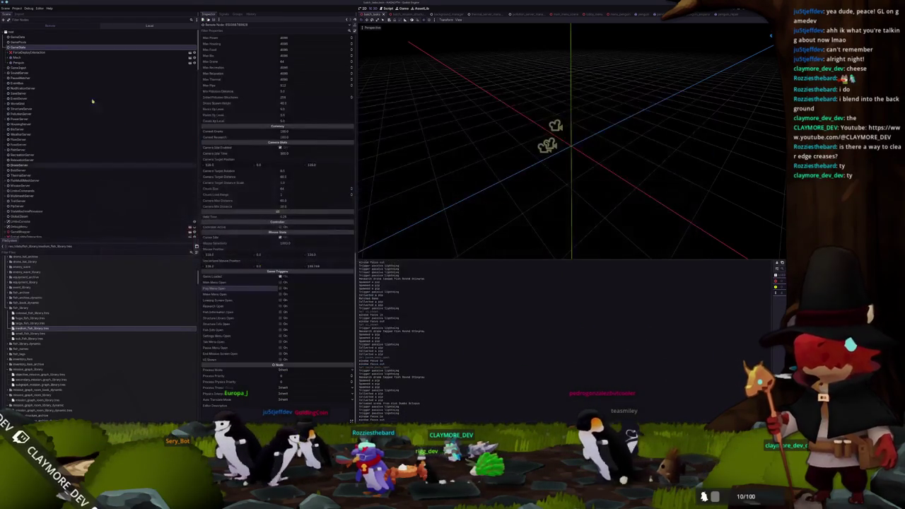
{"action": "scroll", "coordinate": [265, 288], "scroll_direction": "down", "scroll_amount": 10}
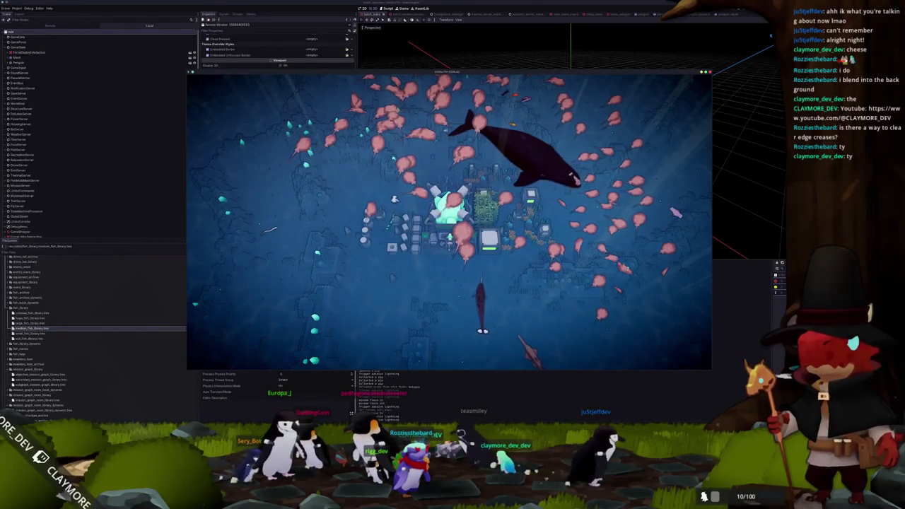
{"action": "key", "text": "alt+Tab"}
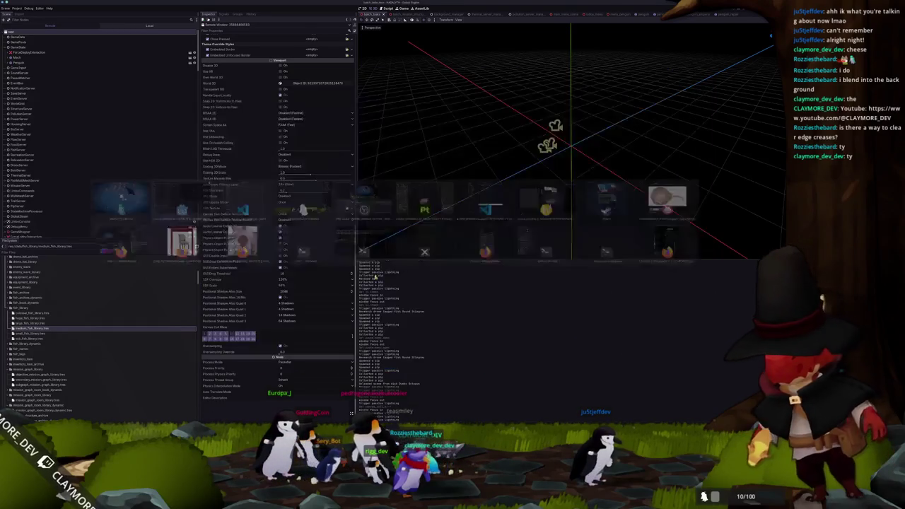
{"action": "scroll", "coordinate": [37, 88], "scroll_direction": "down", "scroll_amount": 5}
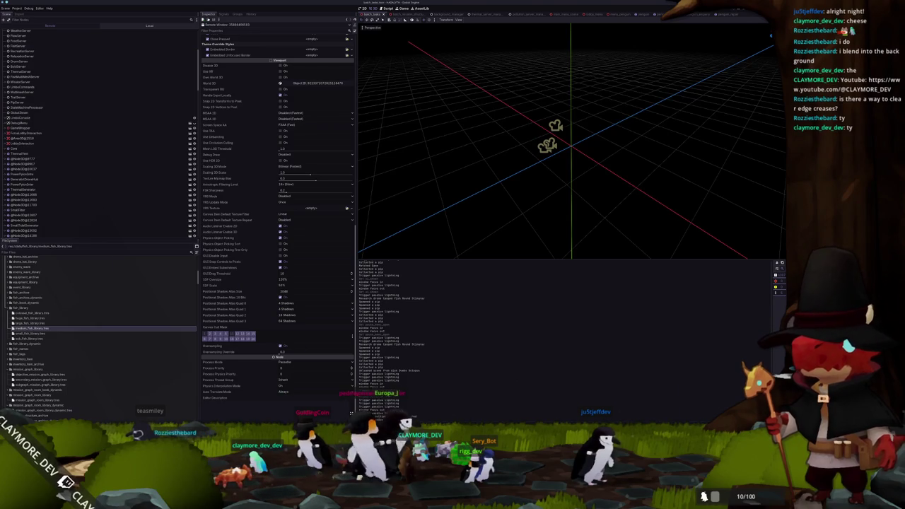
{"action": "key", "text": "alt+Tab"}
{"action": "left_click", "coordinate": [429, 6]}
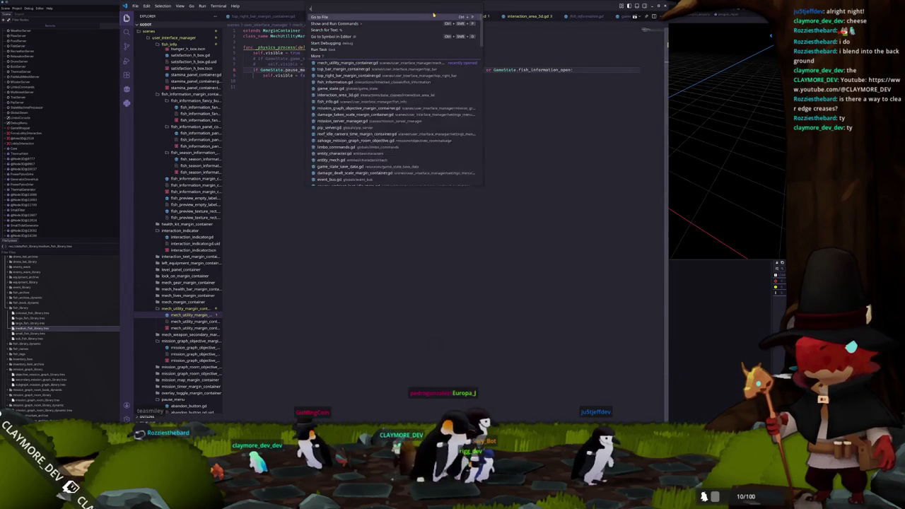
Open camera_agent.gd through Quick Open and review its get_viewport calls
{"action": "type", "text": "camera_agent"}
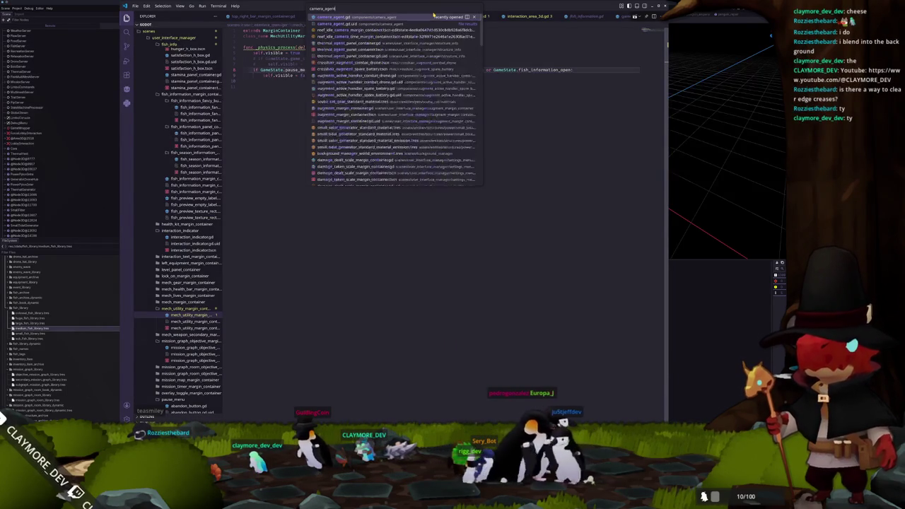
{"action": "key", "text": "Return"}
{"action": "scroll", "coordinate": [424, 212], "scroll_direction": "down", "scroll_amount": 3}
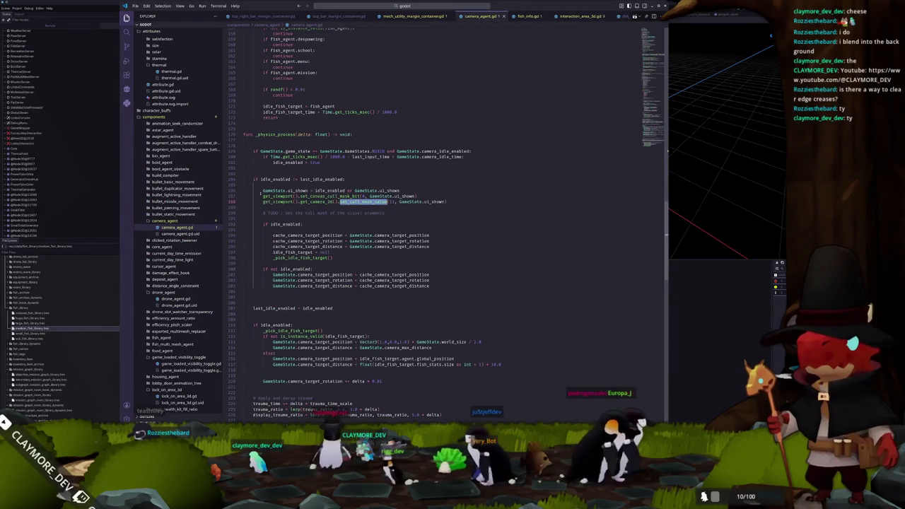
{"action": "double_click", "coordinate": [275, 202]}
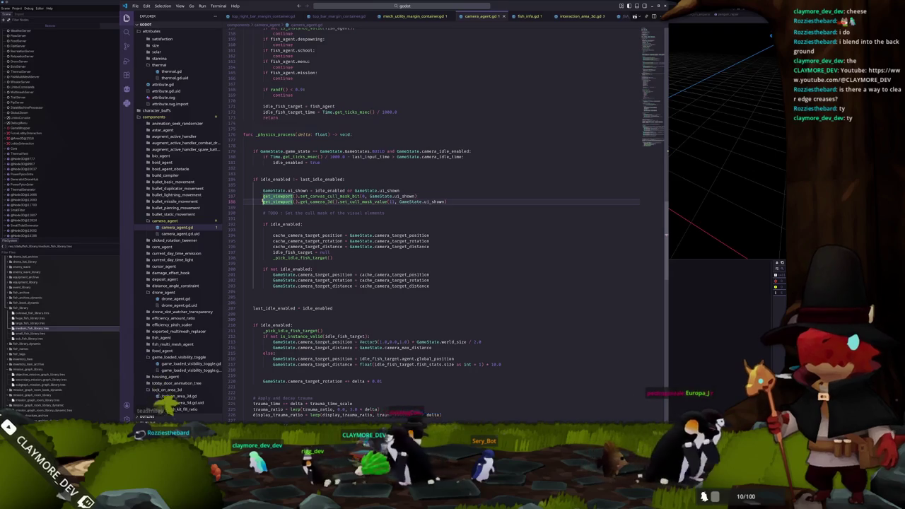
{"action": "left_click", "coordinate": [261, 208]}
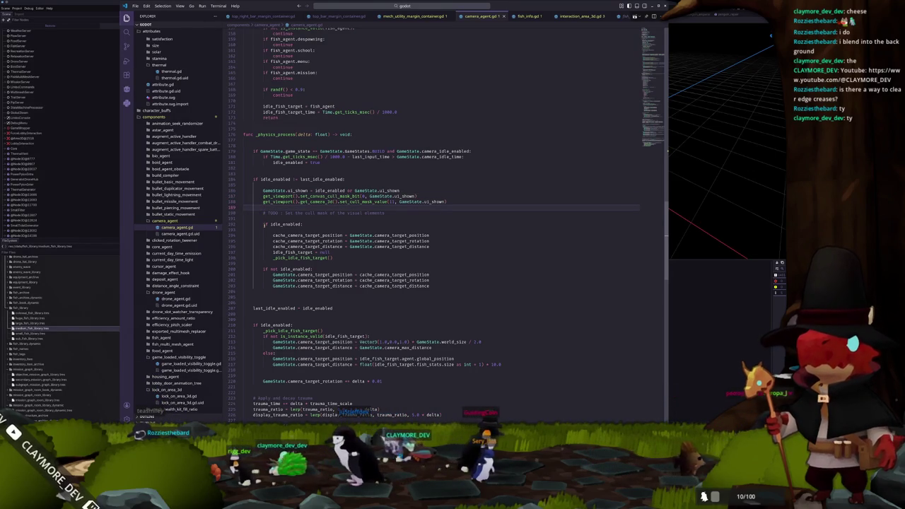
Review the idle targeting code on lines 214–220 and place the cursor on empty line 182
{"action": "scroll", "coordinate": [273, 267], "scroll_direction": "down", "scroll_amount": 2}
{"action": "scroll", "coordinate": [273, 267], "scroll_direction": "down", "scroll_amount": 3}
{"action": "scroll", "coordinate": [273, 267], "scroll_direction": "down", "scroll_amount": 2}
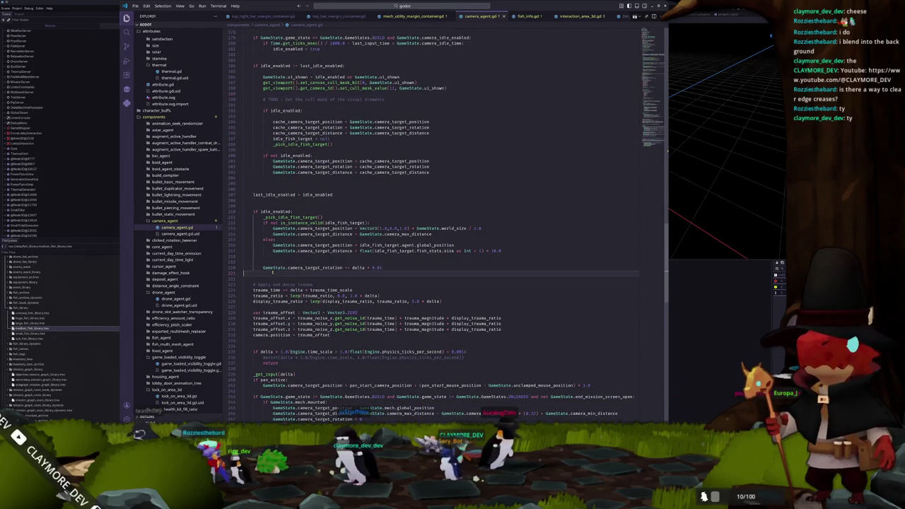
{"action": "left_click_drag", "start_coordinate": [272, 271], "coordinate": [271, 240]}
{"action": "left_click", "coordinate": [270, 202]}
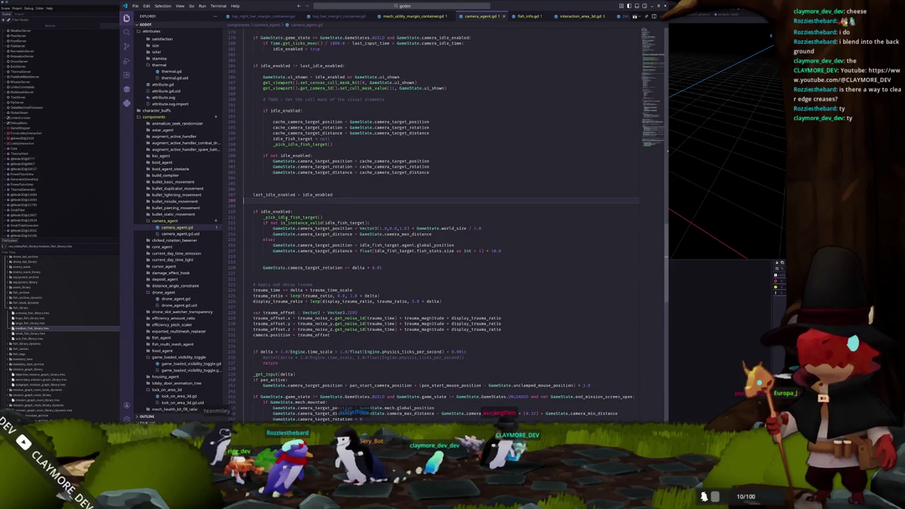
{"action": "mouse_move", "coordinate": [384, 267]}
{"action": "left_mouse_down"}
{"action": "mouse_move", "coordinate": [246, 236]}
{"action": "mouse_move", "coordinate": [244, 223]}
{"action": "left_mouse_up"}
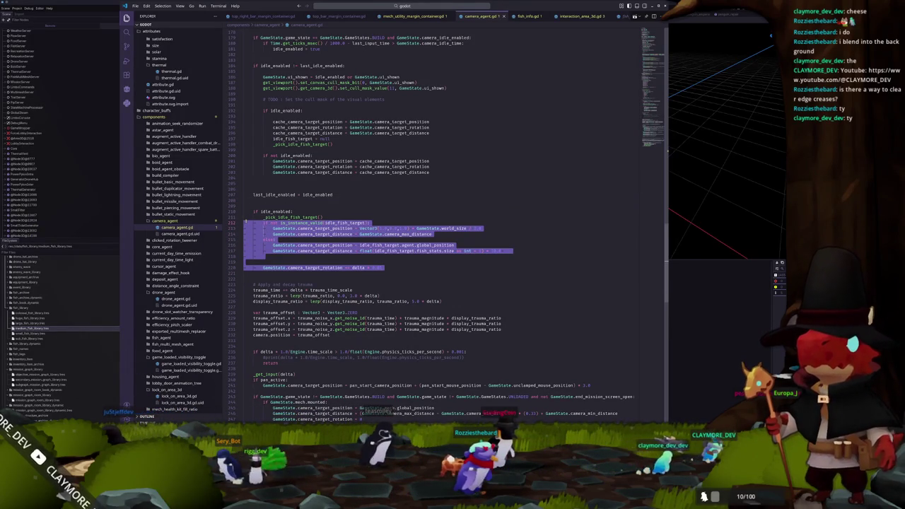
{"action": "left_click", "coordinate": [297, 204]}
{"action": "scroll", "coordinate": [296, 198], "scroll_direction": "up", "scroll_amount": 5}
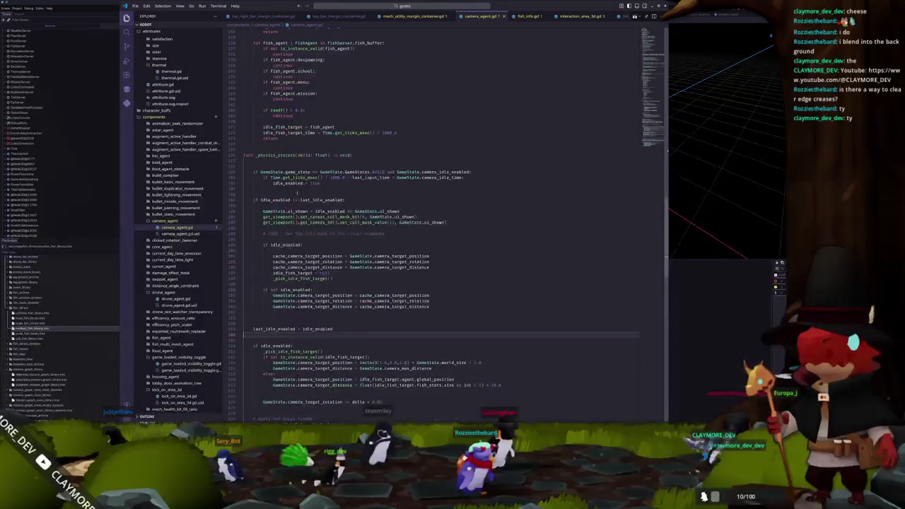
{"action": "left_click", "coordinate": [264, 193]}
{"action": "type", "text": "idle_enabled = false"}
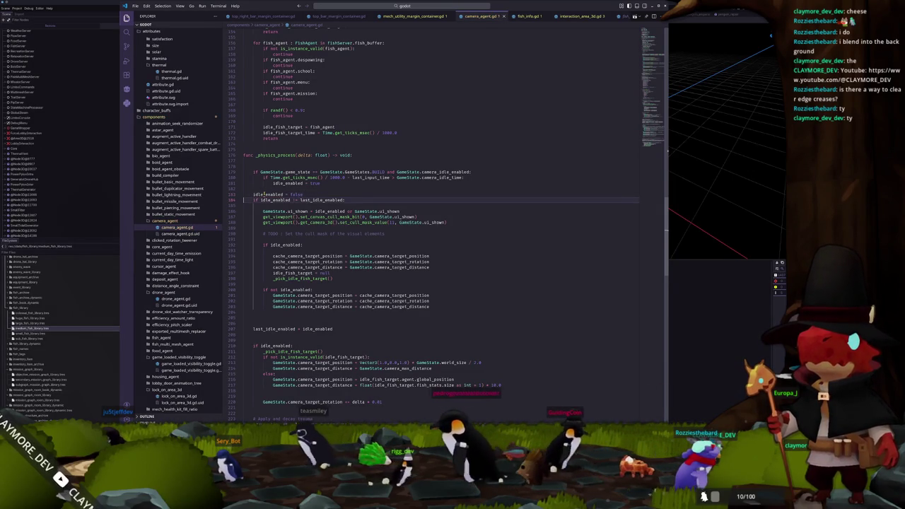
Relaunch the game from the Godot editor with F5 to test the edited camera code
{"action": "key", "text": "alt+Tab"}
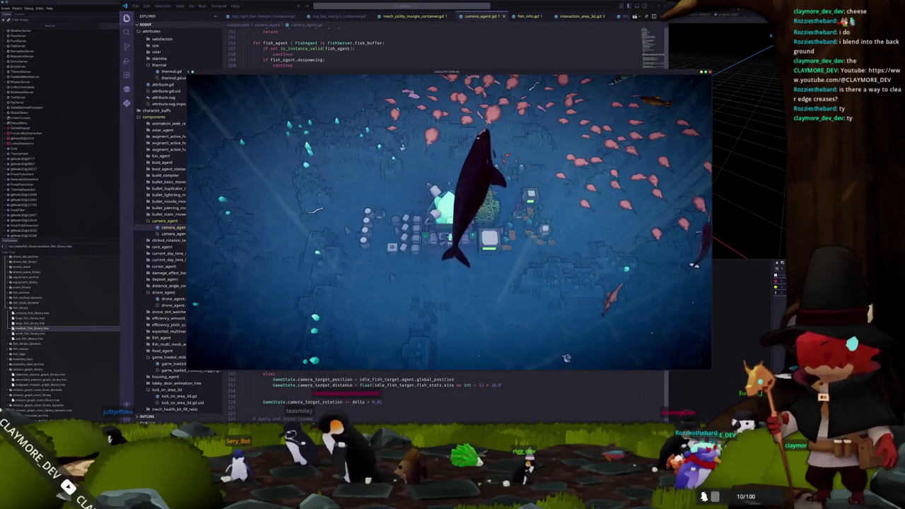
{"action": "left_click", "coordinate": [733, 288]}
{"action": "key", "text": "F5"}
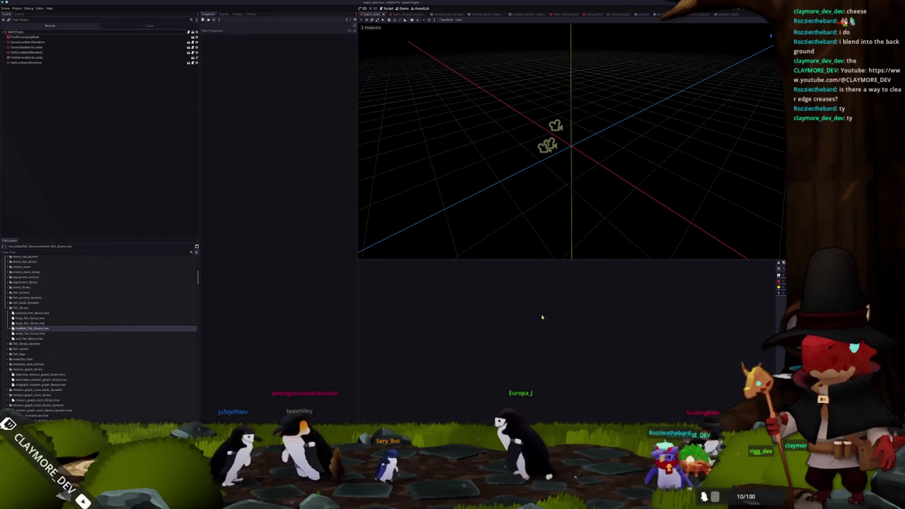
{"action": "key", "text": "alt+Tab"}
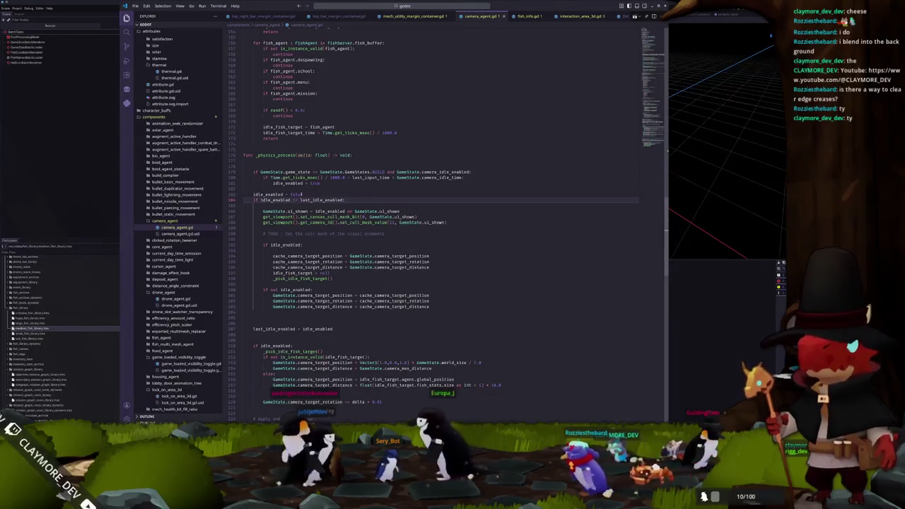
{"action": "left_click", "coordinate": [309, 190]}
{"action": "key", "text": "alt+Tab"}
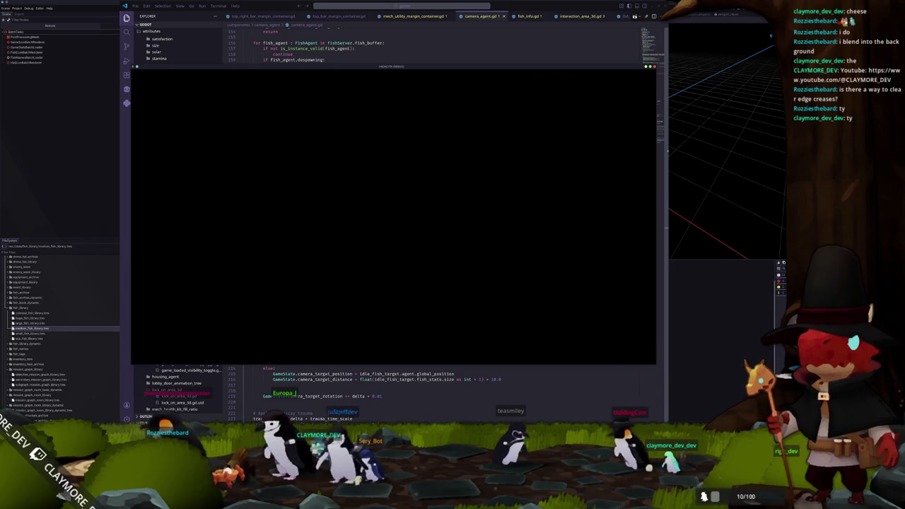
Load the Voyager save slot from the game's play menu
{"action": "left_click", "coordinate": [389, 248]}
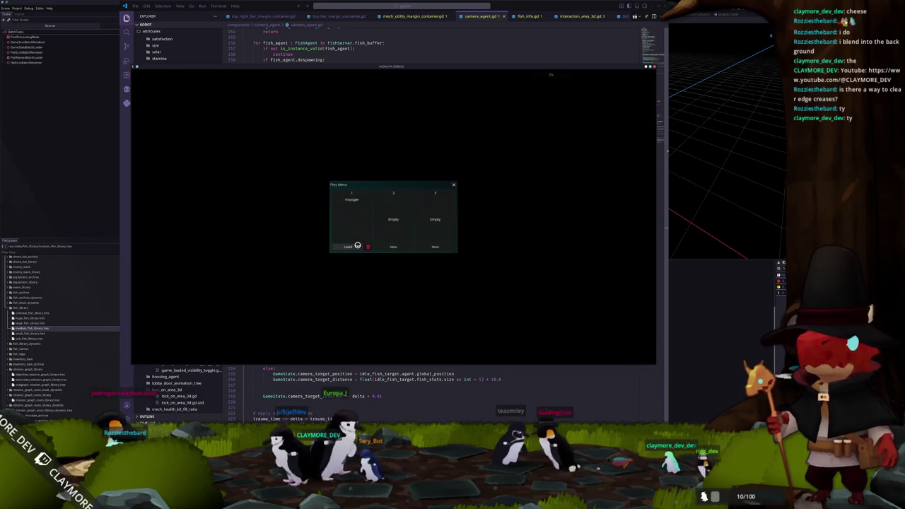
{"action": "left_click", "coordinate": [349, 246]}
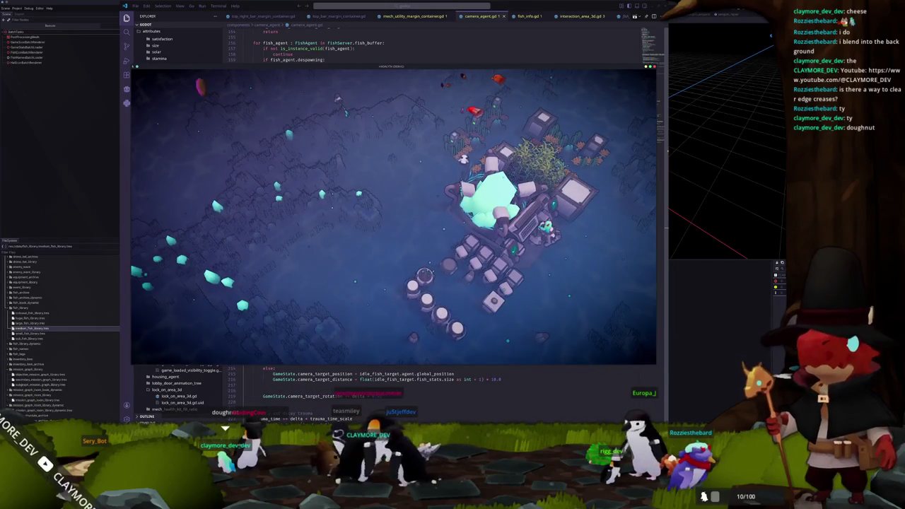
{"action": "key", "text": "F8"}
{"action": "key", "text": "ctrl+s"}
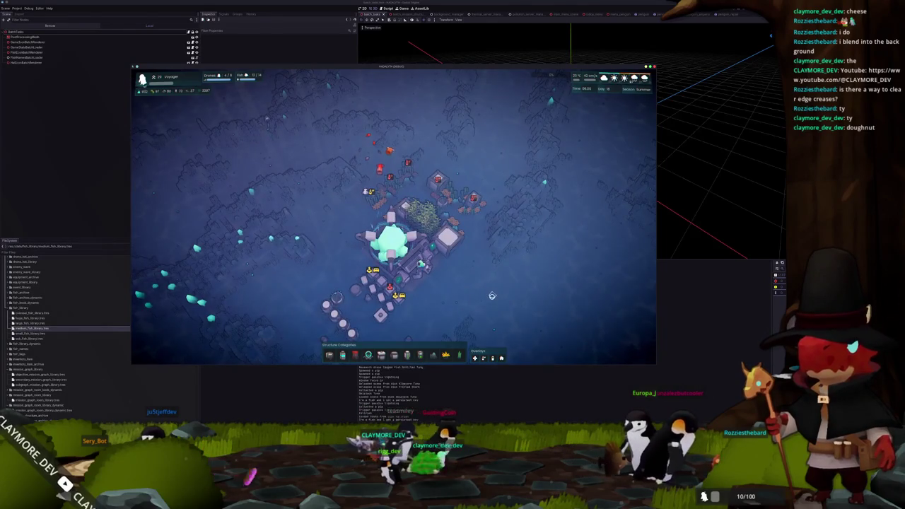
Toggle the camera between the base console and whole-base view, then quit the game
{"action": "key", "text": "Tab"}
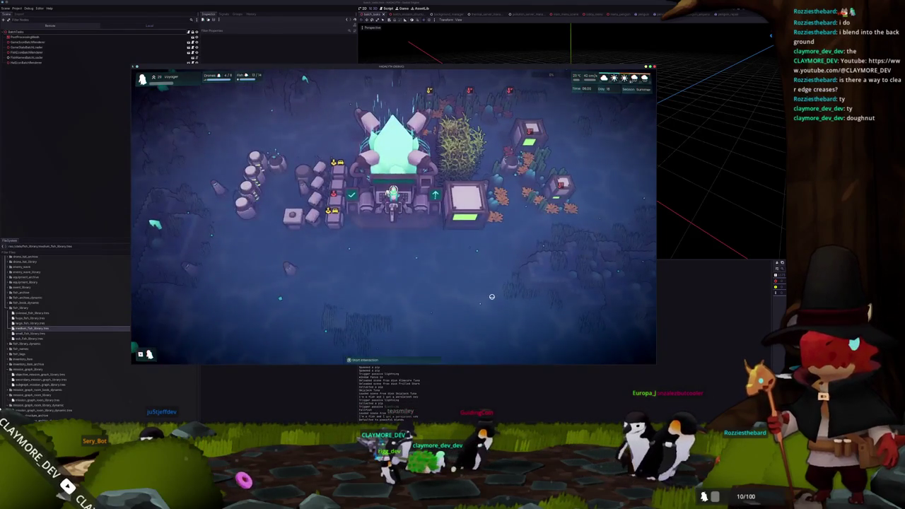
{"action": "key", "text": "s"}
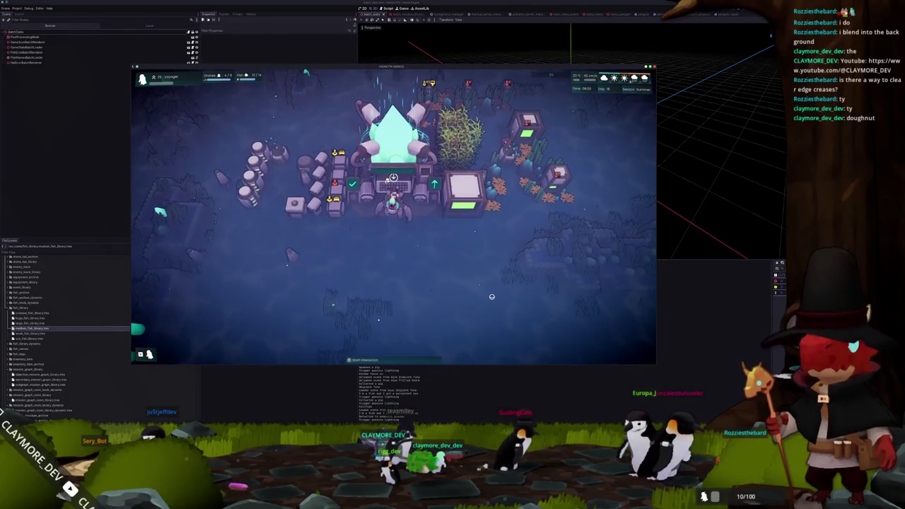
{"action": "key", "text": "Tab"}
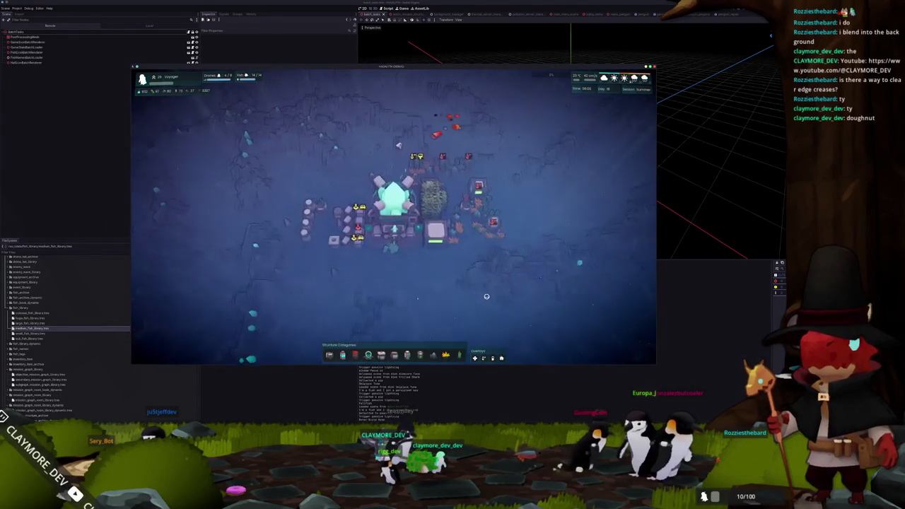
{"action": "key", "text": "F8"}
{"action": "key", "text": "super"}
Launch Kdenlive from the launcher and start a new empty project
{"action": "type", "text": "kden"}
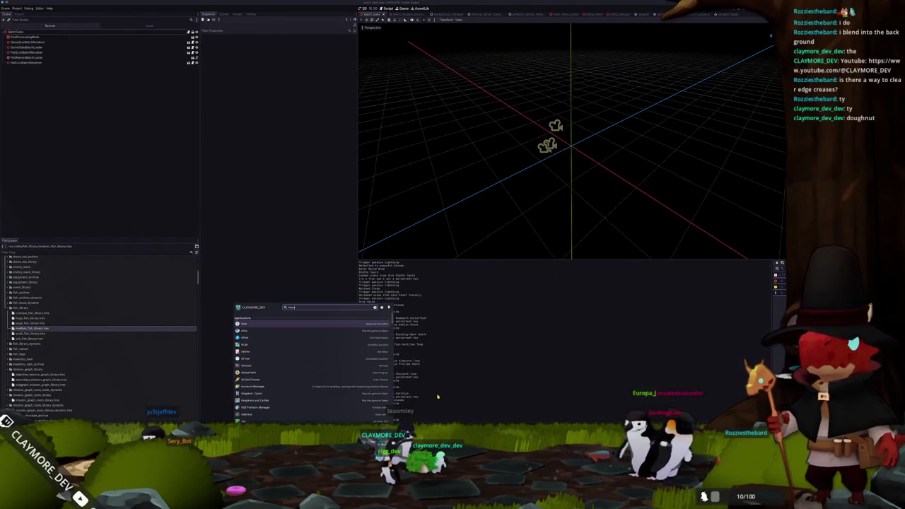
{"action": "key", "text": "Return"}
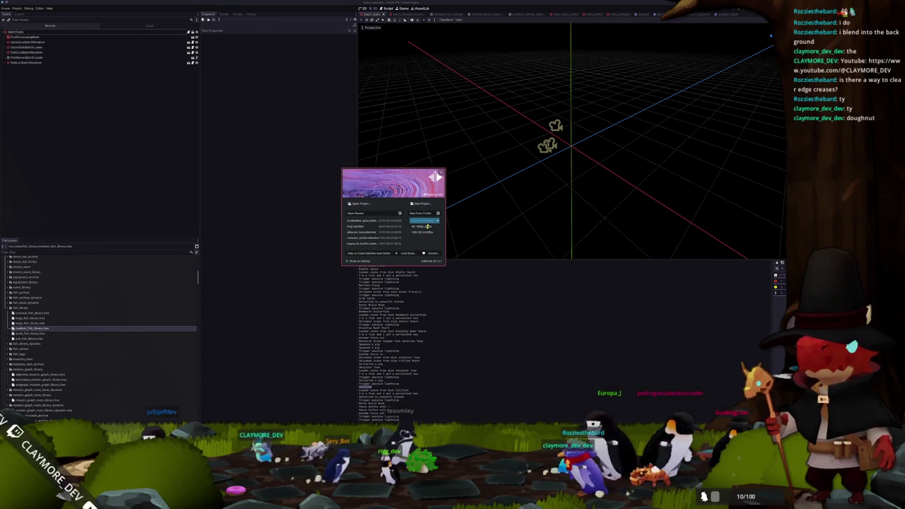
{"action": "double_click", "coordinate": [423, 232]}
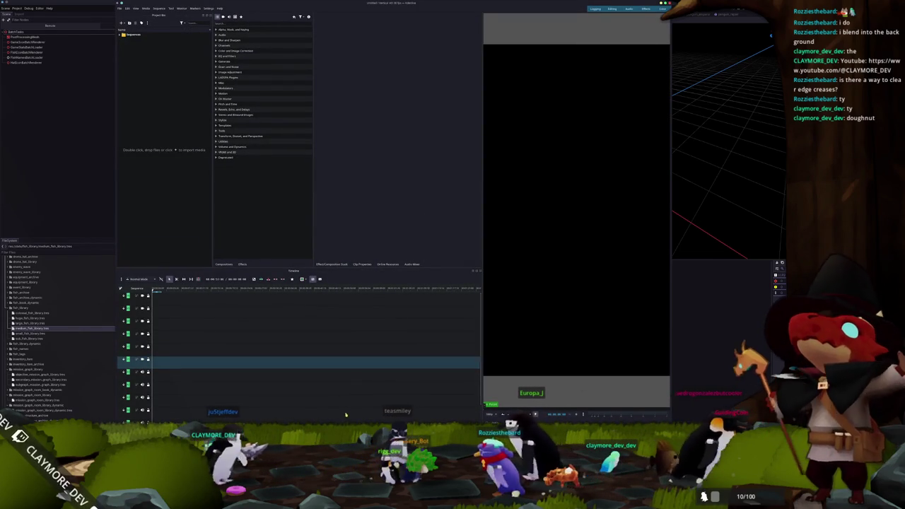
Import the newest mp4 from Videos > Recordings into the Project Bin and place it on a video track
{"action": "key", "text": "super+e"}
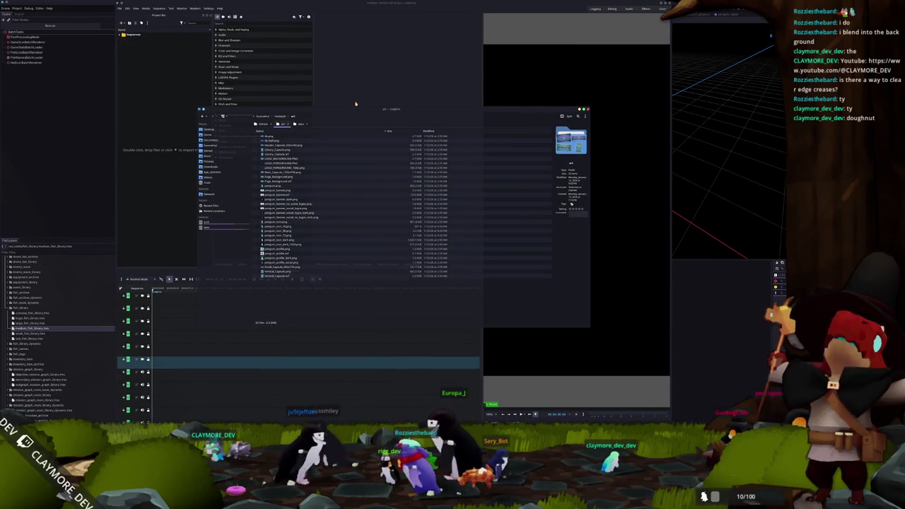
{"action": "left_click_drag", "start_coordinate": [357, 110], "coordinate": [498, 138]}
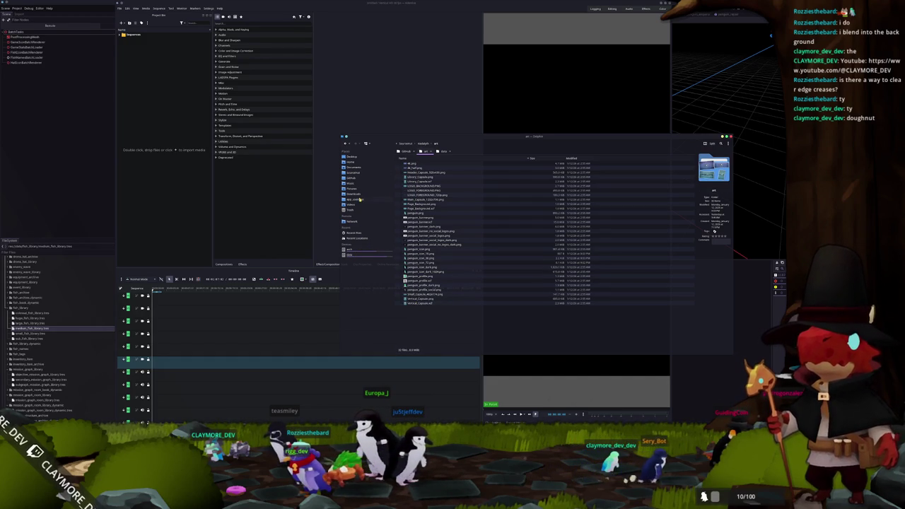
{"action": "left_click", "coordinate": [356, 205]}
{"action": "left_click", "coordinate": [401, 177]}
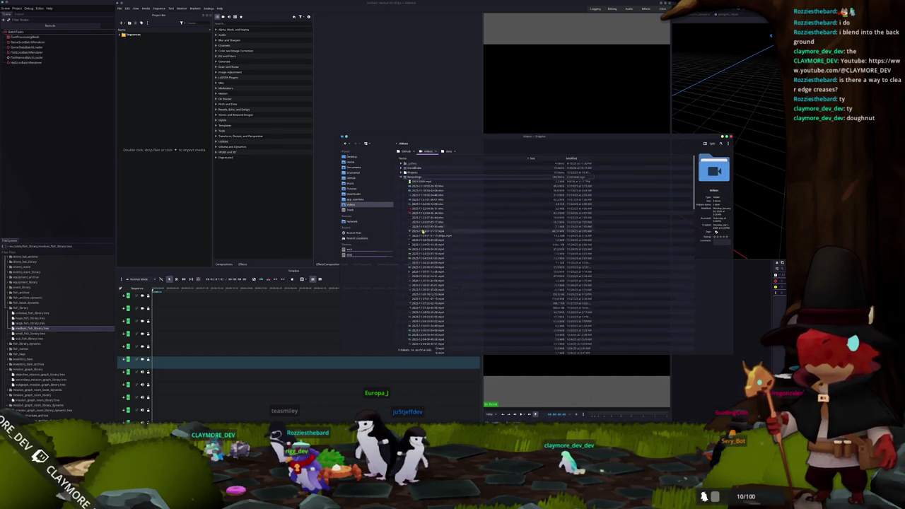
{"action": "scroll", "coordinate": [429, 289], "scroll_direction": "down", "scroll_amount": 10}
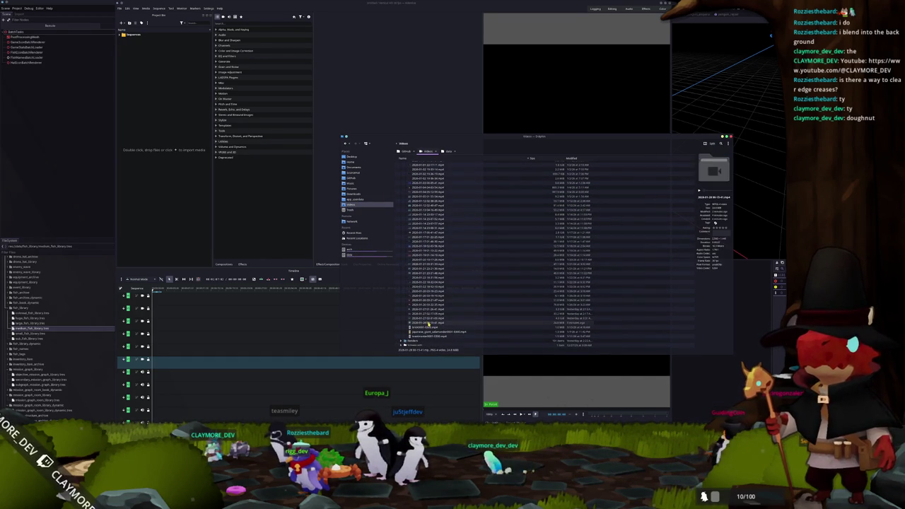
{"action": "left_click_drag", "start_coordinate": [429, 323], "coordinate": [193, 166]}
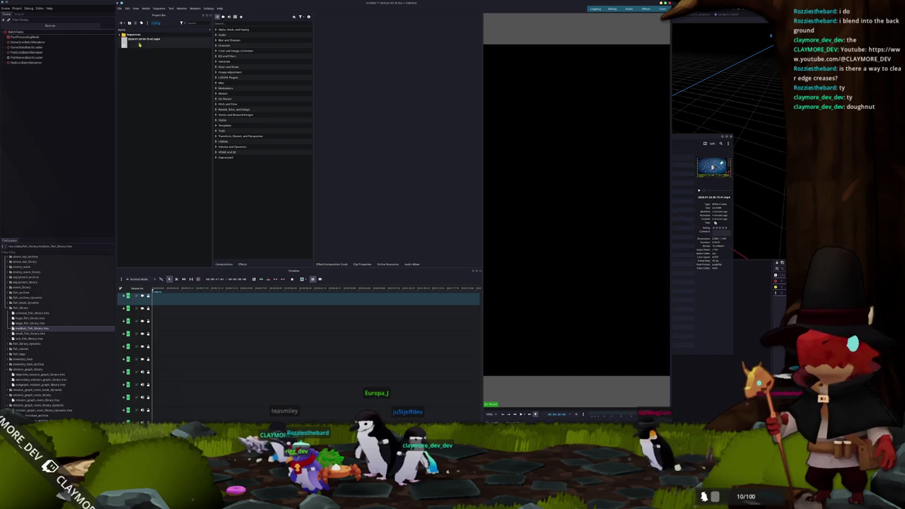
{"action": "left_click_drag", "start_coordinate": [145, 39], "coordinate": [177, 373]}
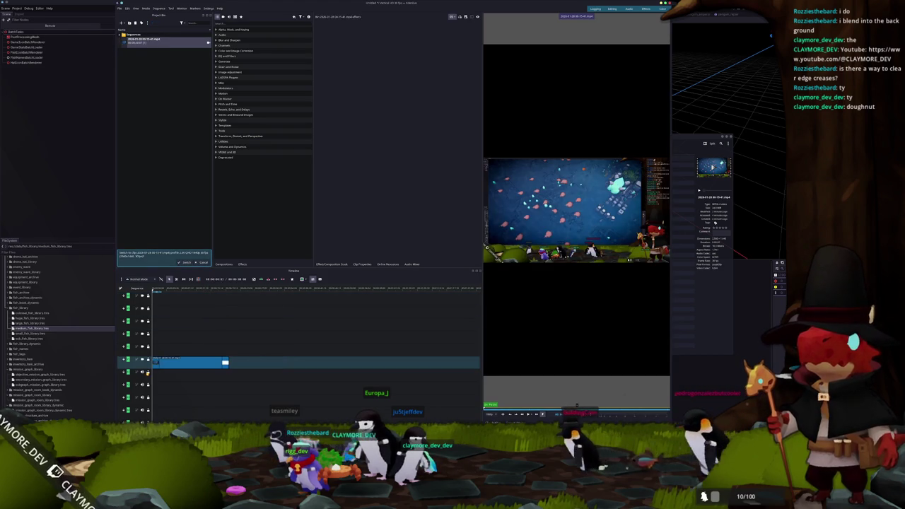
Find the Position and Zoom effect by searching 'zoom' and apply it to the gameplay clip
{"action": "left_click", "coordinate": [169, 363]}
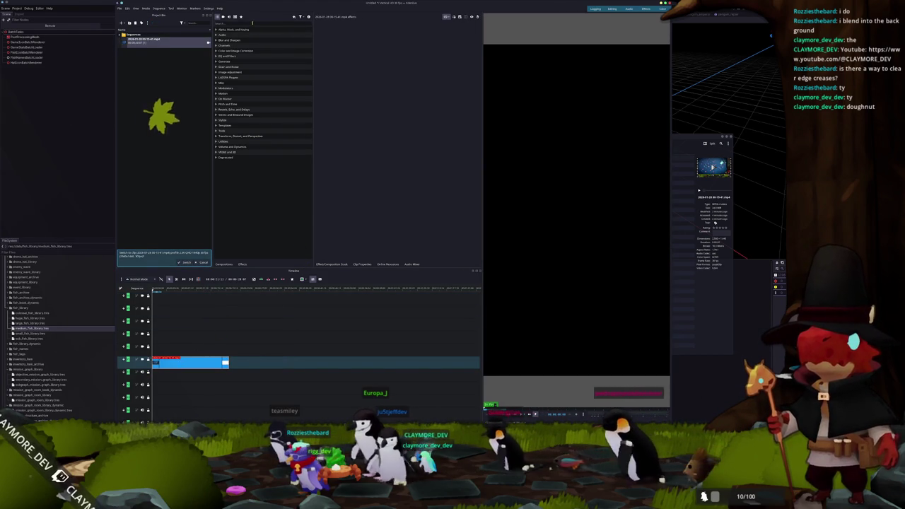
{"action": "type", "text": "zoom"}
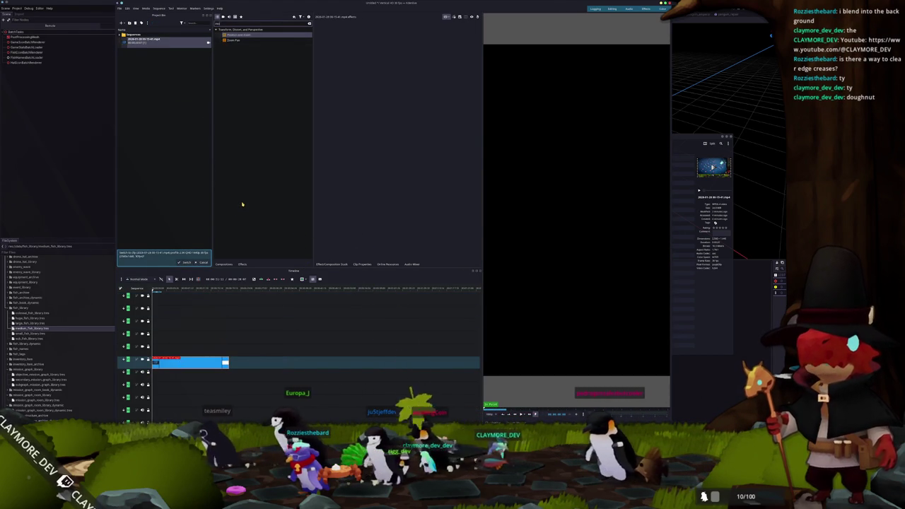
{"action": "key", "text": "BackSpace"}
{"action": "key", "text": "BackSpace"}
{"action": "key", "text": "BackSpace"}
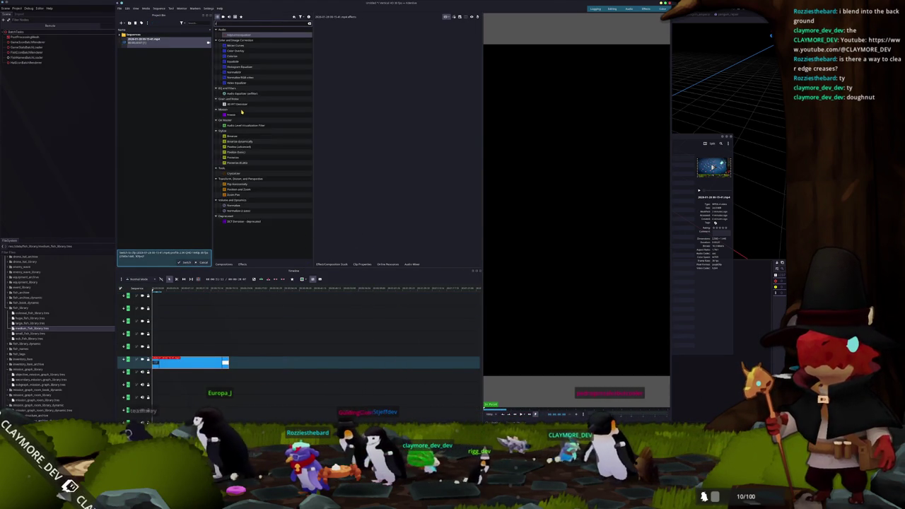
{"action": "type", "text": "zoom"}
{"action": "mouse_move", "coordinate": [238, 34]}
{"action": "left_mouse_down"}
{"action": "mouse_move", "coordinate": [290, 69]}
{"action": "mouse_move", "coordinate": [206, 362]}
{"action": "left_mouse_up"}
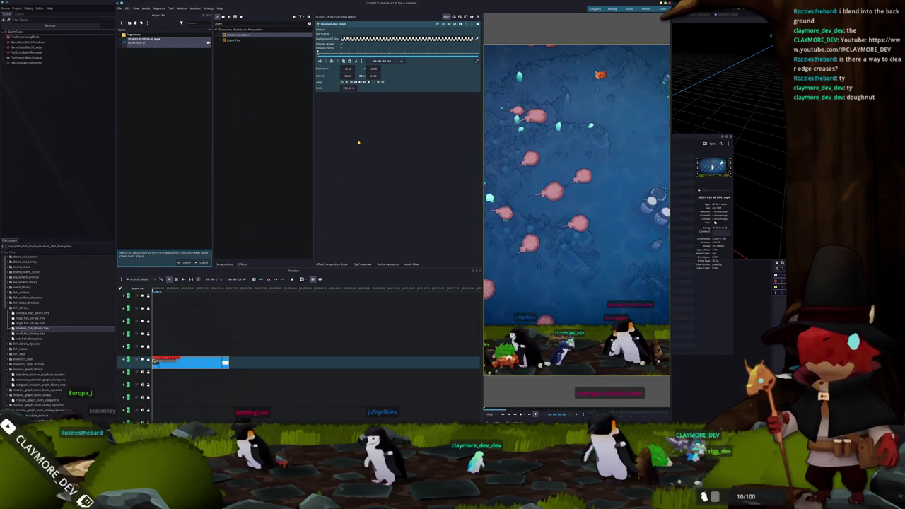
{"action": "key", "text": "alt+Tab"}
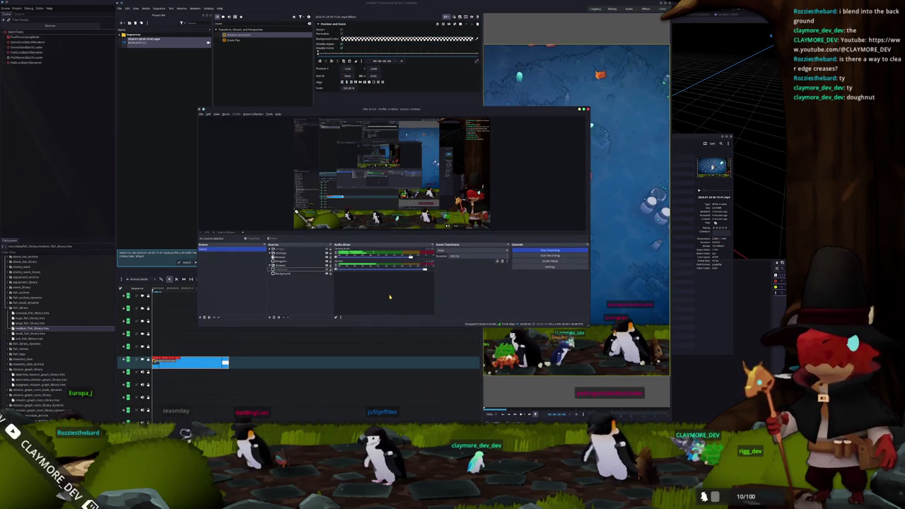
{"action": "key", "text": "alt+Tab"}
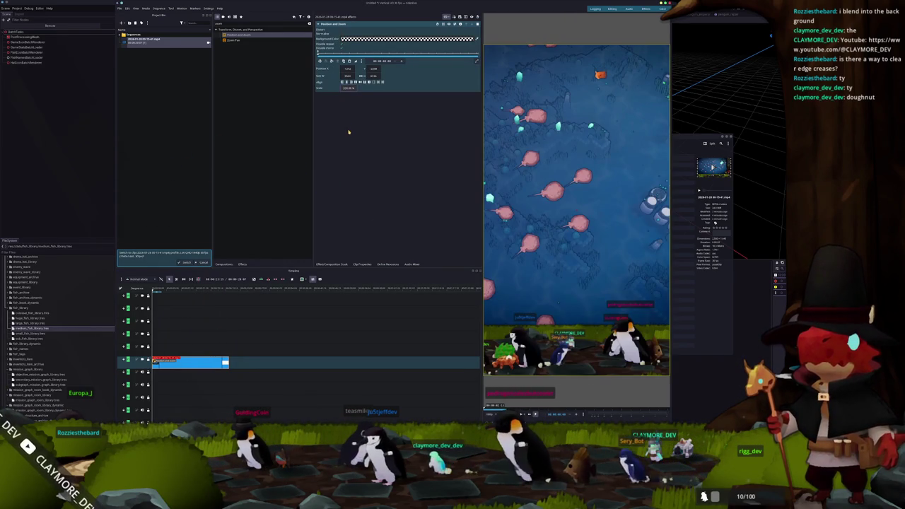
Save the Kdenlive project as round_stingray in a newly created folder under Videos/Projects/skeets
{"action": "key", "text": "ctrl+s"}
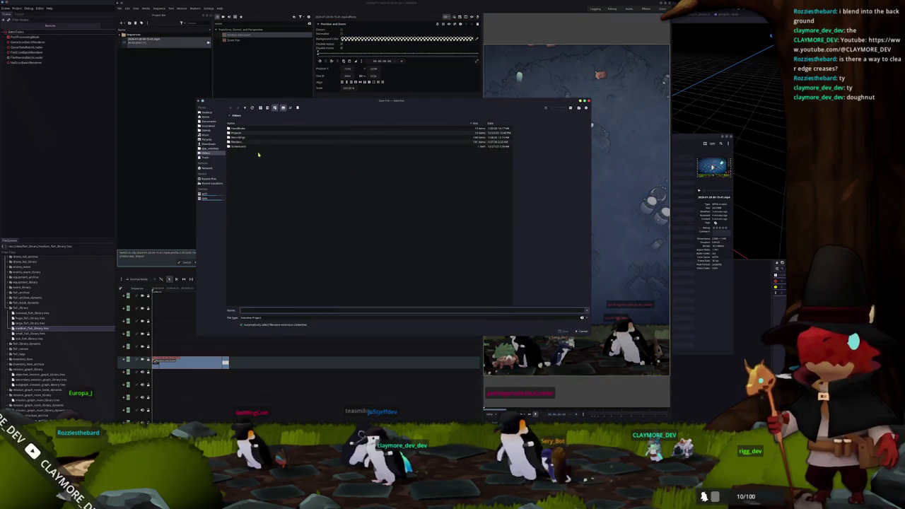
{"action": "double_click", "coordinate": [243, 133]}
{"action": "double_click", "coordinate": [347, 148]}
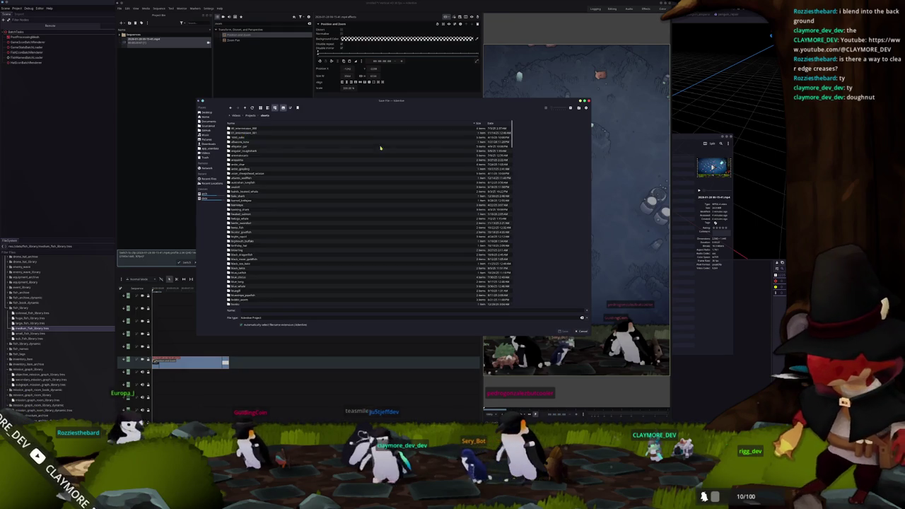
{"action": "left_click", "coordinate": [575, 110]}
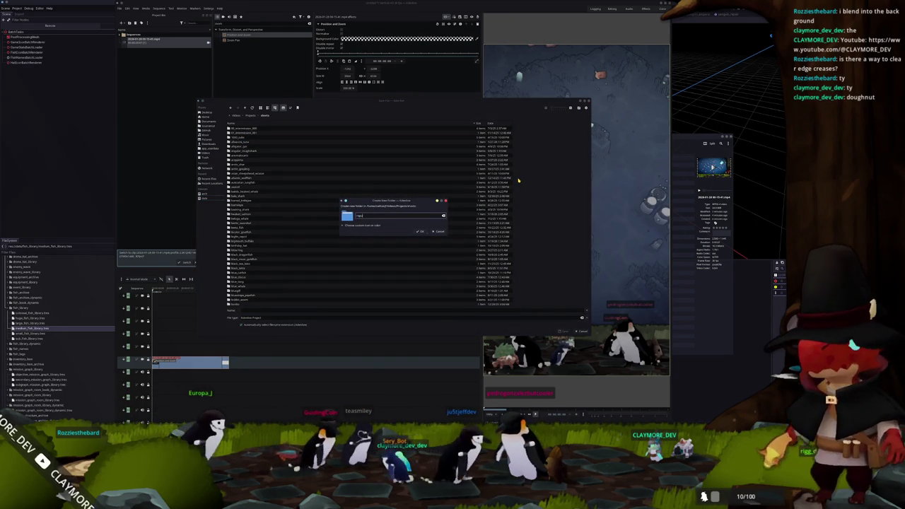
{"action": "type", "text": "orm"}
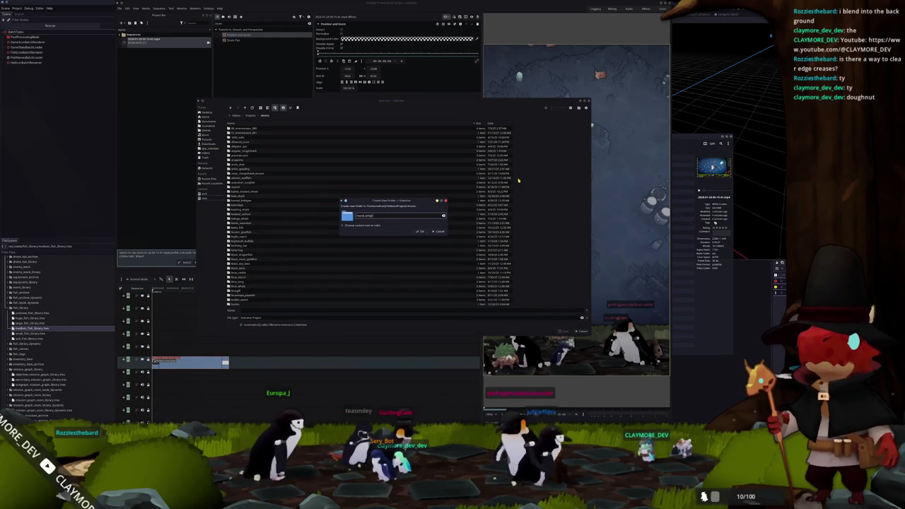
{"action": "key", "text": "Return"}
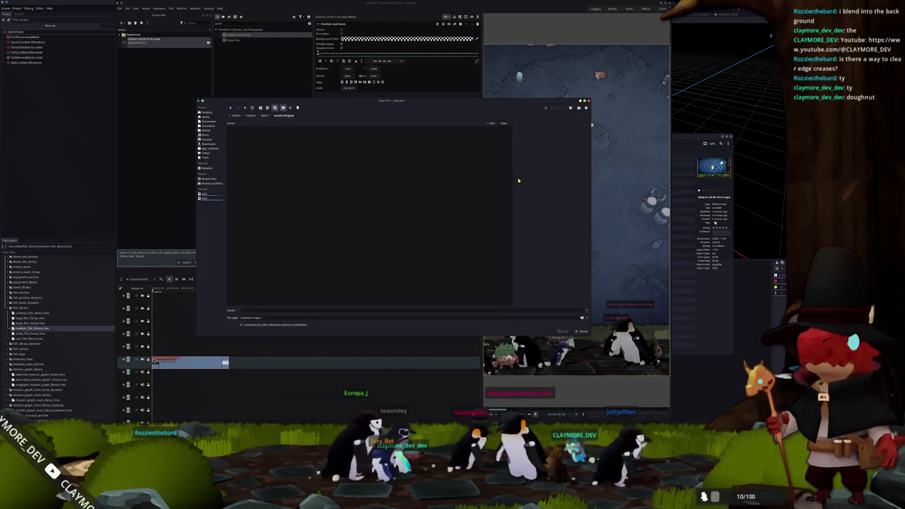
{"action": "left_click", "coordinate": [381, 311]}
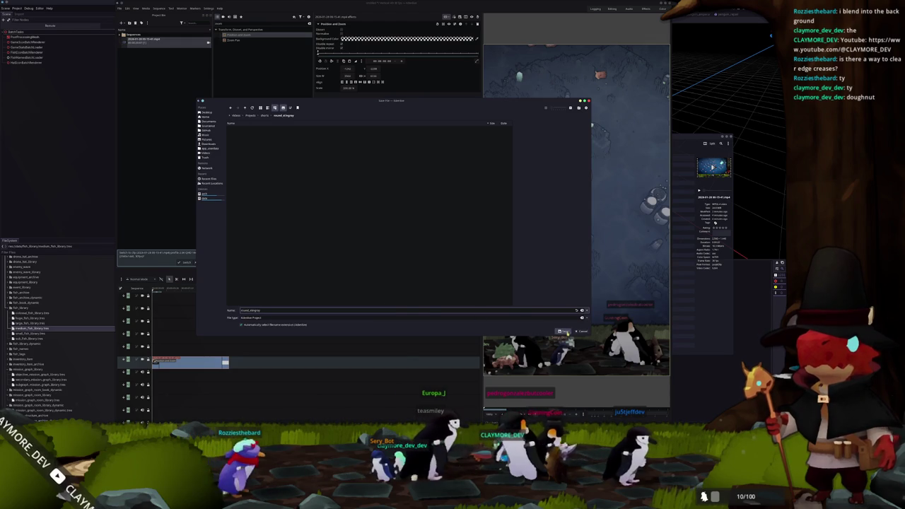
{"action": "left_click", "coordinate": [562, 331]}
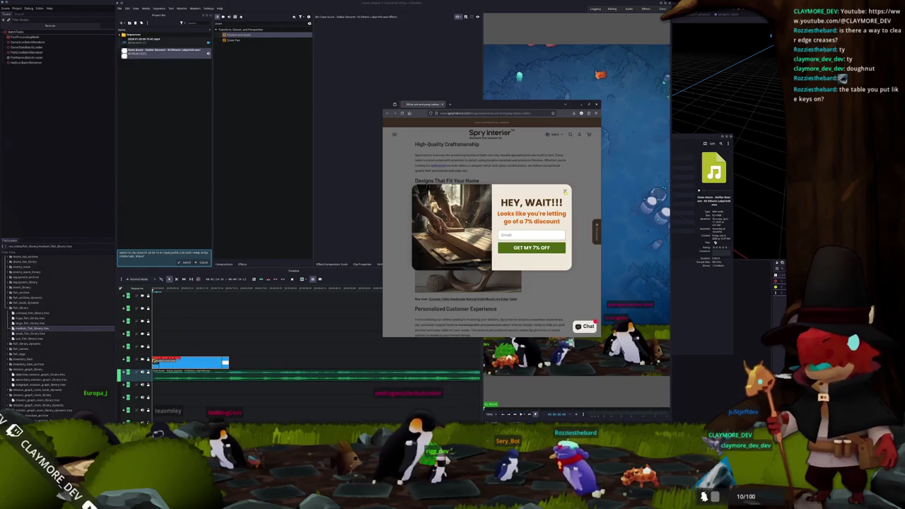
Move the playhead along the timeline, then open the Render dialog from the Project menu
{"action": "scroll", "coordinate": [414, 243], "scroll_direction": "down", "scroll_amount": 5}
{"action": "scroll", "coordinate": [407, 232], "scroll_direction": "up", "scroll_amount": 2}
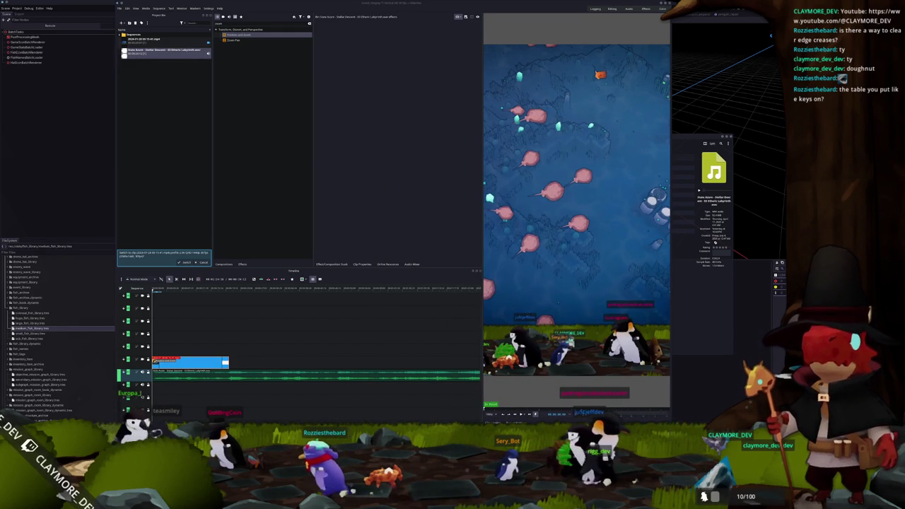
{"action": "left_click", "coordinate": [201, 290]}
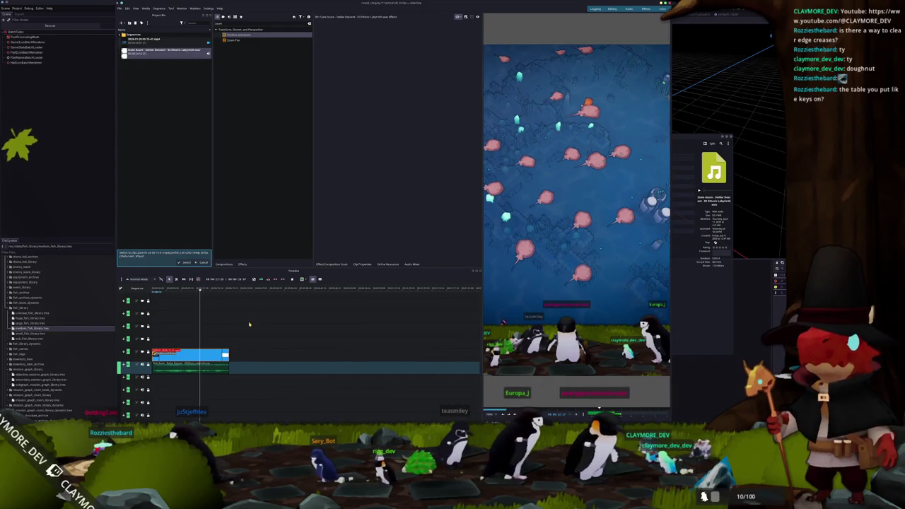
{"action": "left_click", "coordinate": [122, 8]}
{"action": "left_click", "coordinate": [131, 77]}
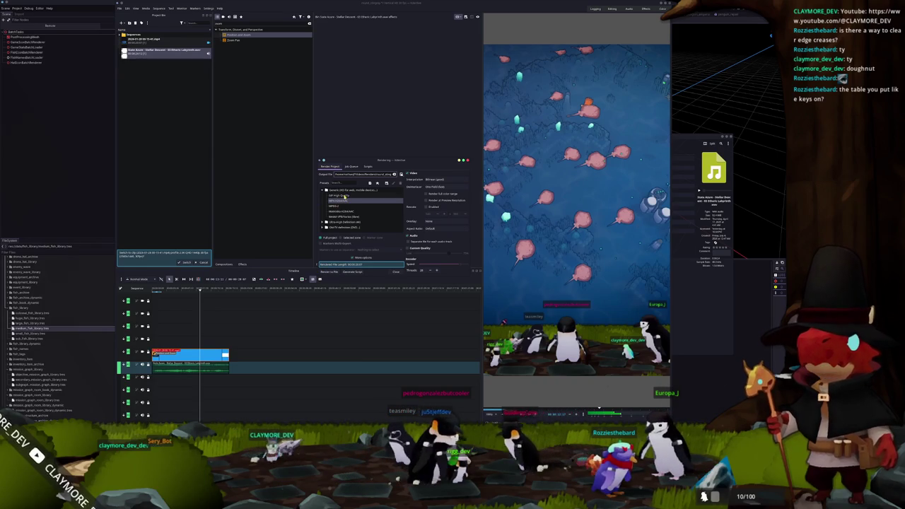
Confirm the output path ends in round_stingray.mp4 and render the project to file
{"action": "left_click", "coordinate": [352, 174]}
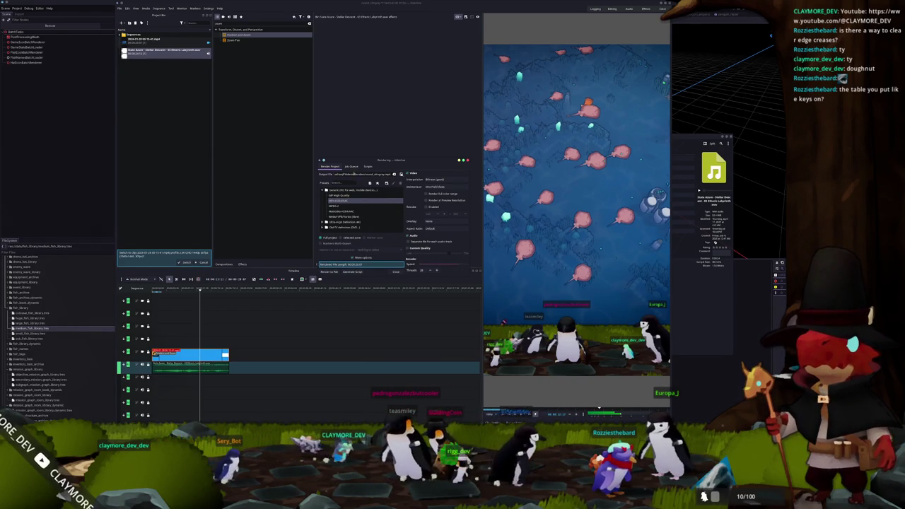
{"action": "left_click", "coordinate": [330, 272]}
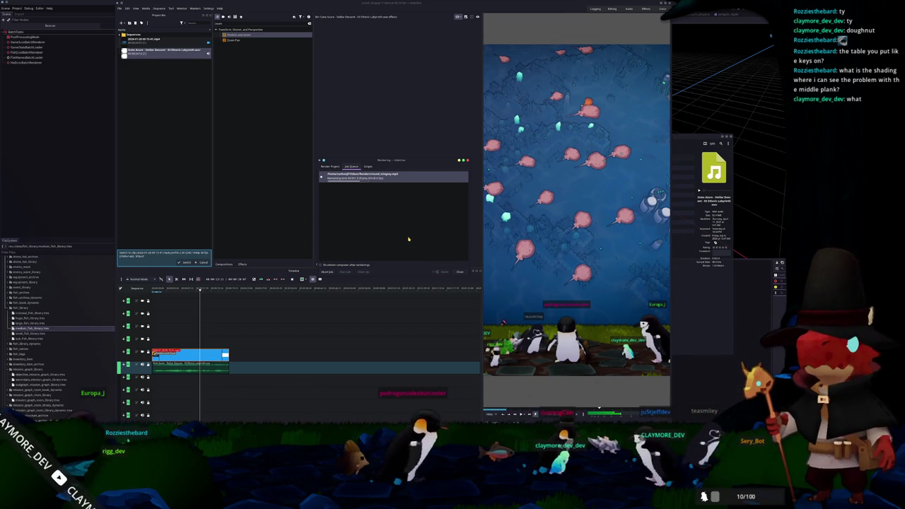
Close the Render dialog once rendering finishes and minimise the Kdenlive window
{"action": "mouse_move", "coordinate": [419, 161]}
{"action": "left_mouse_down"}
{"action": "mouse_move", "coordinate": [437, 142]}
{"action": "mouse_move", "coordinate": [436, 107]}
{"action": "mouse_move", "coordinate": [445, 141]}
{"action": "mouse_move", "coordinate": [429, 143]}
{"action": "left_mouse_up"}
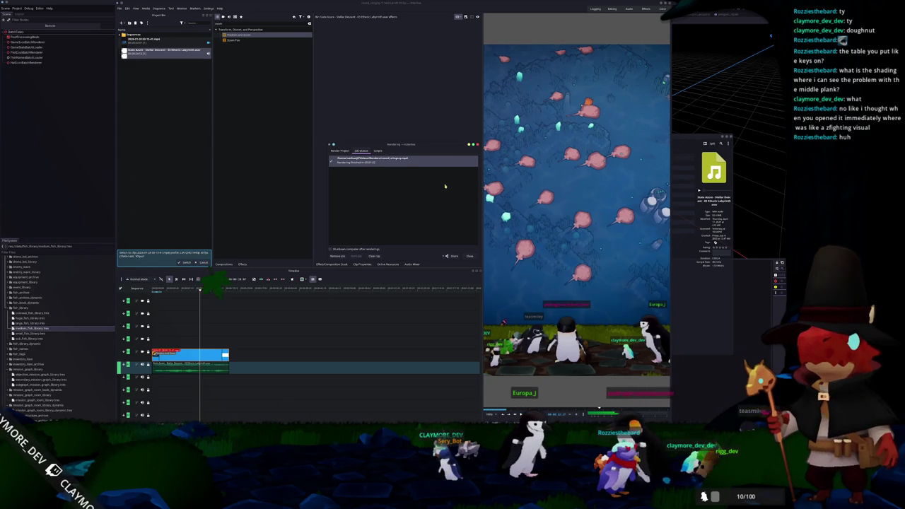
{"action": "left_click", "coordinate": [470, 257]}
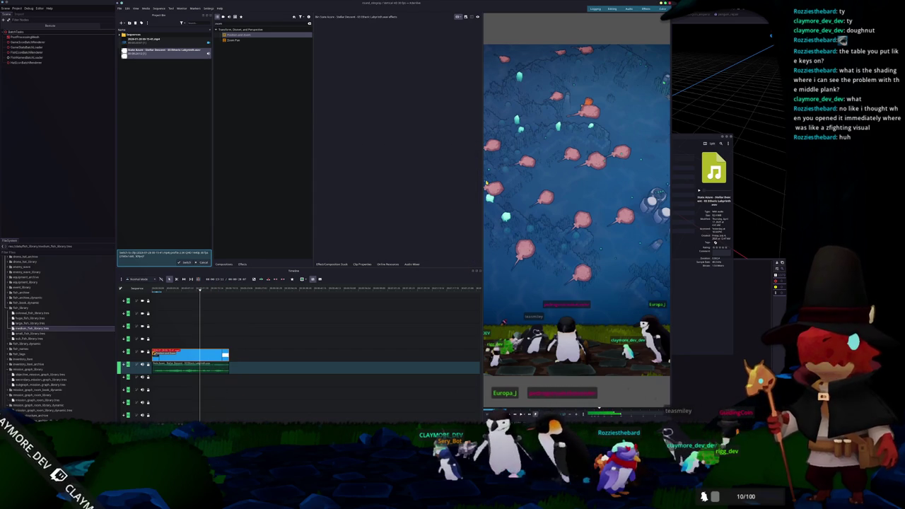
{"action": "left_click", "coordinate": [669, 3]}
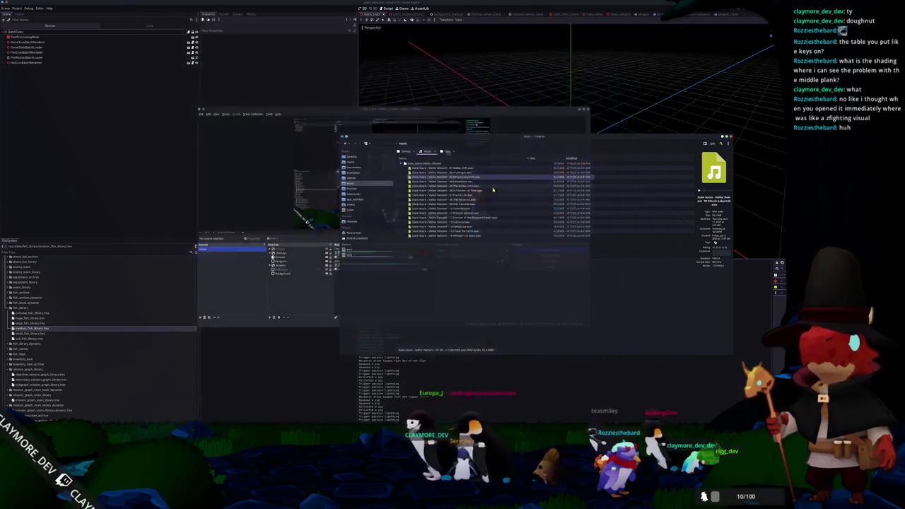
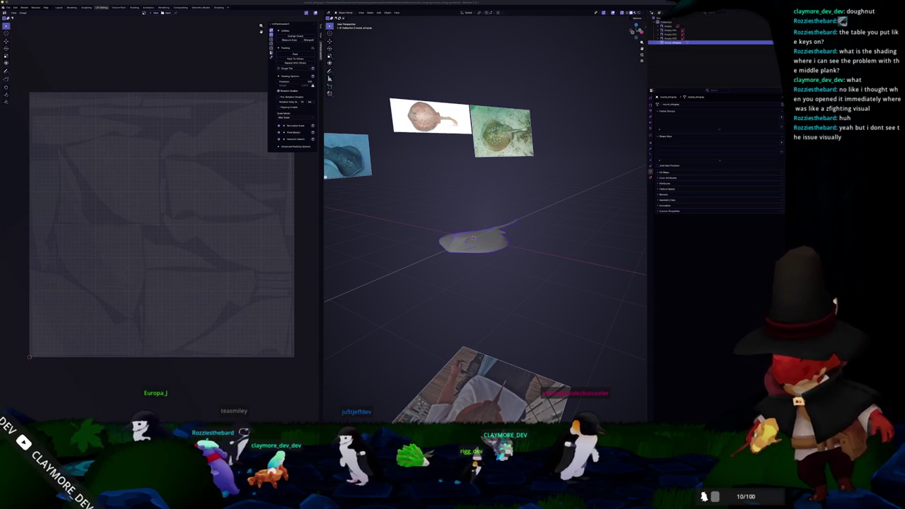
Move the browser window with the Notion Design notes page over the right side of Blender's viewport
{"action": "left_click_drag", "start_coordinate": [549, 163], "coordinate": [502, 85]}
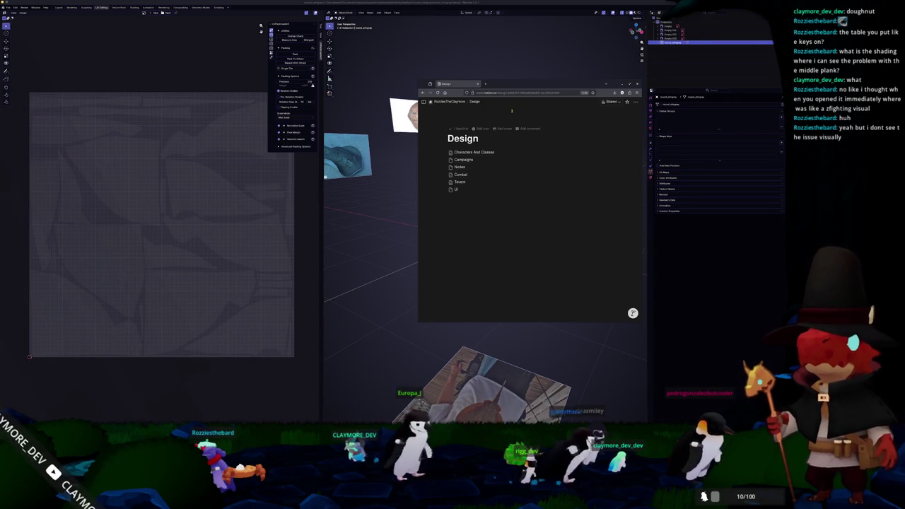
Open the Tavern design page and go into its Prop list subpage
{"action": "left_click", "coordinate": [461, 182]}
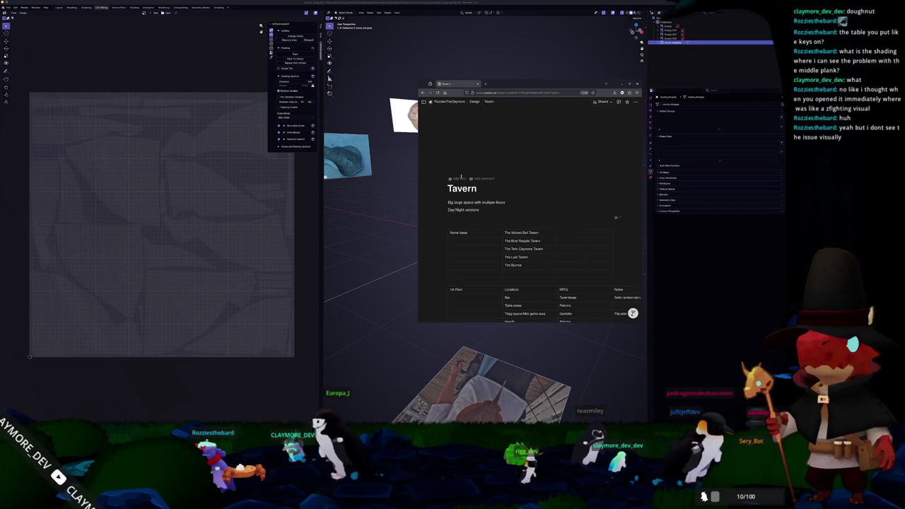
{"action": "scroll", "coordinate": [443, 207], "scroll_direction": "down", "scroll_amount": 5}
{"action": "scroll", "coordinate": [444, 206], "scroll_direction": "down", "scroll_amount": 5}
{"action": "scroll", "coordinate": [444, 206], "scroll_direction": "down", "scroll_amount": 3}
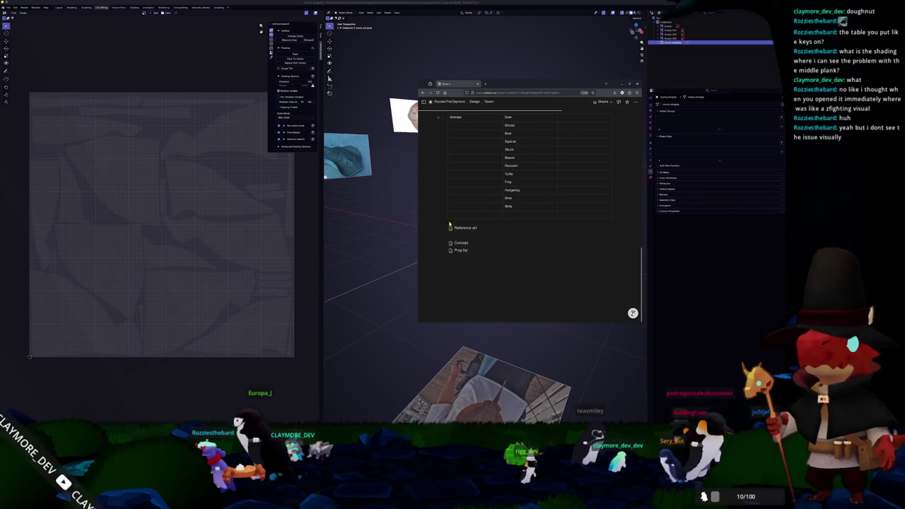
{"action": "left_click", "coordinate": [458, 250]}
{"action": "type", "text": "Claymore"}
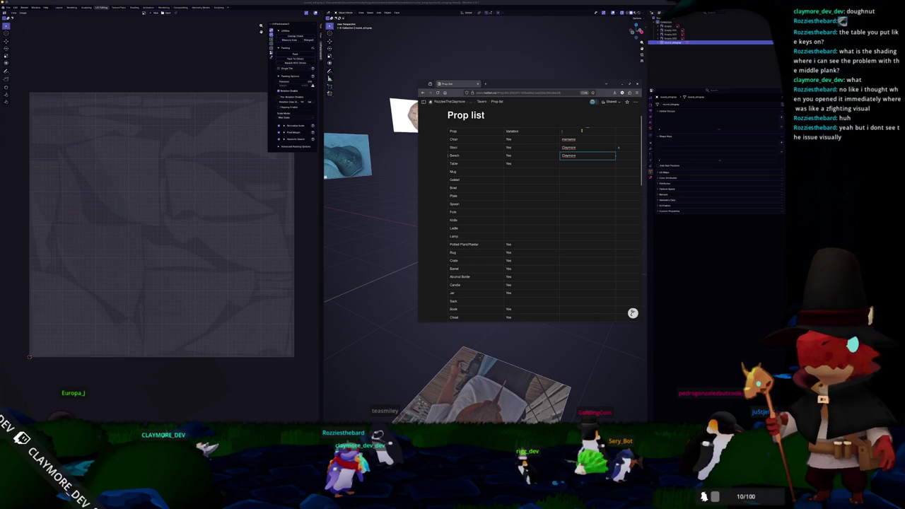
Check the table's empty third column header, then scroll to the blank space below the table
{"action": "right_click", "coordinate": [581, 130]}
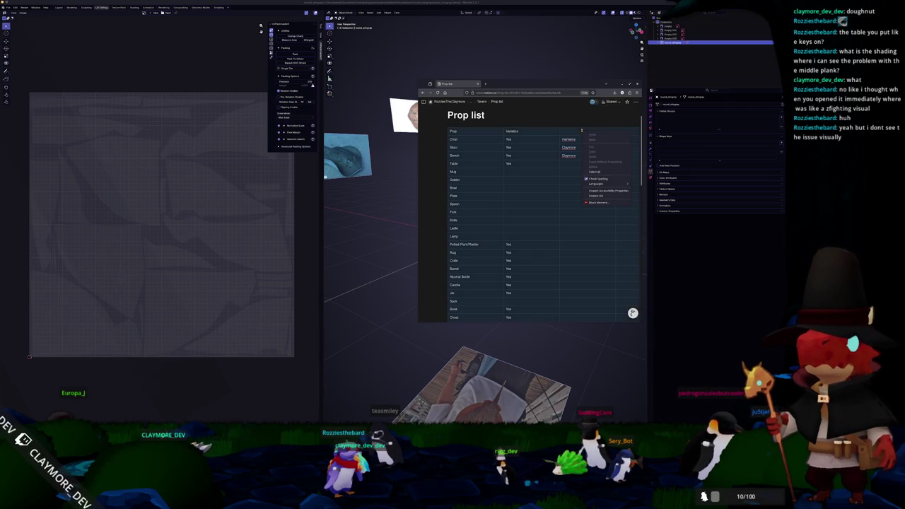
{"action": "scroll", "coordinate": [580, 135], "scroll_direction": "up", "scroll_amount": 1}
{"action": "left_click", "coordinate": [575, 155]}
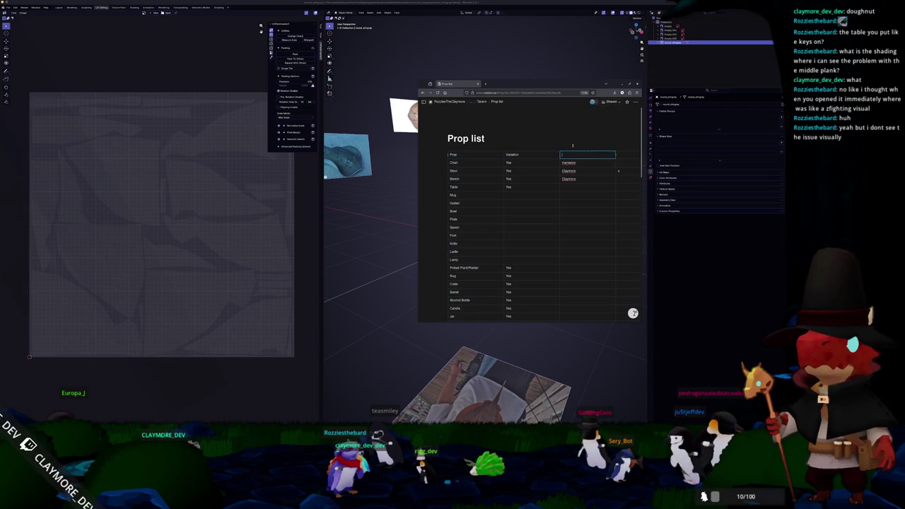
{"action": "scroll", "coordinate": [473, 147], "scroll_direction": "down", "scroll_amount": 10}
{"action": "scroll", "coordinate": [450, 173], "scroll_direction": "up", "scroll_amount": 3}
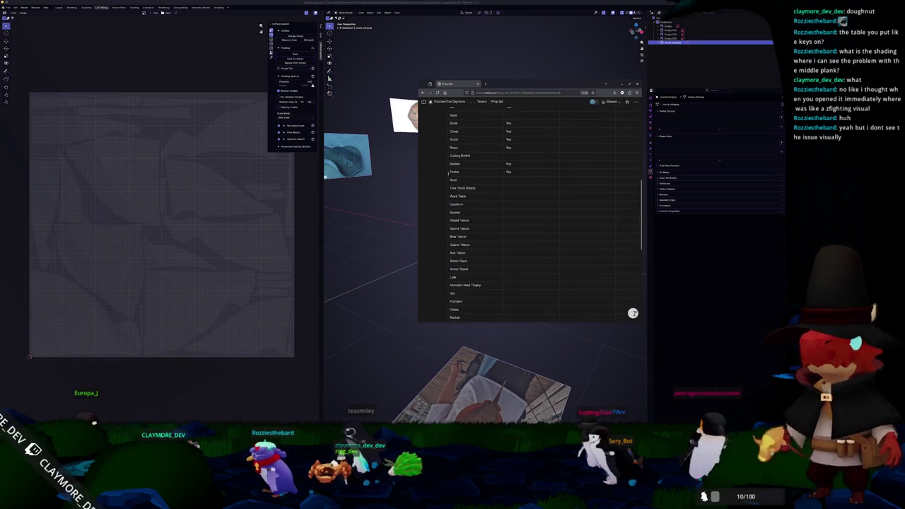
{"action": "scroll", "coordinate": [449, 167], "scroll_direction": "up", "scroll_amount": 3}
{"action": "scroll", "coordinate": [446, 156], "scroll_direction": "up", "scroll_amount": 4}
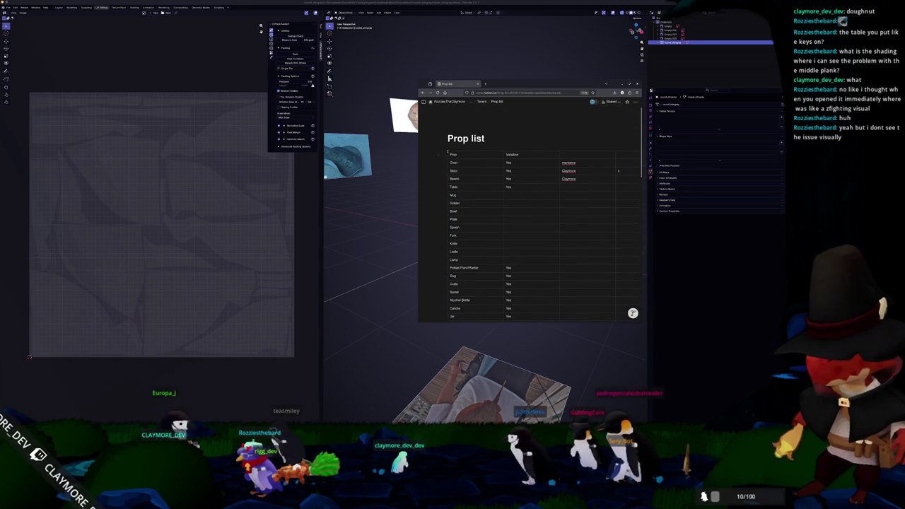
{"action": "scroll", "coordinate": [460, 198], "scroll_direction": "down", "scroll_amount": 5}
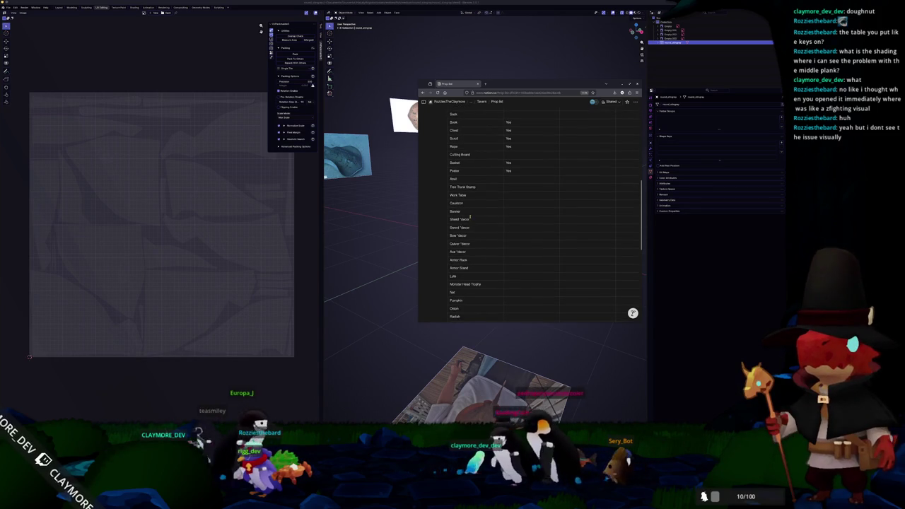
{"action": "scroll", "coordinate": [474, 205], "scroll_direction": "up", "scroll_amount": 3}
{"action": "scroll", "coordinate": [495, 163], "scroll_direction": "up", "scroll_amount": 3}
{"action": "scroll", "coordinate": [500, 148], "scroll_direction": "down", "scroll_amount": 10}
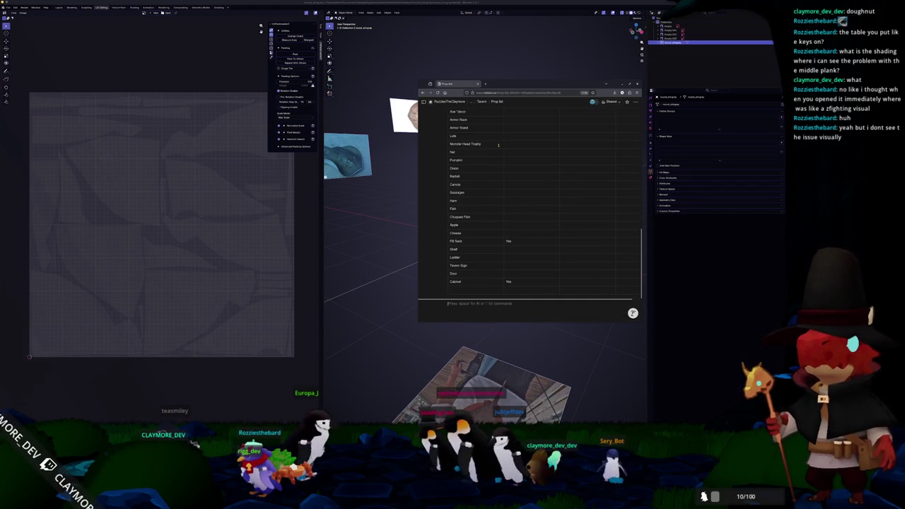
Insert a full-page database below the table with /data and widen the browser window
{"action": "type", "text": "/data"}
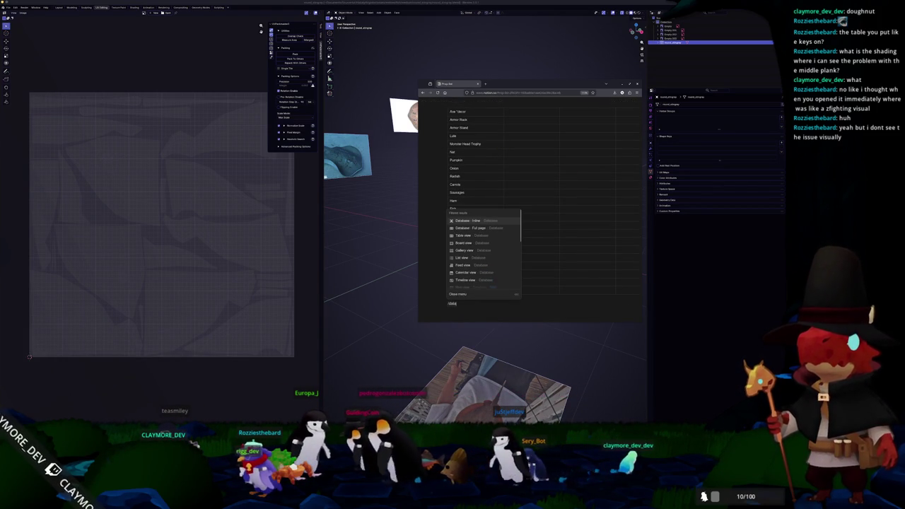
{"action": "key", "text": "Down"}
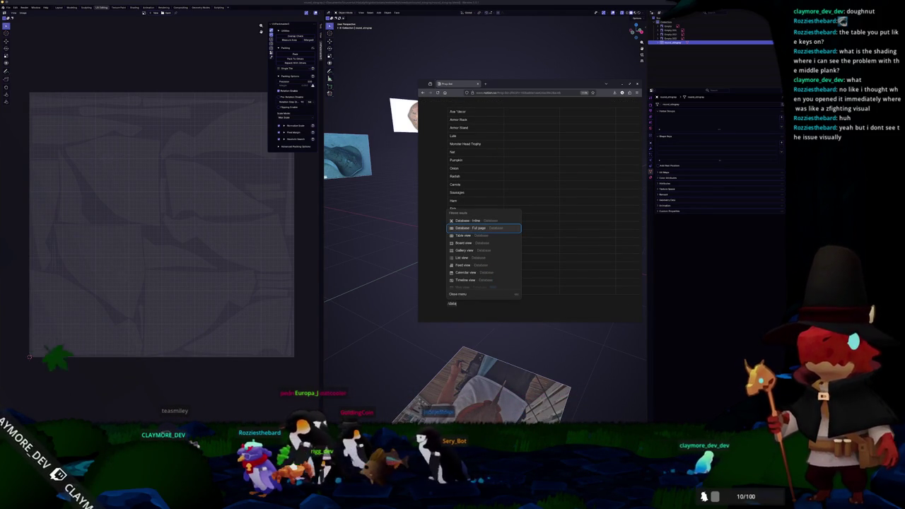
{"action": "key", "text": "Return"}
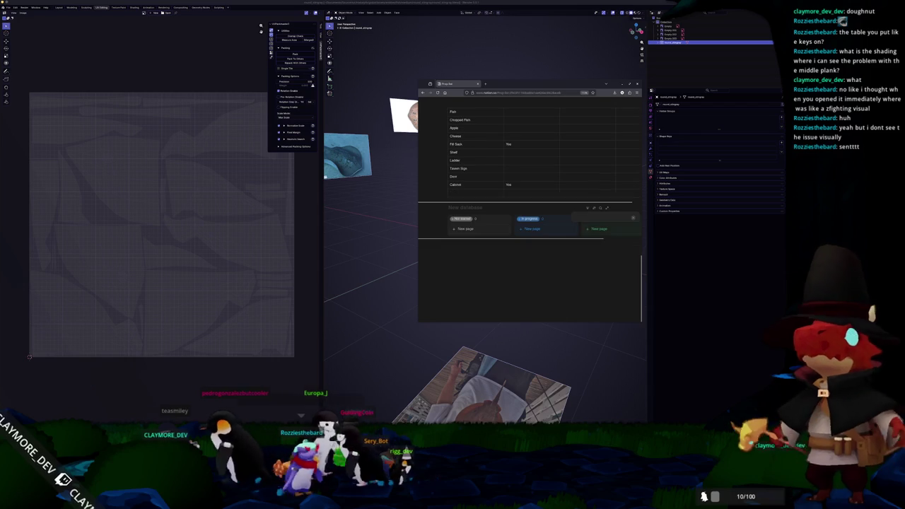
{"action": "left_click", "coordinate": [494, 265]}
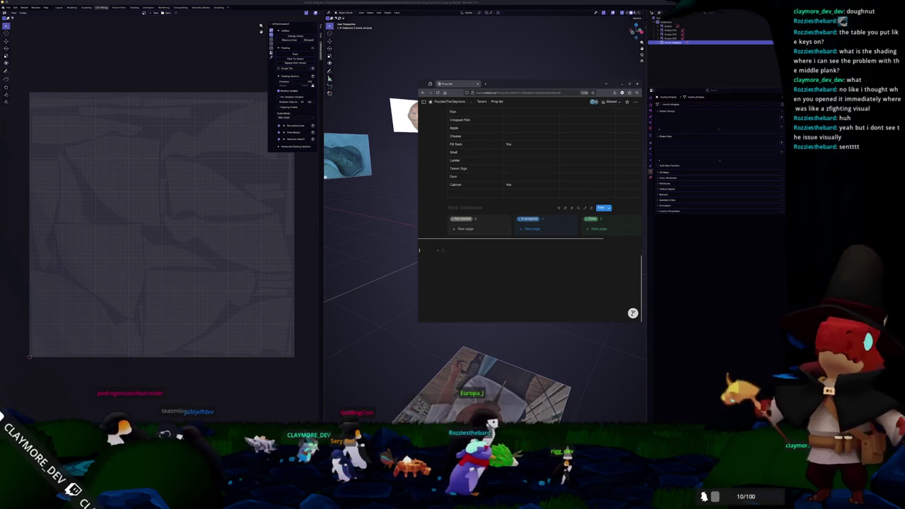
{"action": "left_click_drag", "start_coordinate": [417, 249], "coordinate": [335, 249]}
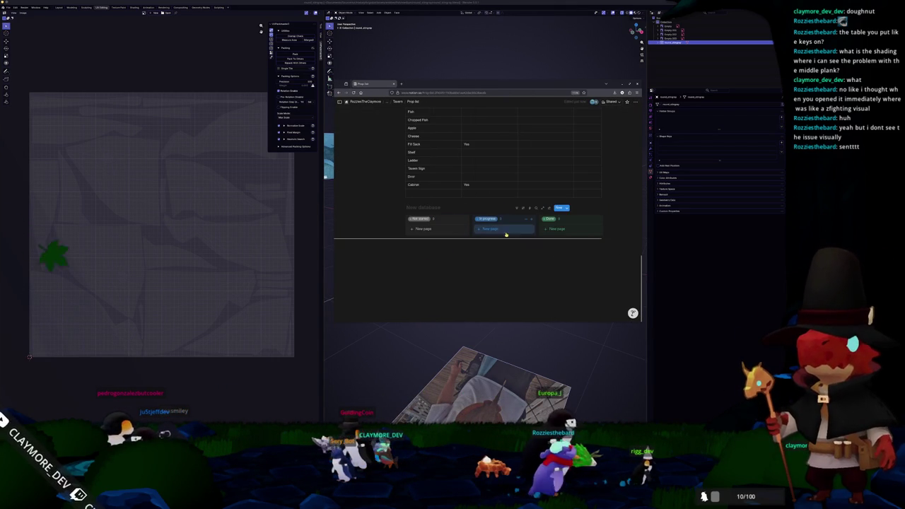
Add a new Bench card to the board's Done column
{"action": "left_click", "coordinate": [556, 229]}
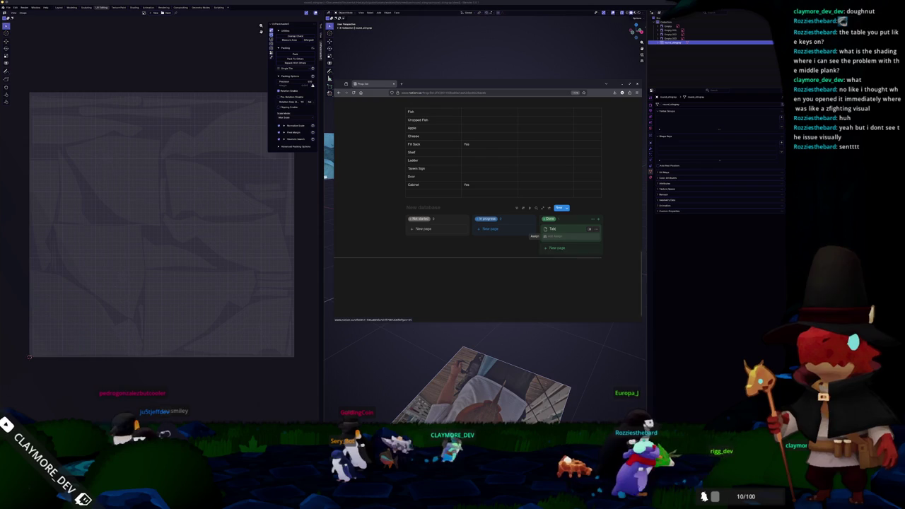
{"action": "type", "text": "Table"}
{"action": "key", "text": "BackSpace"}
{"action": "key", "text": "BackSpace"}
{"action": "key", "text": "BackSpace"}
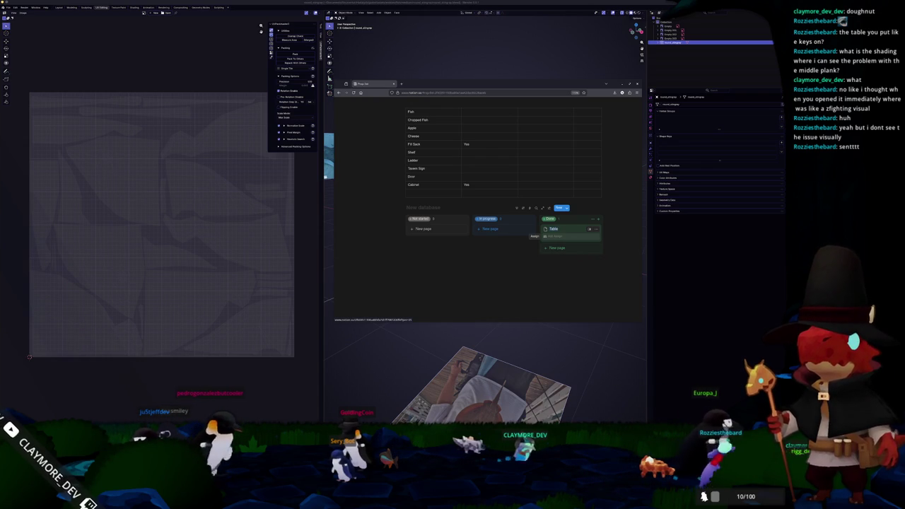
{"action": "type", "text": "Bench Ve"}
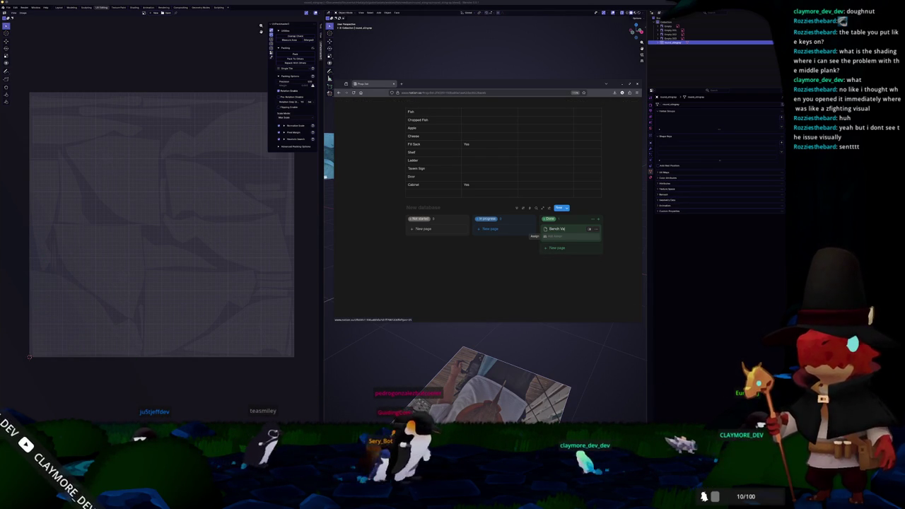
{"action": "type", "text": "riation 1"}
{"action": "key", "text": "Return"}
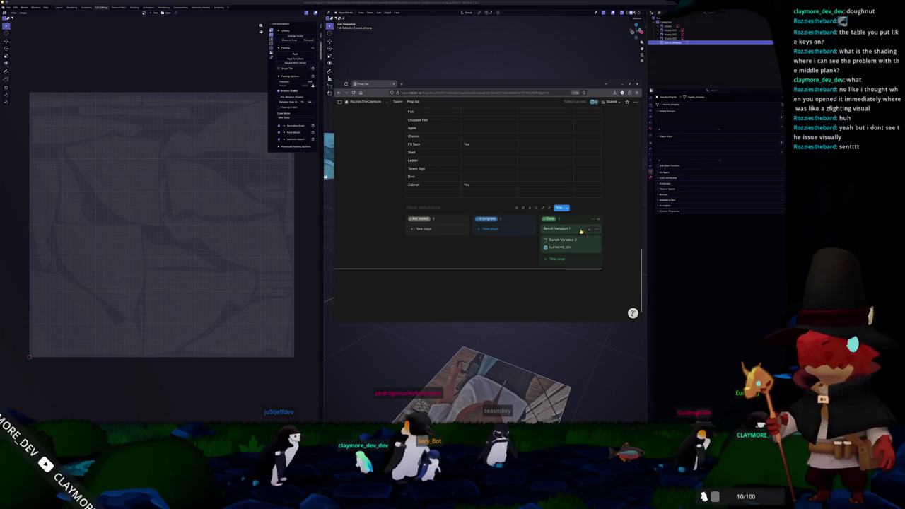
Assign the Bench Variation 1 card to the page owner
{"action": "left_click", "coordinate": [581, 232]}
{"action": "left_click", "coordinate": [495, 140]}
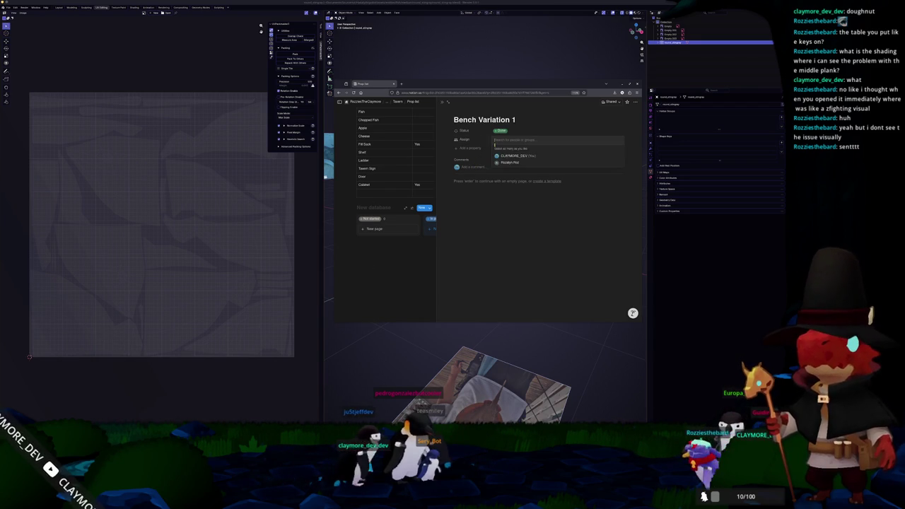
{"action": "left_click", "coordinate": [406, 275]}
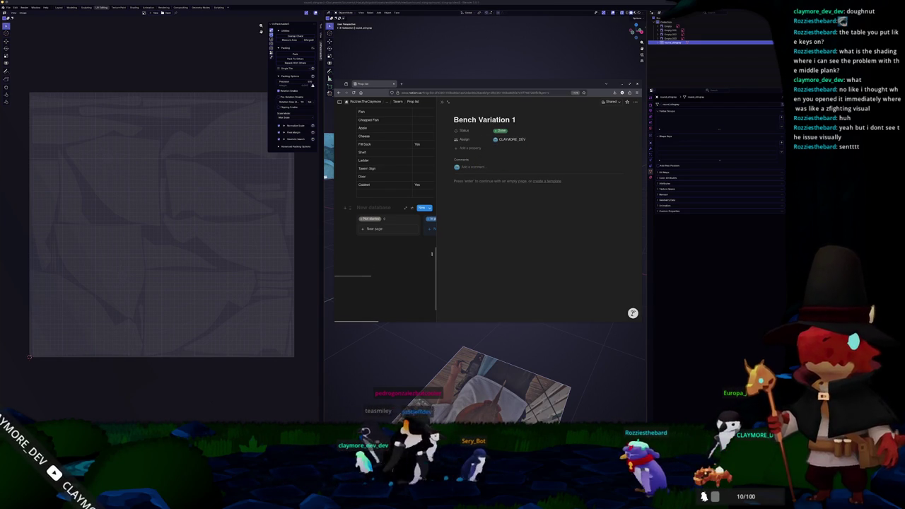
{"action": "left_click", "coordinate": [442, 103]}
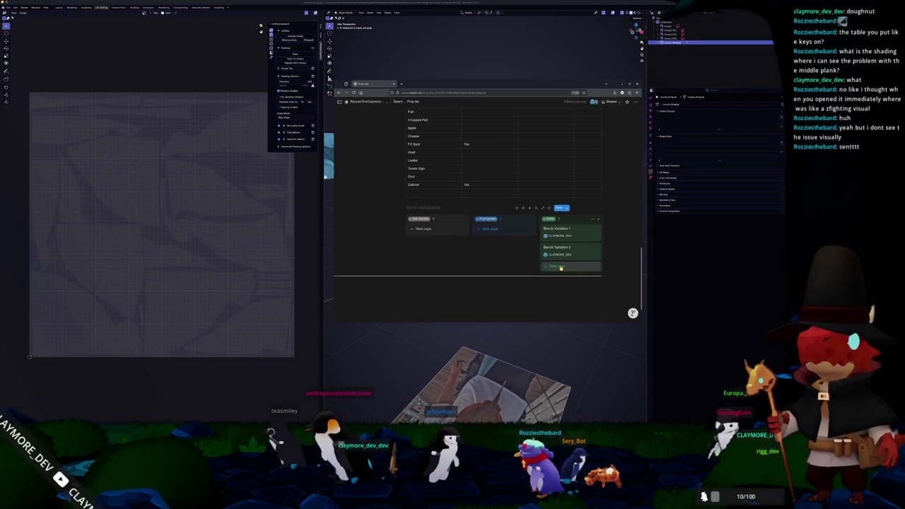
Add an assigned Stool Short card under Done and start a --- divider below
{"action": "type", "text": "Round"}
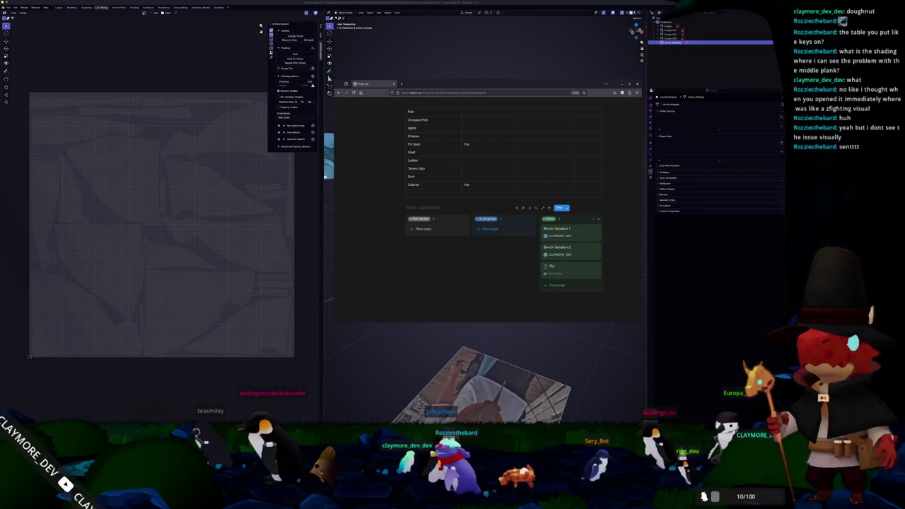
{"action": "type", "text": " Stool Short"}
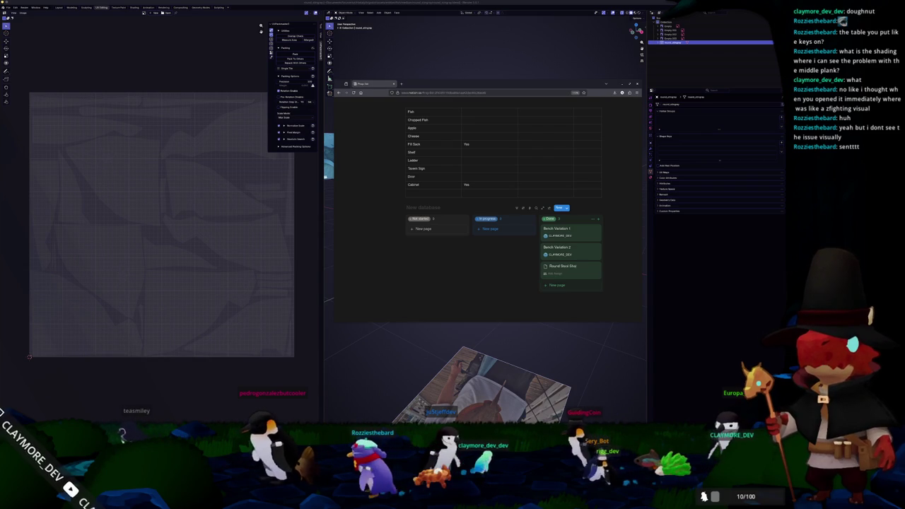
{"action": "mouse_move", "coordinate": [563, 266]}
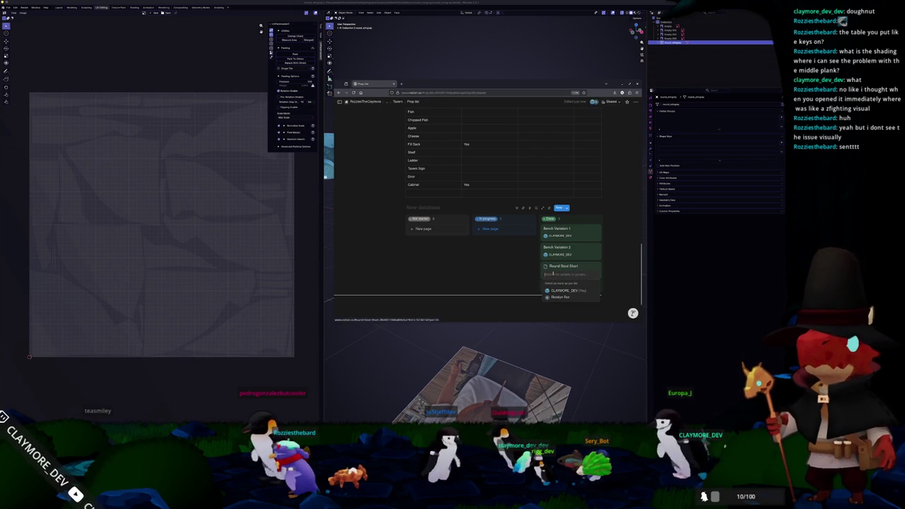
{"action": "left_click", "coordinate": [562, 291]}
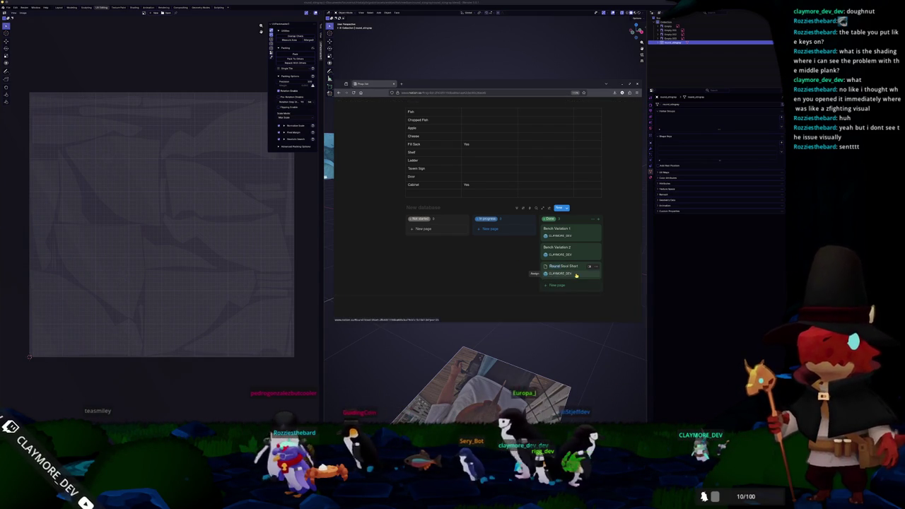
{"action": "key", "text": "ctrl+BackSpace"}
{"action": "left_click", "coordinate": [424, 298]}
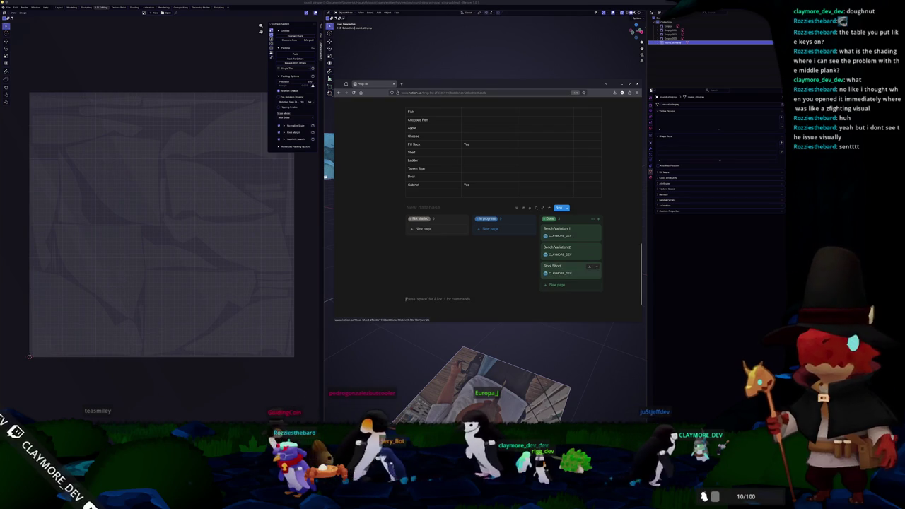
{"action": "type", "text": "---"}
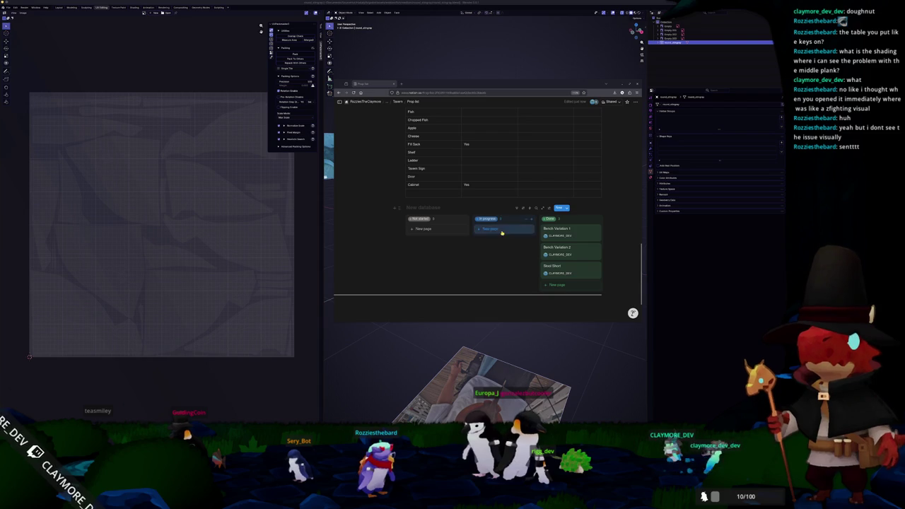
Remove the divider and add a Table Foyer card to In progress, assigned to yourself
{"action": "key", "text": "BackSpace"}
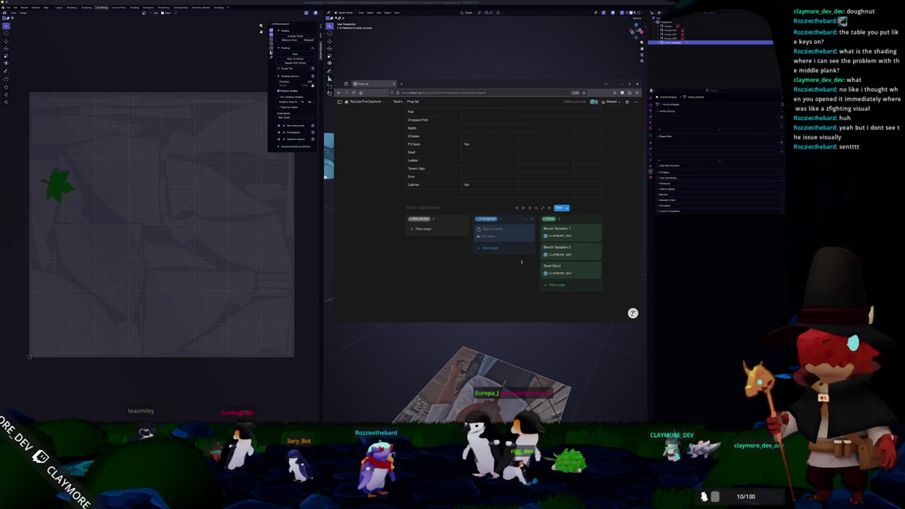
{"action": "type", "text": "Table Foyer"}
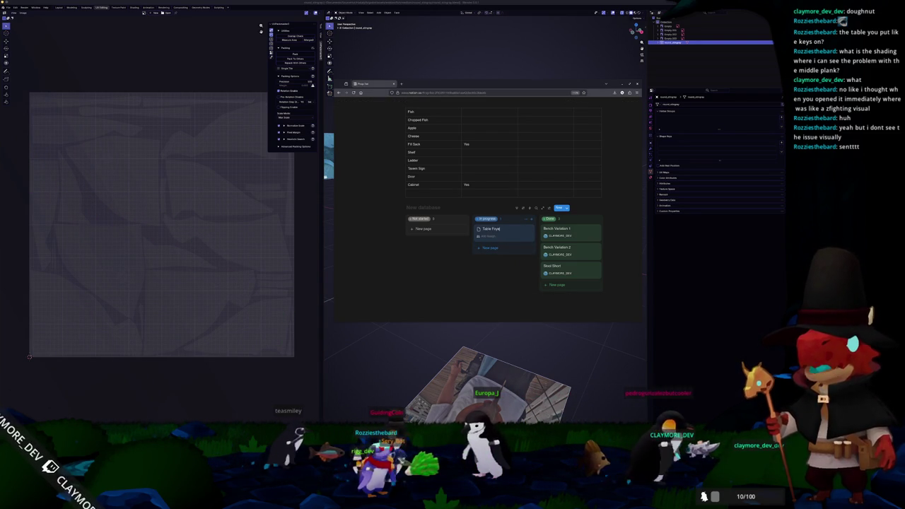
{"action": "left_click", "coordinate": [495, 237]}
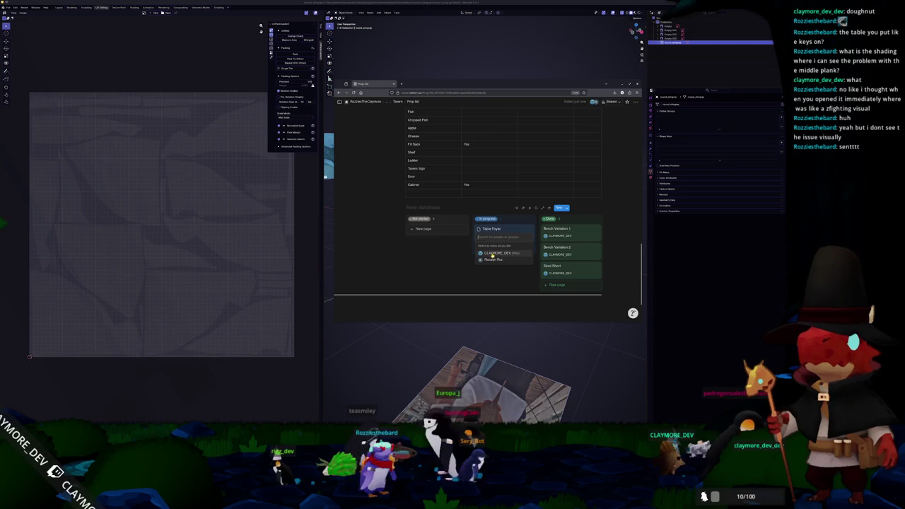
{"action": "left_click", "coordinate": [497, 253]}
Add a Table Long card to In progress, assigned to yourself
{"action": "type", "text": "Tilblet"}
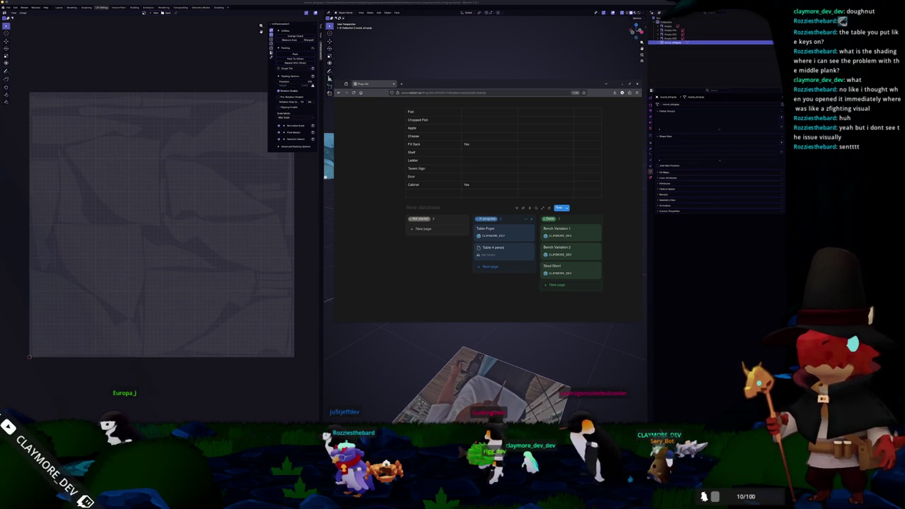
{"action": "type", "text": "rson"}
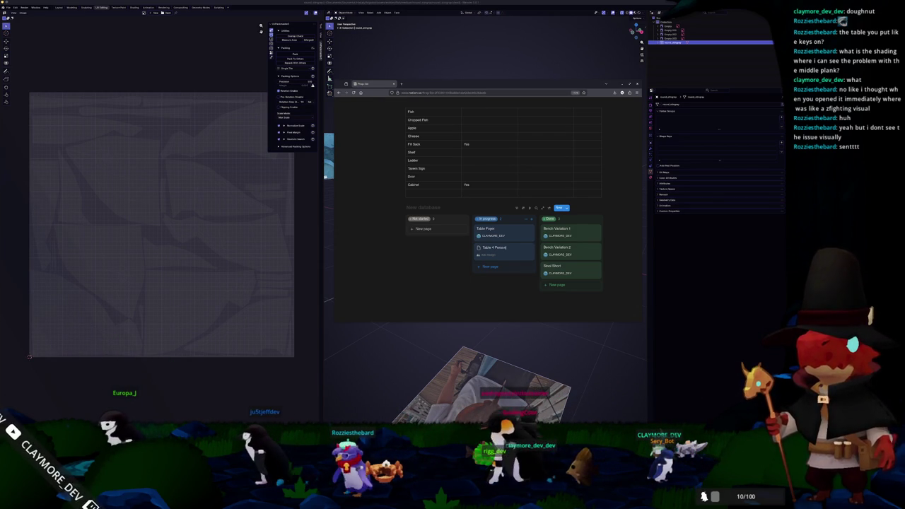
{"action": "key", "text": "ctrl+shift+Left"}
{"action": "type", "text": "Long"}
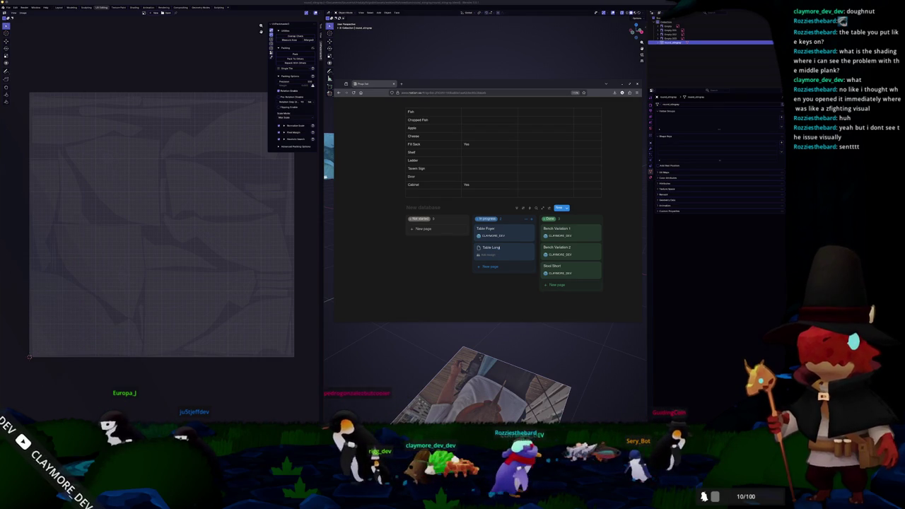
{"action": "left_click", "coordinate": [488, 265]}
{"action": "left_click", "coordinate": [496, 277]}
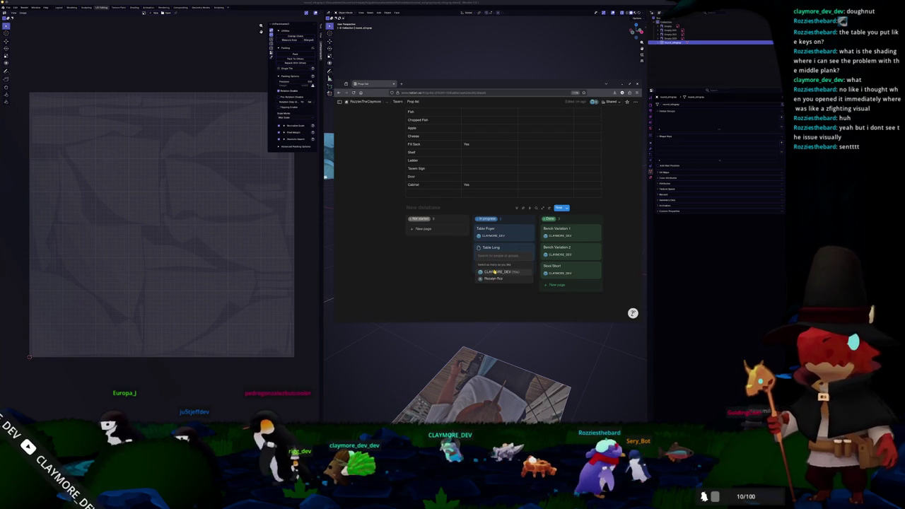
{"action": "key", "text": "Escape"}
Add assigned Table Short and Table Long (Banquet) cards to In progress
{"action": "left_click", "coordinate": [489, 267]}
{"action": "type", "text": "Table Short"}
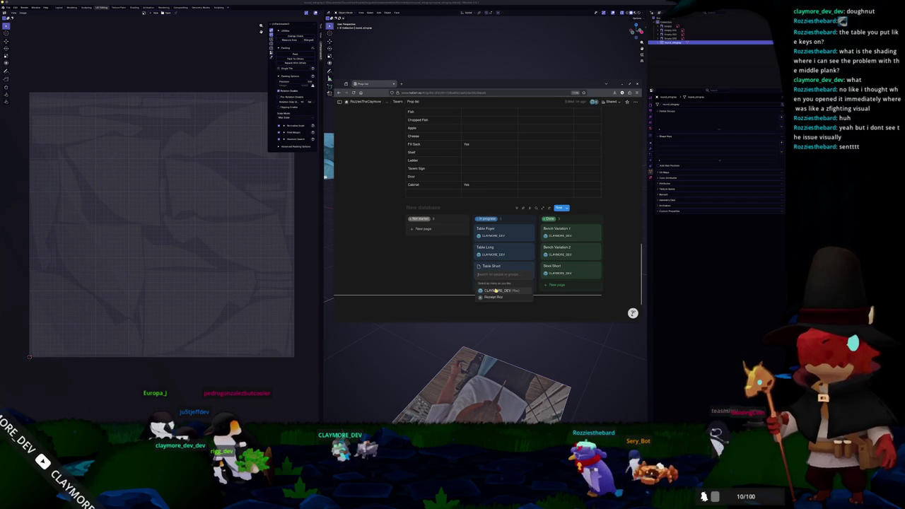
{"action": "left_click", "coordinate": [495, 290]}
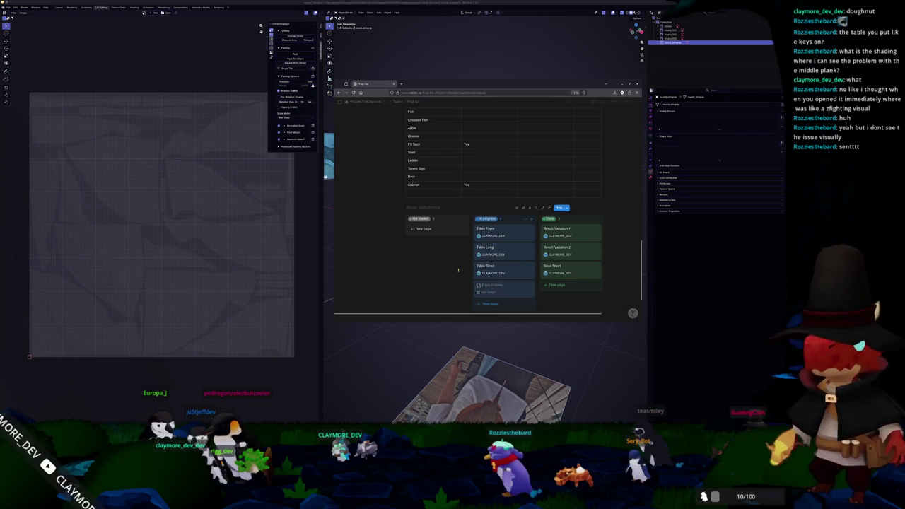
{"action": "type", "text": "Table Bent"}
{"action": "type", "text": "uet"}
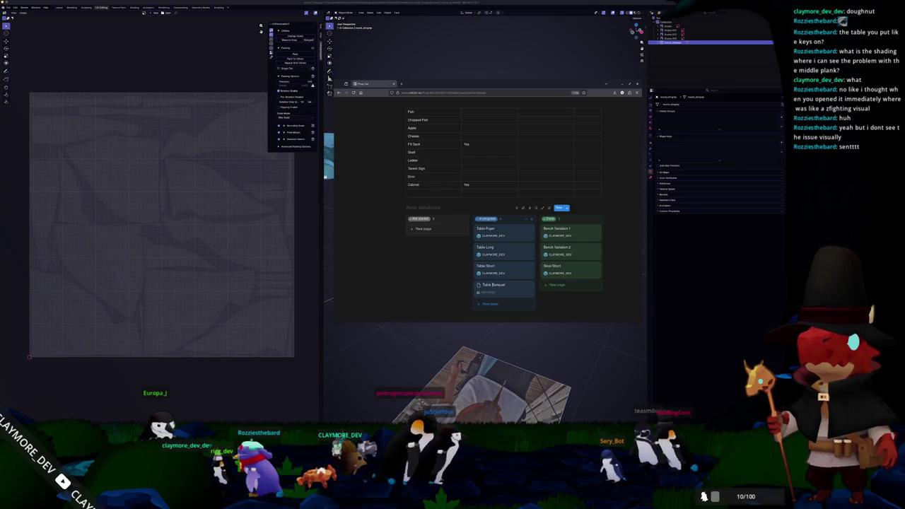
{"action": "type", "text": " ("}
{"action": "key", "text": "End"}
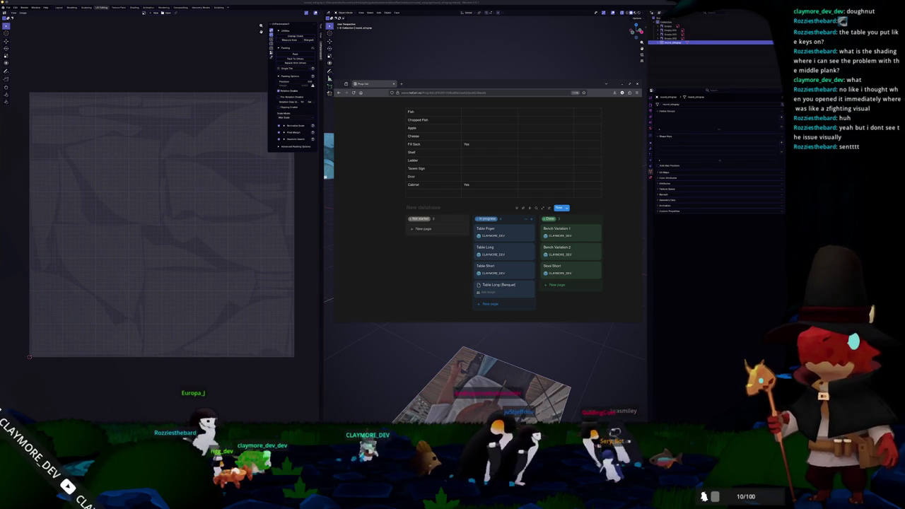
{"action": "type", "text": ")"}
{"action": "scroll", "coordinate": [542, 210], "scroll_direction": "down", "scroll_amount": 2}
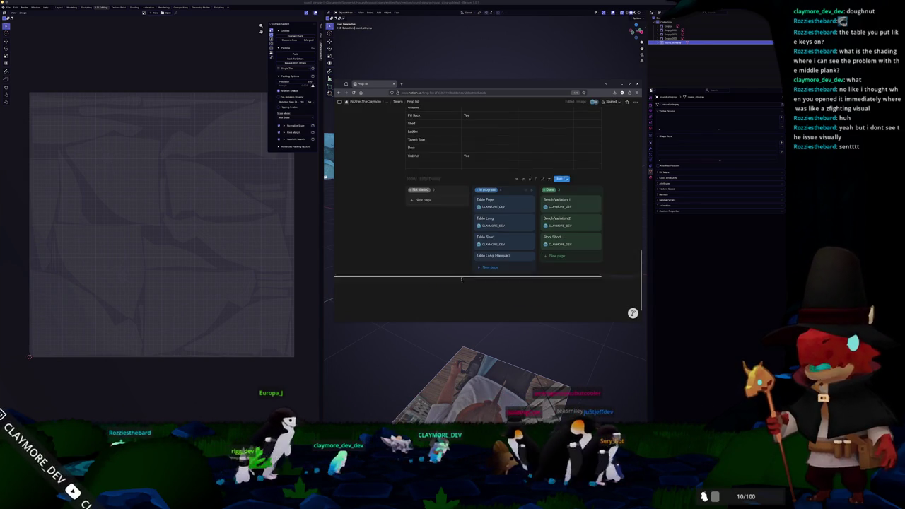
{"action": "right_click", "coordinate": [576, 209]}
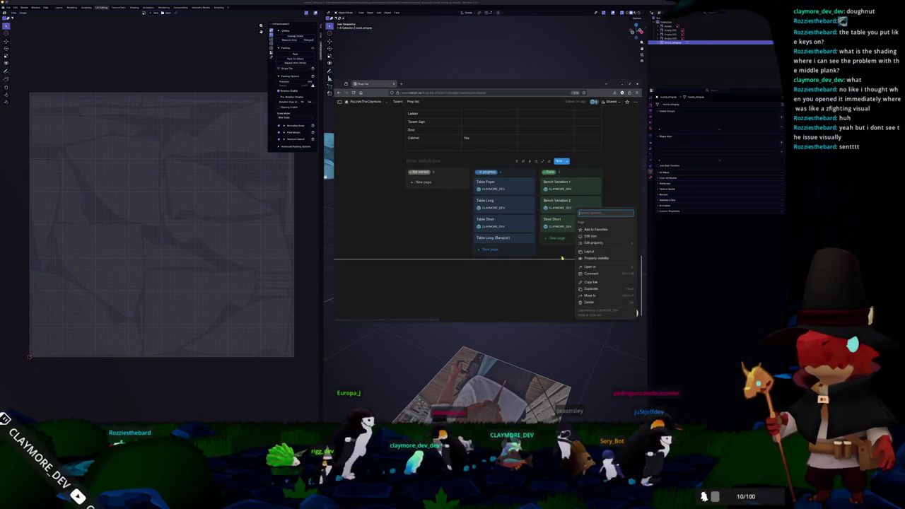
Delete Bench Variation 2 and start Bench Variation 1's to-do list with a 4-person variation
{"action": "left_click", "coordinate": [598, 299]}
{"action": "left_click", "coordinate": [573, 187]}
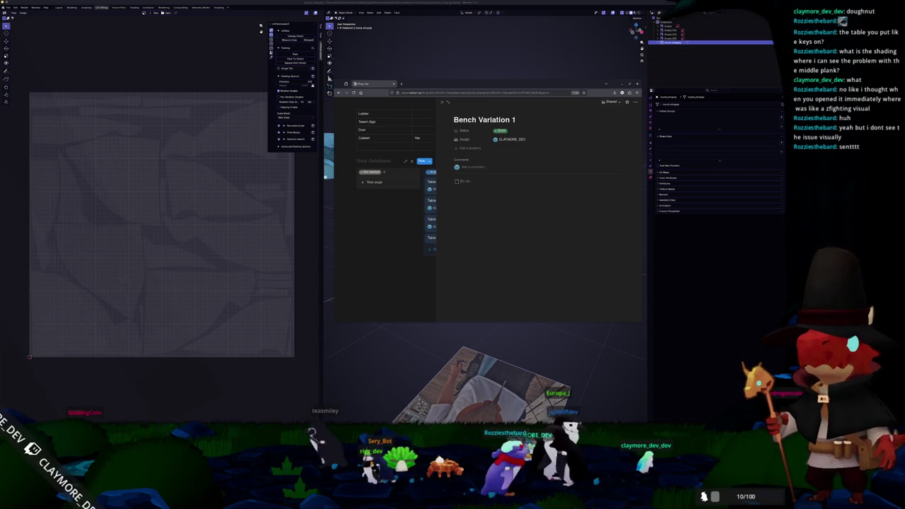
{"action": "type", "text": "Variation 1"}
{"action": "key", "text": "Return"}
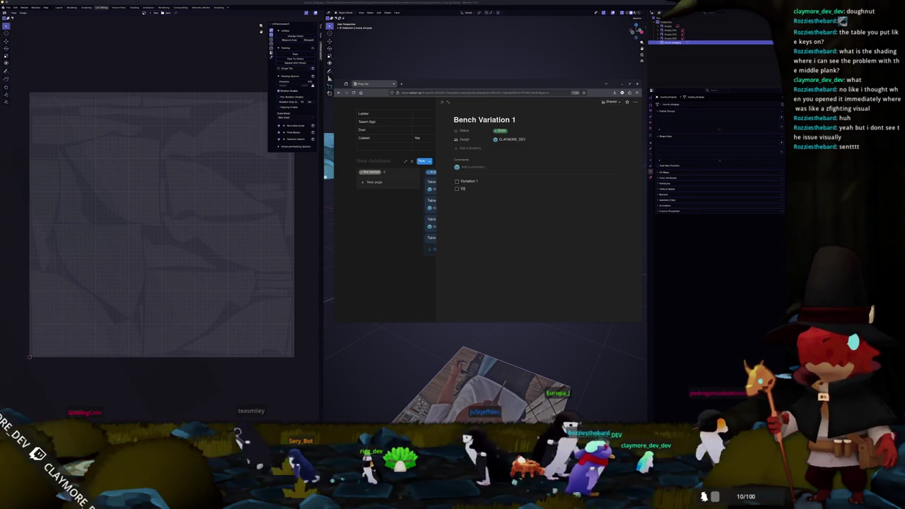
{"action": "type", "text": "Variation 2"}
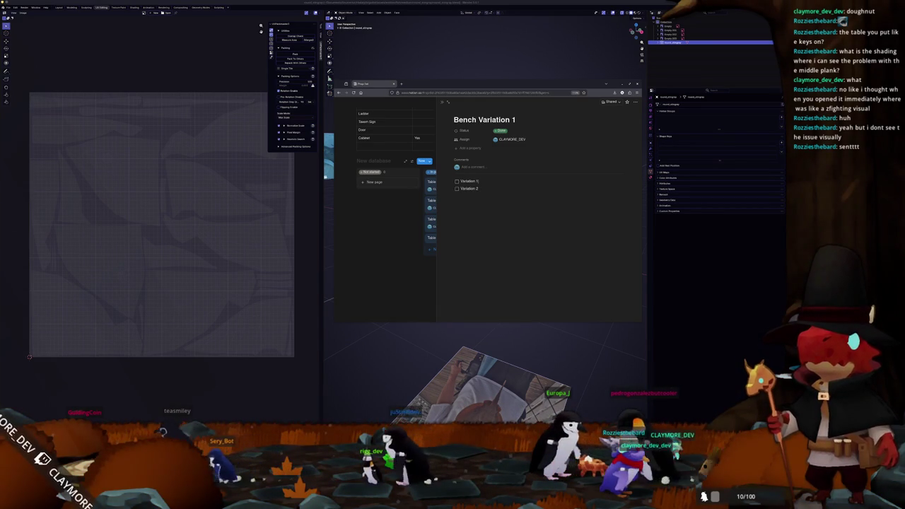
{"action": "type", "text": "(3)"}
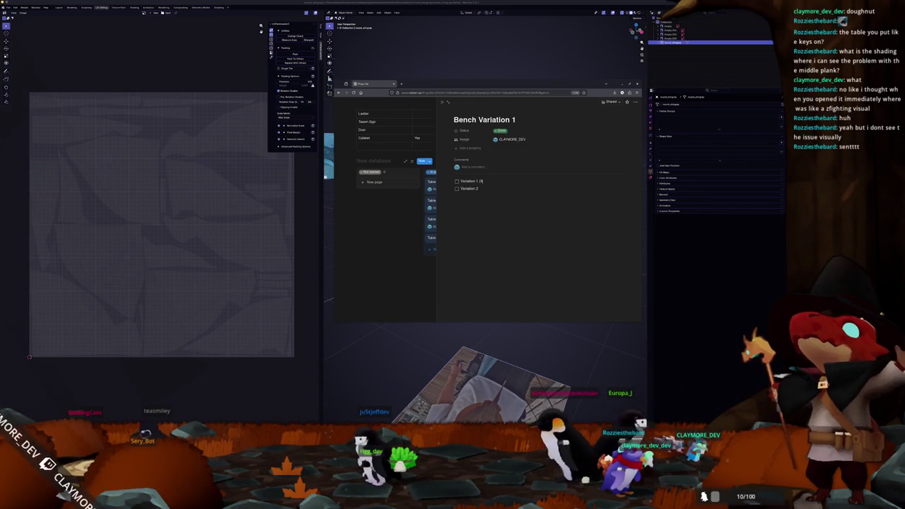
{"action": "key", "text": "BackSpace"}
{"action": "key", "text": "BackSpace"}
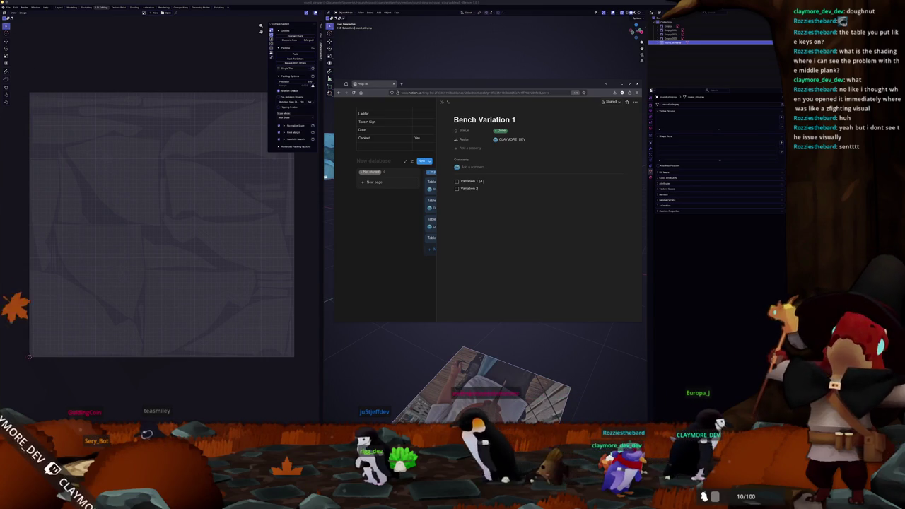
{"action": "type", "text": "4 person)"}
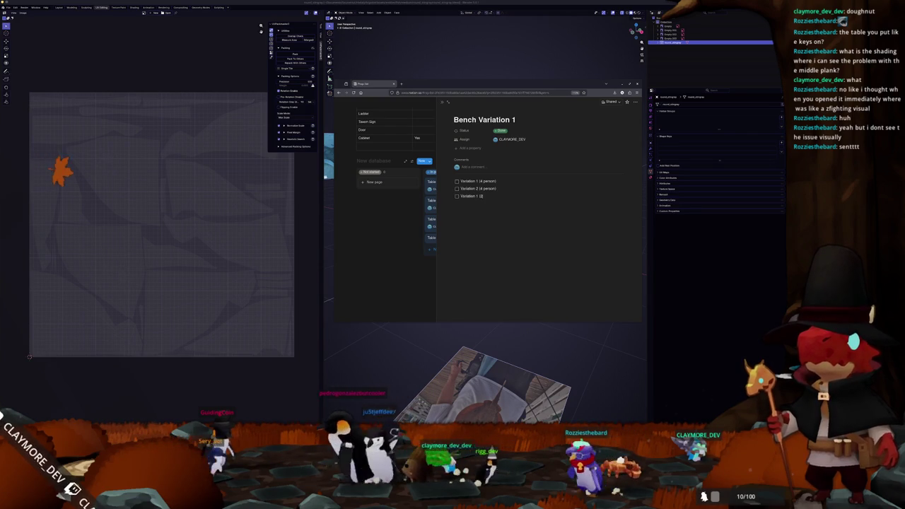
Add 2-person variation to-dos, renumber the first two Variation 0 and 1, and retitle the page Bench
{"action": "type", "text": "rson"}
{"action": "key", "text": "Return"}
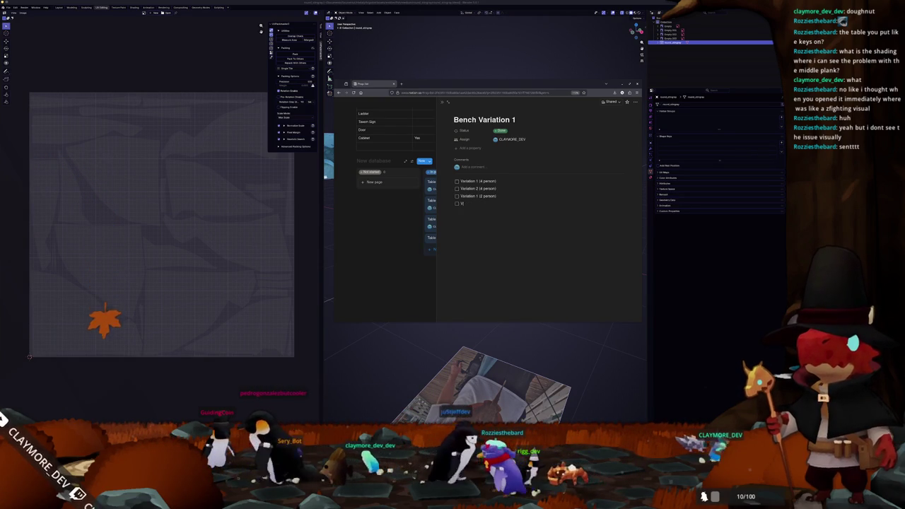
{"action": "type", "text": "Variation 2"}
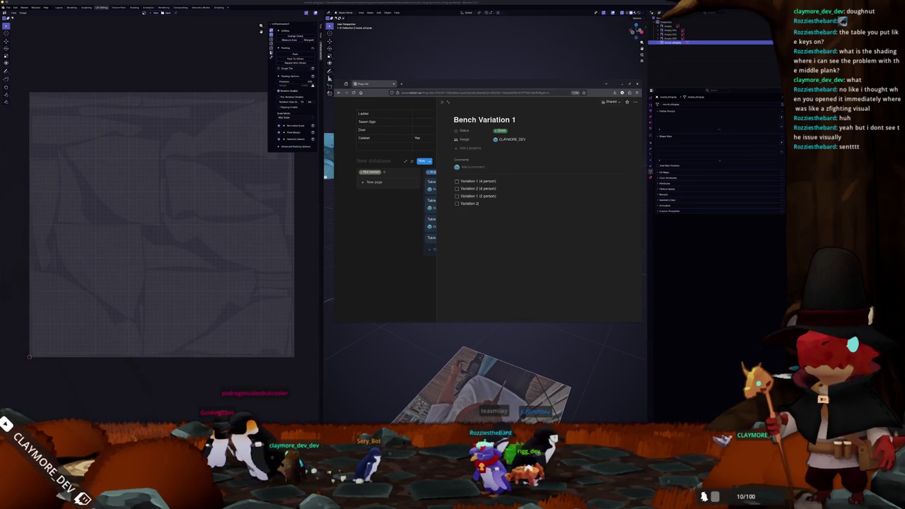
{"action": "type", "text": " (2 person)"}
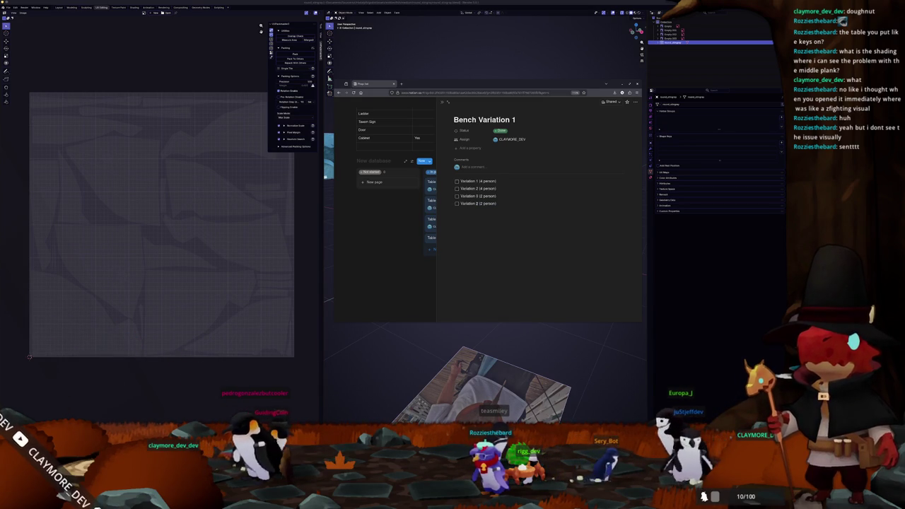
{"action": "left_click", "coordinate": [476, 181]}
{"action": "key", "text": "BackSpace"}
{"action": "type", "text": "0"}
{"action": "left_click", "coordinate": [476, 189]}
{"action": "key", "text": "BackSpace"}
{"action": "type", "text": "1"}
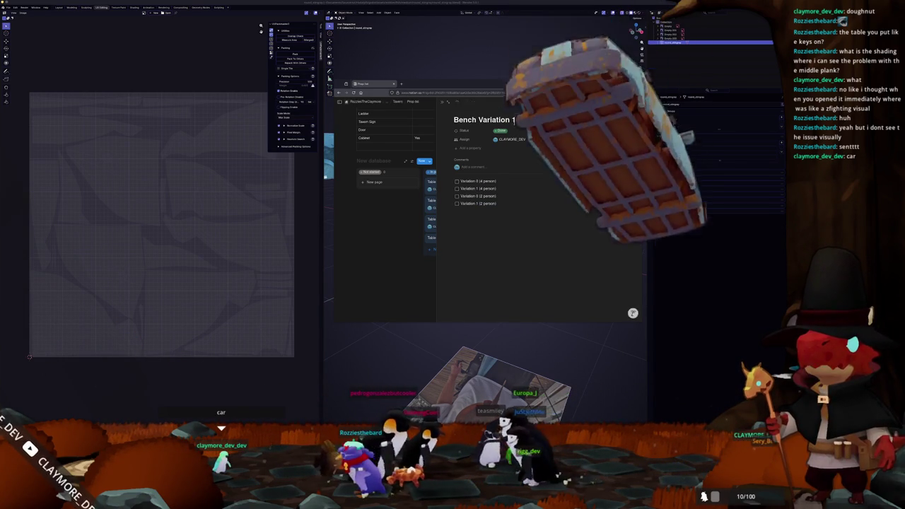
{"action": "key", "text": "BackSpace"}
{"action": "key", "text": "BackSpace"}
{"action": "key", "text": "BackSpace"}
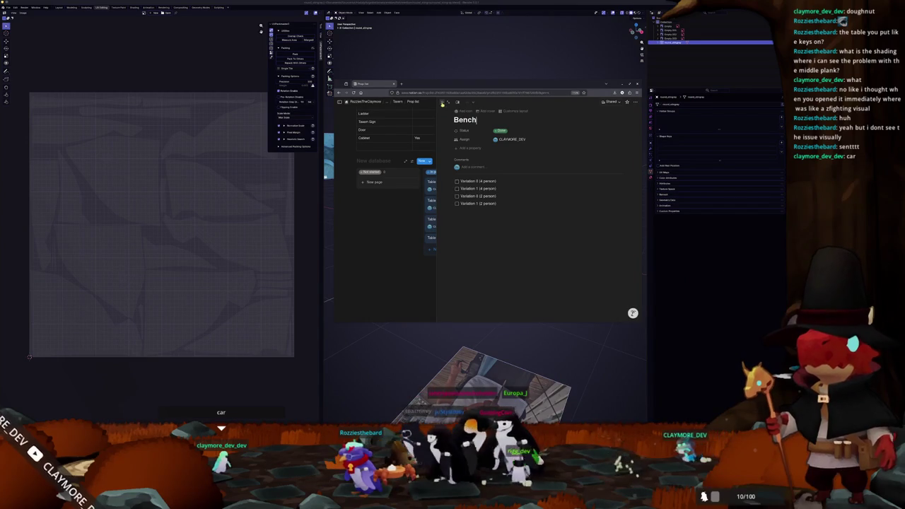
Close the Bench page and open the Stool Short card in a side panel
{"action": "left_click", "coordinate": [442, 103]}
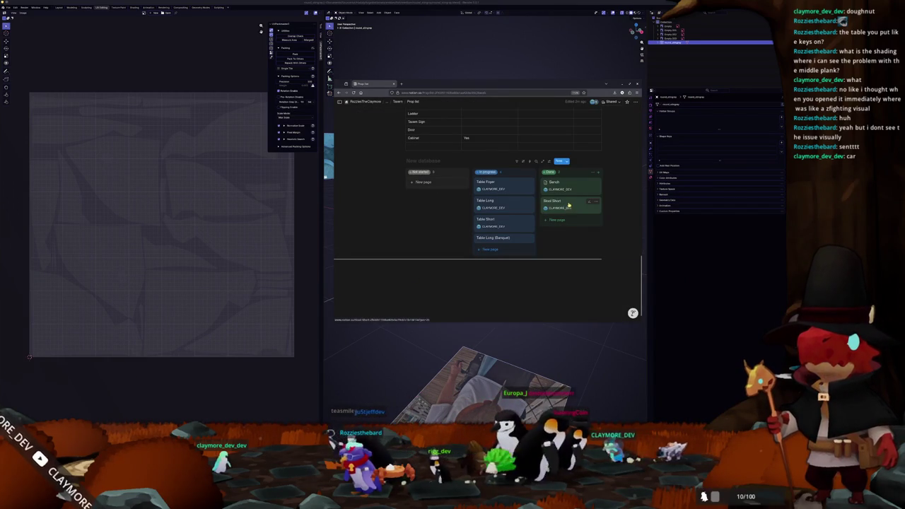
{"action": "left_click", "coordinate": [573, 204]}
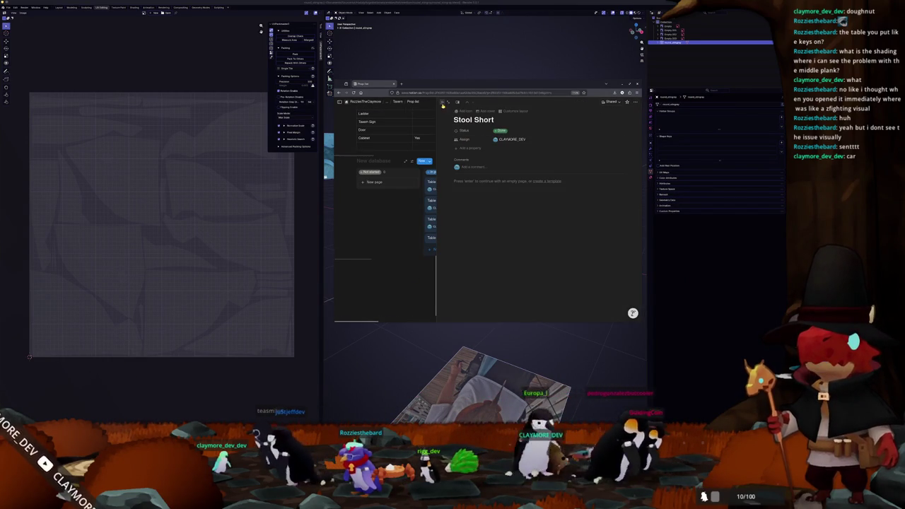
{"action": "key", "text": "Escape"}
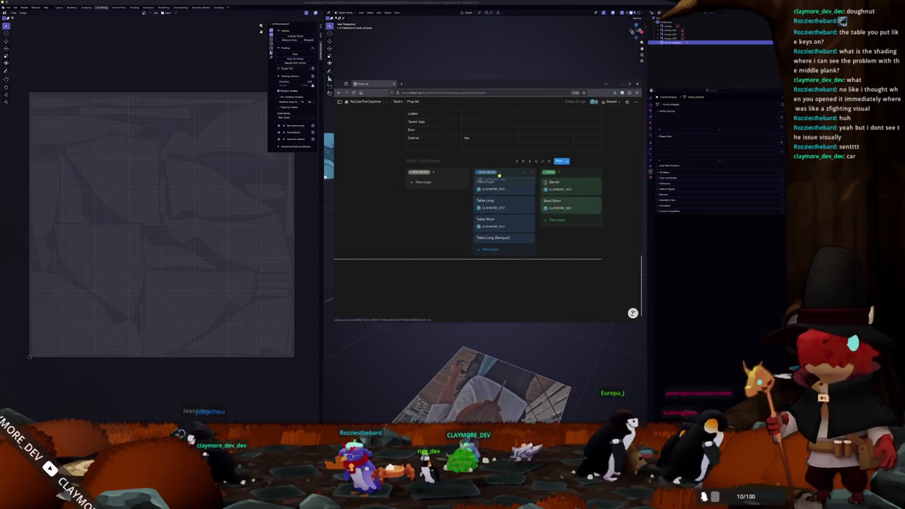
{"action": "left_click", "coordinate": [504, 184]}
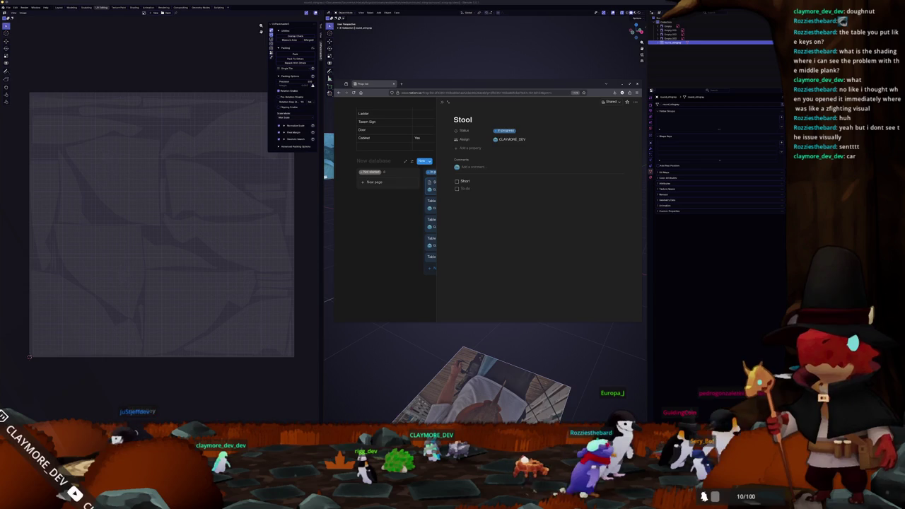
Add a Medium to-do to the Stool checklist, trim the extra Tall line, and close the page
{"action": "type", "text": "Medium"}
{"action": "key", "text": "Return"}
{"action": "type", "text": "Tall"}
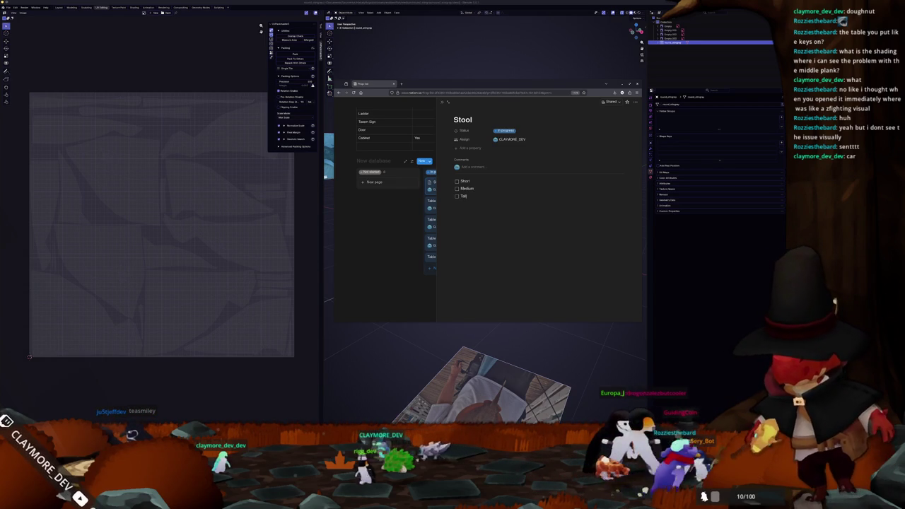
{"action": "key", "text": "Return"}
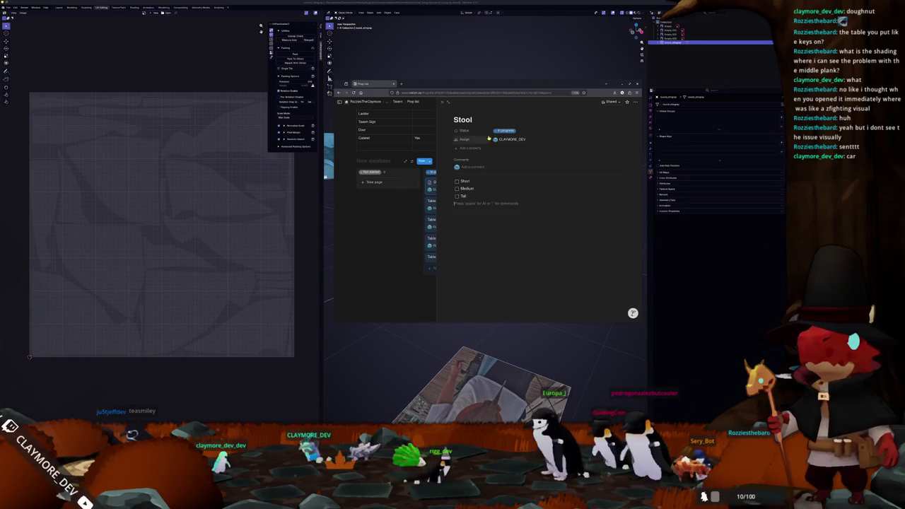
{"action": "key", "text": "BackSpace"}
{"action": "key", "text": "shift+Home"}
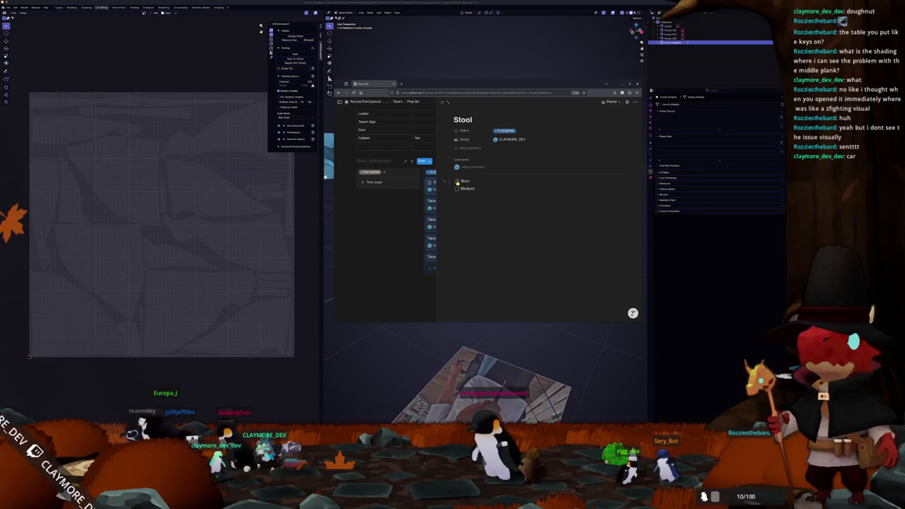
{"action": "left_click", "coordinate": [443, 103]}
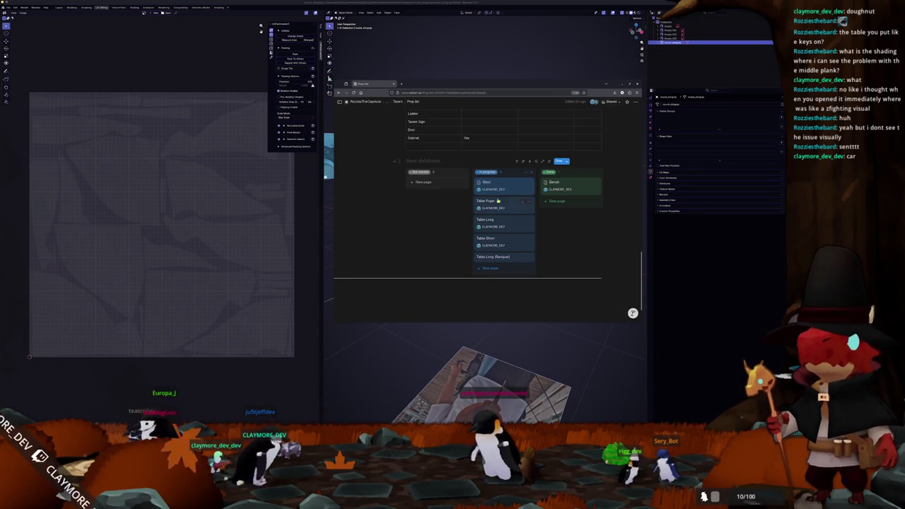
Move the Bench card from Done back into In progress
{"action": "left_click", "coordinate": [568, 184]}
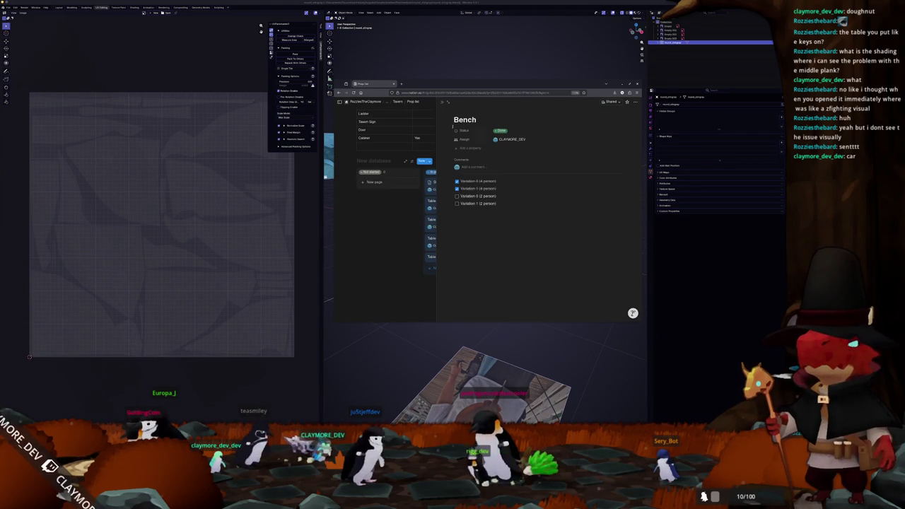
{"action": "left_click", "coordinate": [444, 102]}
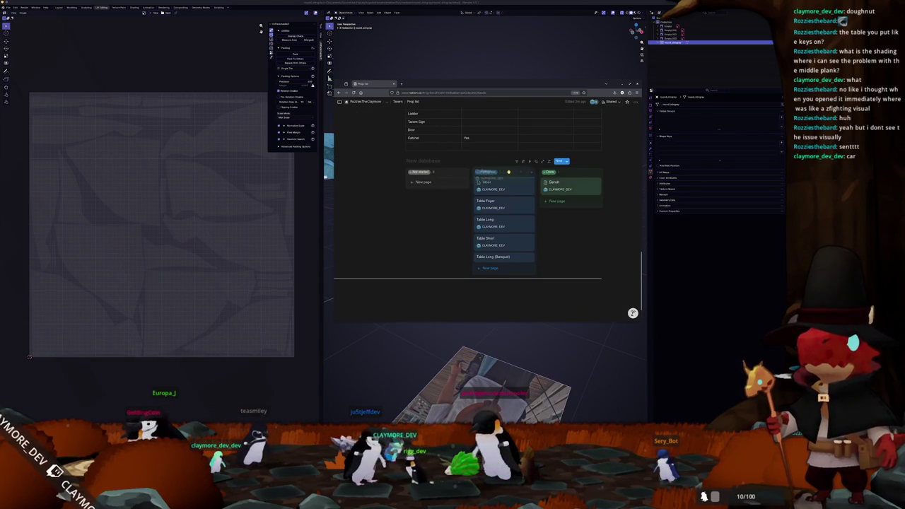
{"action": "left_click_drag", "start_coordinate": [507, 172], "coordinate": [503, 183]}
{"action": "scroll", "coordinate": [493, 216], "scroll_direction": "down", "scroll_amount": 1}
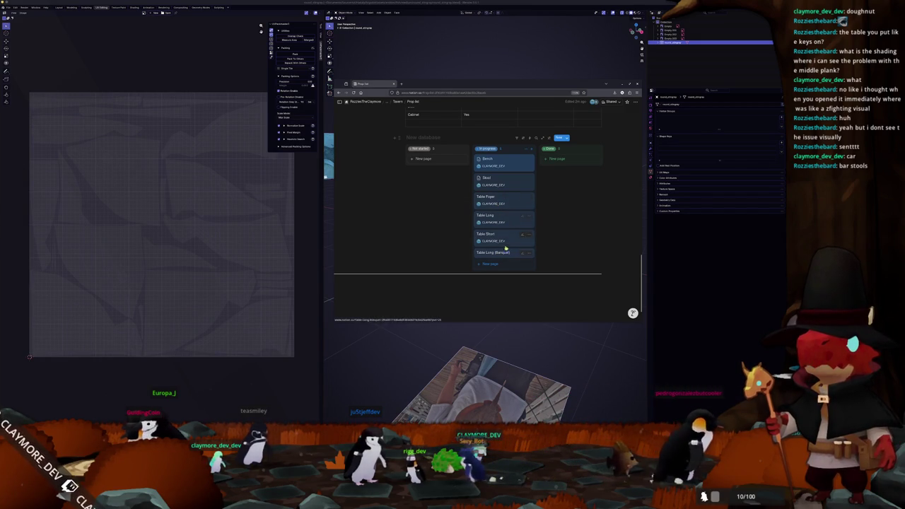
{"action": "scroll", "coordinate": [516, 230], "scroll_direction": "up", "scroll_amount": 2}
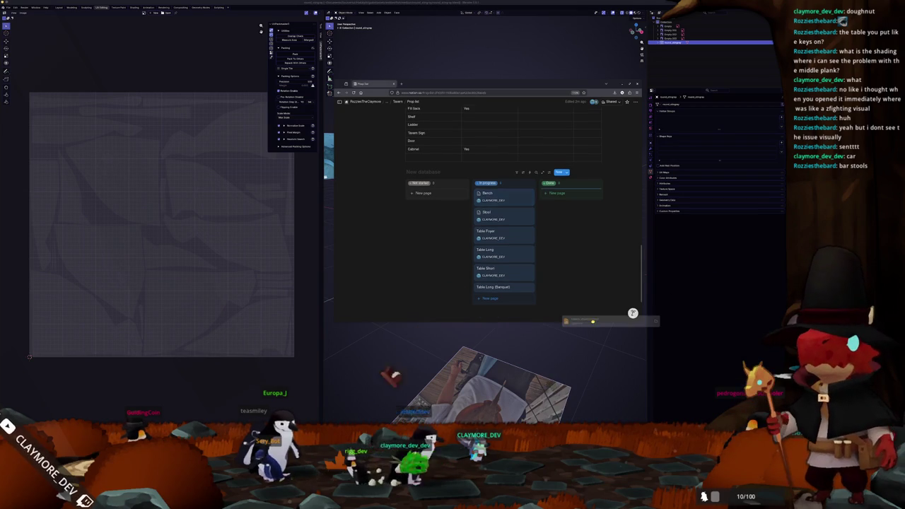
Open the dropped chair .blend file in Blender and select the middle seat plank
{"action": "left_click_drag", "start_coordinate": [601, 319], "coordinate": [554, 344]}
{"action": "left_click", "coordinate": [552, 342]}
{"action": "scroll", "coordinate": [379, 283], "scroll_direction": "up", "scroll_amount": 5}
{"action": "scroll", "coordinate": [353, 290], "scroll_direction": "down", "scroll_amount": 4}
{"action": "mouse_move", "coordinate": [340, 290]}
{"action": "middle_mouse_down"}
{"action": "mouse_move", "coordinate": [307, 297]}
{"action": "mouse_move", "coordinate": [327, 311]}
{"action": "middle_mouse_up"}
{"action": "left_click", "coordinate": [290, 226]}
{"action": "scroll", "coordinate": [307, 296], "scroll_direction": "down", "scroll_amount": 6}
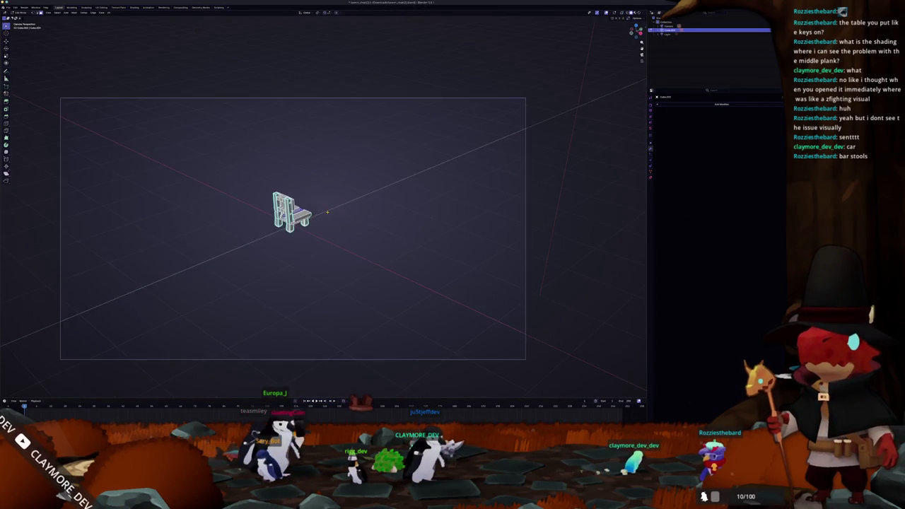
Inspect the chair's seat planks from front, side and top angles in Edit Mode with X-ray
{"action": "scroll", "coordinate": [327, 326], "scroll_direction": "up", "scroll_amount": 8}
{"action": "key", "text": "KP_1"}
{"action": "key", "text": "KP_3"}
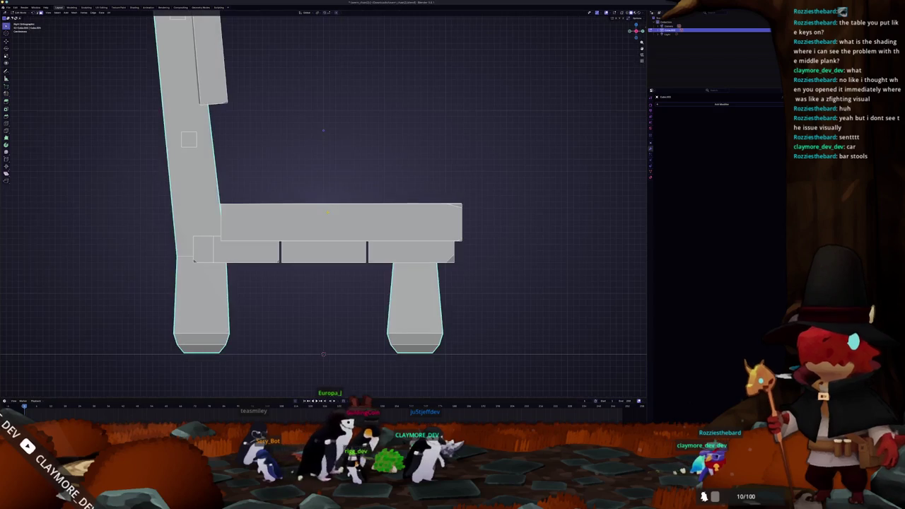
{"action": "middle_click_drag", "start_coordinate": [327, 212], "coordinate": [403, 189]}
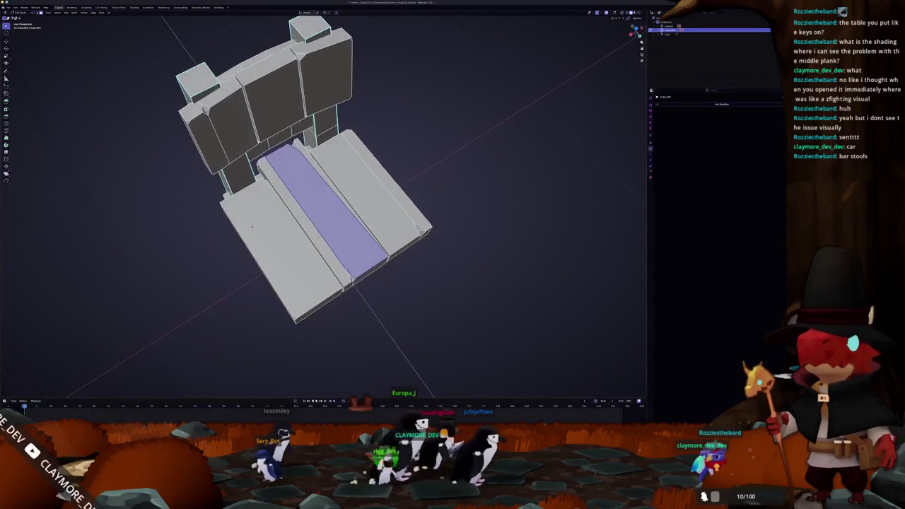
{"action": "scroll", "coordinate": [403, 190], "scroll_direction": "down", "scroll_amount": 2}
{"action": "scroll", "coordinate": [403, 189], "scroll_direction": "down", "scroll_amount": 2}
{"action": "scroll", "coordinate": [400, 187], "scroll_direction": "down", "scroll_amount": 1}
{"action": "scroll", "coordinate": [391, 187], "scroll_direction": "down", "scroll_amount": 2}
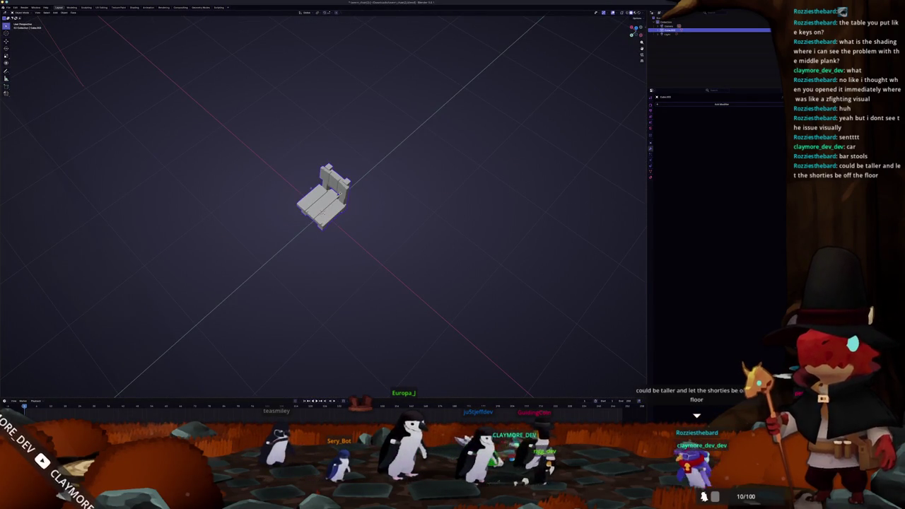
{"action": "middle_click_drag", "start_coordinate": [321, 213], "coordinate": [332, 212]}
{"action": "scroll", "coordinate": [333, 212], "scroll_direction": "up", "scroll_amount": 5}
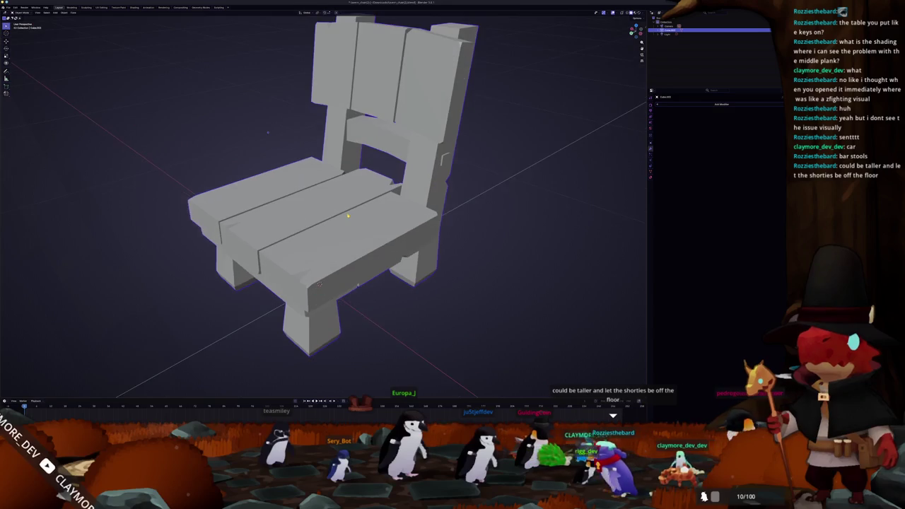
{"action": "mouse_move", "coordinate": [268, 131]}
{"action": "middle_mouse_down"}
{"action": "mouse_move", "coordinate": [243, 177]}
{"action": "mouse_move", "coordinate": [308, 159]}
{"action": "mouse_move", "coordinate": [340, 184]}
{"action": "mouse_move", "coordinate": [354, 177]}
{"action": "middle_mouse_up"}
{"action": "key", "text": "Tab"}
{"action": "key", "text": "alt+z"}
{"action": "key", "text": "alt+z"}
{"action": "mouse_move", "coordinate": [374, 135]}
{"action": "middle_mouse_down"}
{"action": "mouse_move", "coordinate": [330, 276]}
{"action": "mouse_move", "coordinate": [311, 277]}
{"action": "mouse_move", "coordinate": [328, 279]}
{"action": "mouse_move", "coordinate": [308, 237]}
{"action": "mouse_move", "coordinate": [290, 227]}
{"action": "mouse_move", "coordinate": [275, 245]}
{"action": "mouse_move", "coordinate": [291, 235]}
{"action": "mouse_move", "coordinate": [429, 254]}
{"action": "mouse_move", "coordinate": [313, 258]}
{"action": "mouse_move", "coordinate": [325, 255]}
{"action": "mouse_move", "coordinate": [331, 220]}
{"action": "mouse_move", "coordinate": [347, 230]}
{"action": "mouse_move", "coordinate": [281, 241]}
{"action": "mouse_move", "coordinate": [298, 171]}
{"action": "middle_mouse_up"}
{"action": "key", "text": "Tab"}
Apply Shade Auto Smooth (Smooth by Angle, 30°) to the chair and recheck it in Edit Mode
{"action": "left_click", "coordinate": [312, 242]}
{"action": "scroll", "coordinate": [313, 259], "scroll_direction": "up", "scroll_amount": 3}
{"action": "key", "text": "Tab"}
{"action": "scroll", "coordinate": [321, 242], "scroll_direction": "down", "scroll_amount": 3}
{"action": "key", "text": "Tab"}
{"action": "key", "text": "ctrl+KP_7"}
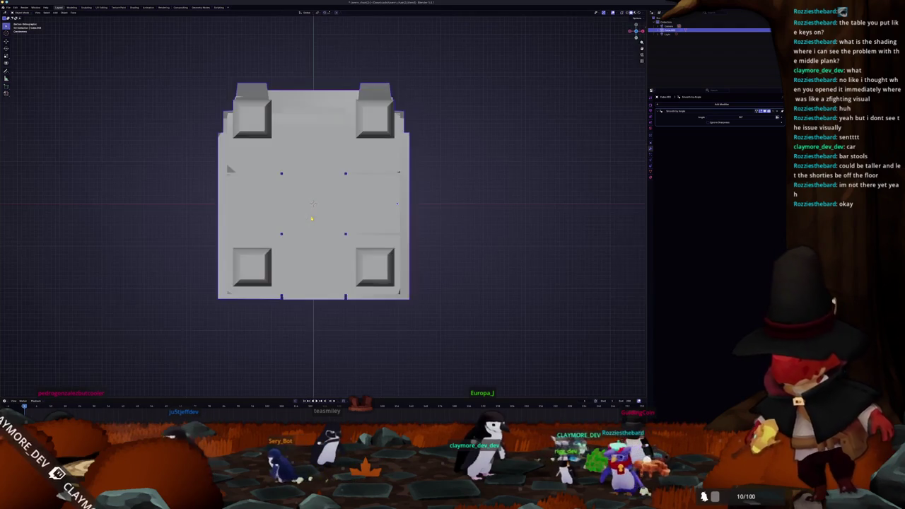
{"action": "key", "text": "Tab"}
{"action": "scroll", "coordinate": [226, 160], "scroll_direction": "up", "scroll_amount": 2}
{"action": "mouse_move", "coordinate": [304, 212]}
{"action": "middle_mouse_down", "text": "shift"}
{"action": "mouse_move", "coordinate": [275, 283]}
{"action": "mouse_move", "coordinate": [260, 174]}
{"action": "middle_mouse_up", "text": "shift"}
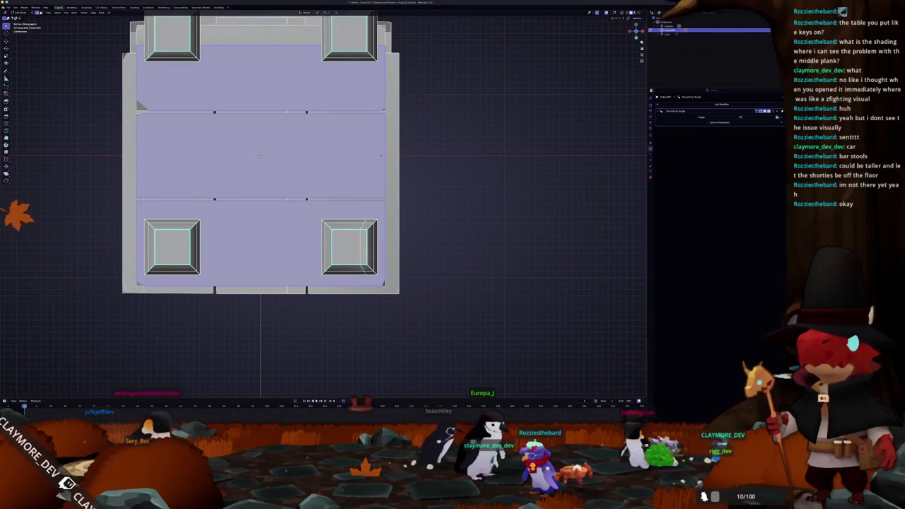
{"action": "middle_click_drag", "start_coordinate": [272, 244], "coordinate": [351, 238], "text": "shift"}
{"action": "left_click", "coordinate": [252, 242]}
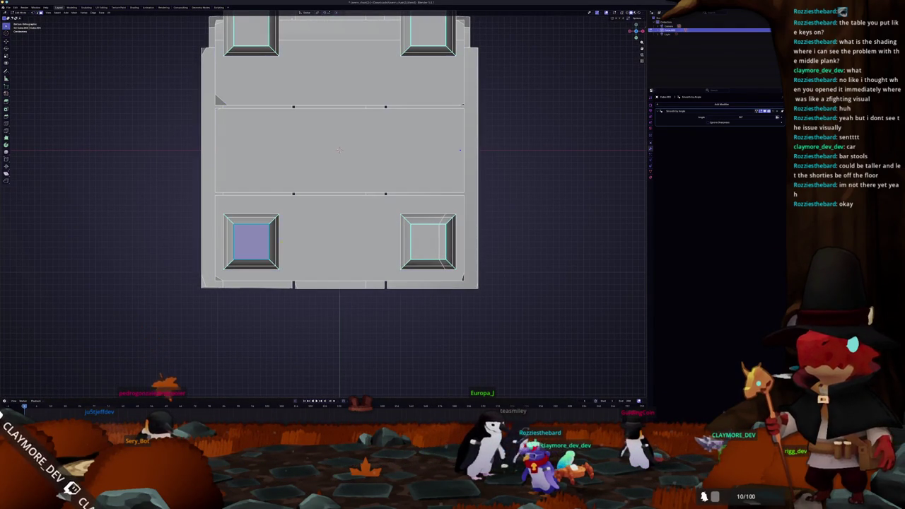
{"action": "middle_click_drag", "start_coordinate": [229, 240], "coordinate": [276, 227], "text": "shift"}
{"action": "scroll", "coordinate": [276, 227], "scroll_direction": "up", "scroll_amount": 2}
{"action": "scroll", "coordinate": [276, 226], "scroll_direction": "up", "scroll_amount": 2}
{"action": "scroll", "coordinate": [507, 37], "scroll_direction": "up", "scroll_amount": 2}
{"action": "middle_click_drag", "start_coordinate": [325, 226], "coordinate": [346, 226], "text": "shift"}
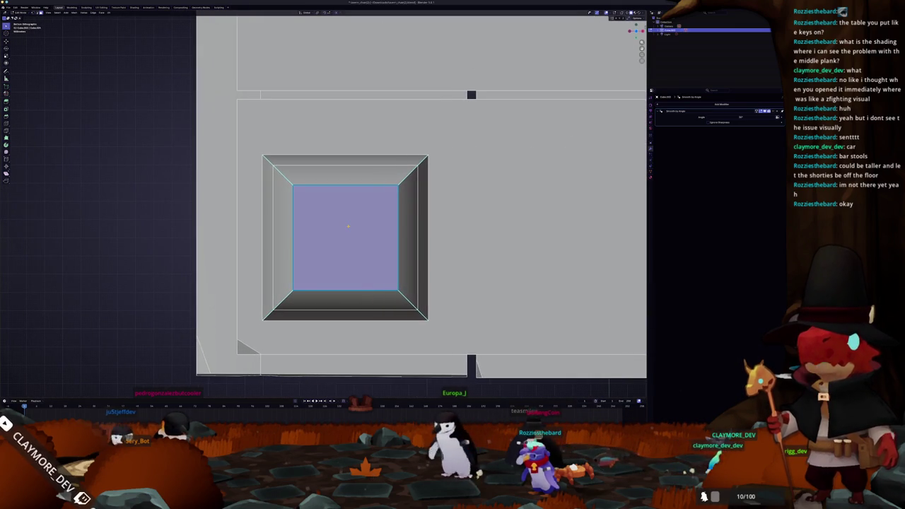
{"action": "scroll", "coordinate": [349, 244], "scroll_direction": "up", "scroll_amount": 1}
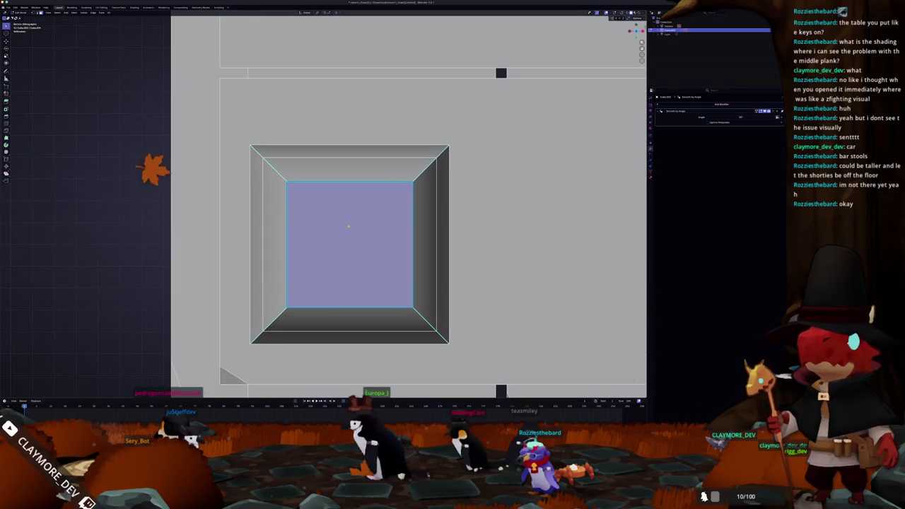
{"action": "key", "text": "s"}
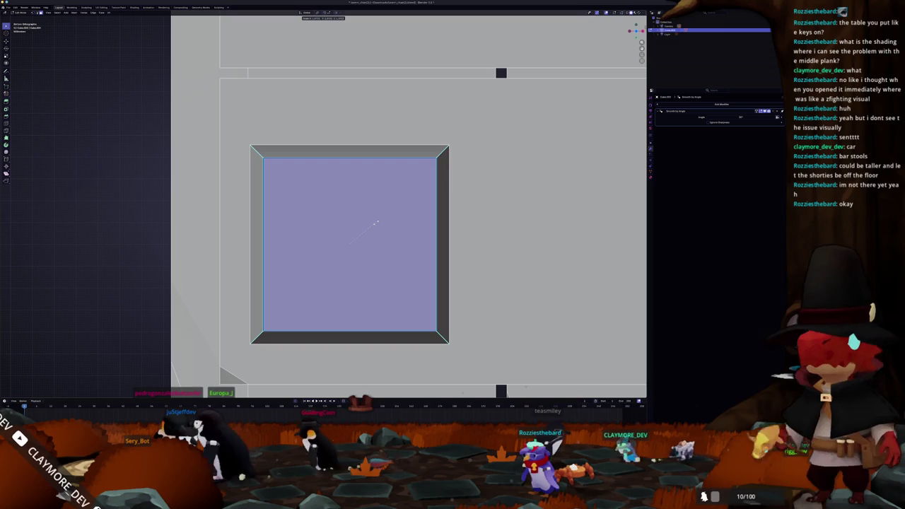
{"action": "key", "text": "Escape"}
{"action": "scroll", "coordinate": [375, 223], "scroll_direction": "down", "scroll_amount": 5}
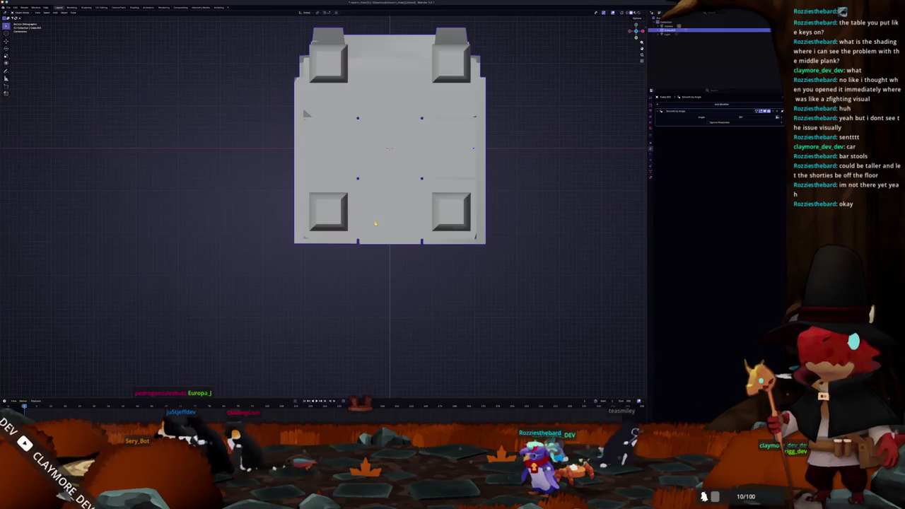
{"action": "middle_click_drag", "start_coordinate": [264, 189], "coordinate": [245, 214], "text": "shift"}
{"action": "scroll", "coordinate": [245, 214], "scroll_direction": "up", "scroll_amount": 4}
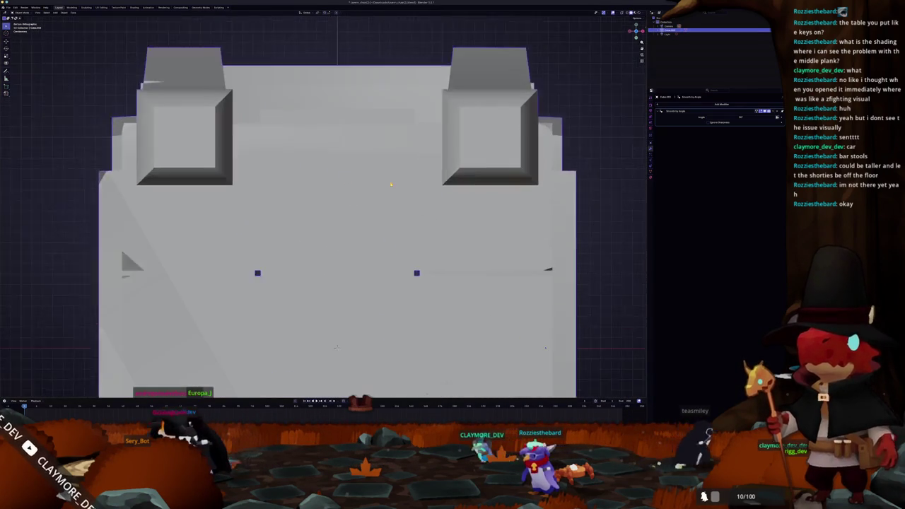
{"action": "scroll", "coordinate": [245, 214], "scroll_direction": "up", "scroll_amount": 2}
{"action": "scroll", "coordinate": [323, 216], "scroll_direction": "down", "scroll_amount": 5}
{"action": "mouse_move", "coordinate": [323, 216]}
{"action": "middle_mouse_down"}
{"action": "mouse_move", "coordinate": [322, 319]}
{"action": "mouse_move", "coordinate": [420, 239]}
{"action": "mouse_move", "coordinate": [341, 178]}
{"action": "mouse_move", "coordinate": [496, 248]}
{"action": "middle_mouse_up"}
{"action": "key", "text": "Tab"}
{"action": "key", "text": "Tab"}
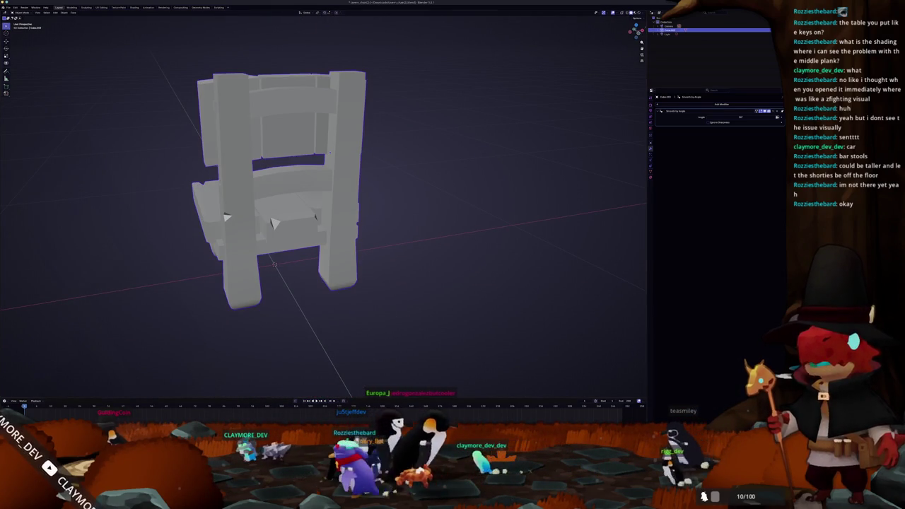
{"action": "middle_click_drag", "start_coordinate": [522, 214], "coordinate": [501, 186]}
{"action": "key", "text": "Tab"}
{"action": "key", "text": "Tab"}
{"action": "scroll", "coordinate": [481, 188], "scroll_direction": "down", "scroll_amount": 3}
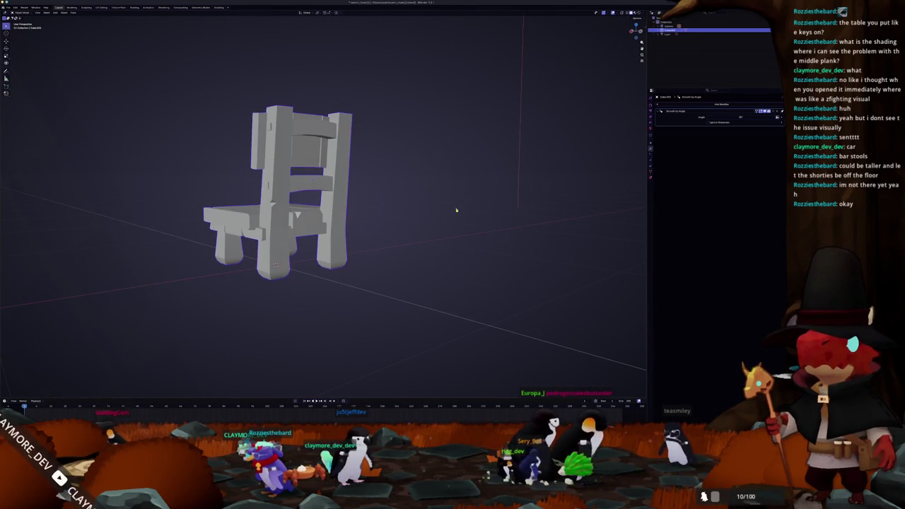
{"action": "middle_click_drag", "start_coordinate": [460, 208], "coordinate": [461, 223]}
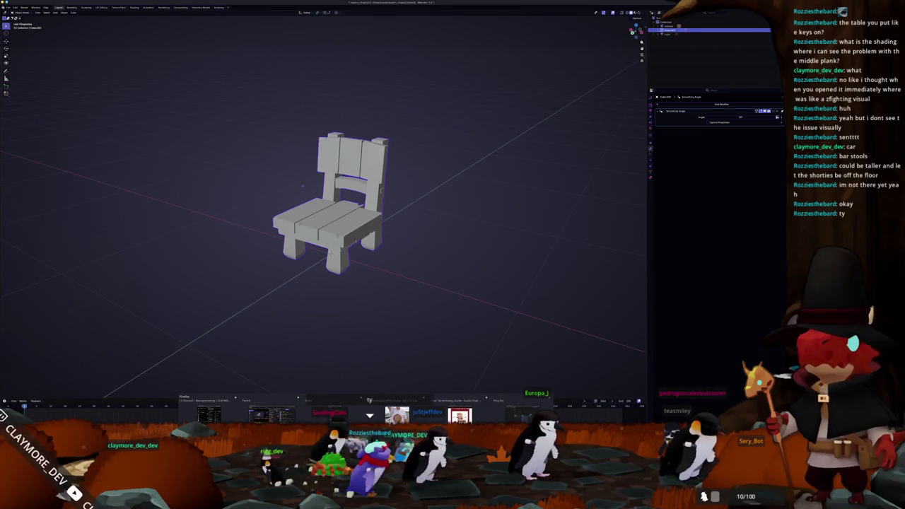
Start a new General file, choosing Don't Save for the chair file
{"action": "left_click", "coordinate": [388, 400]}
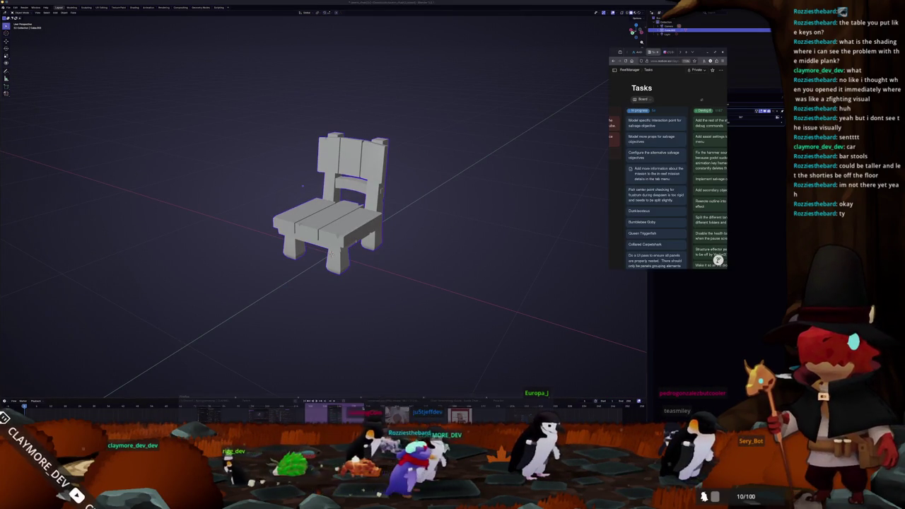
{"action": "left_click", "coordinate": [529, 224]}
{"action": "scroll", "coordinate": [378, 280], "scroll_direction": "down", "scroll_amount": 2}
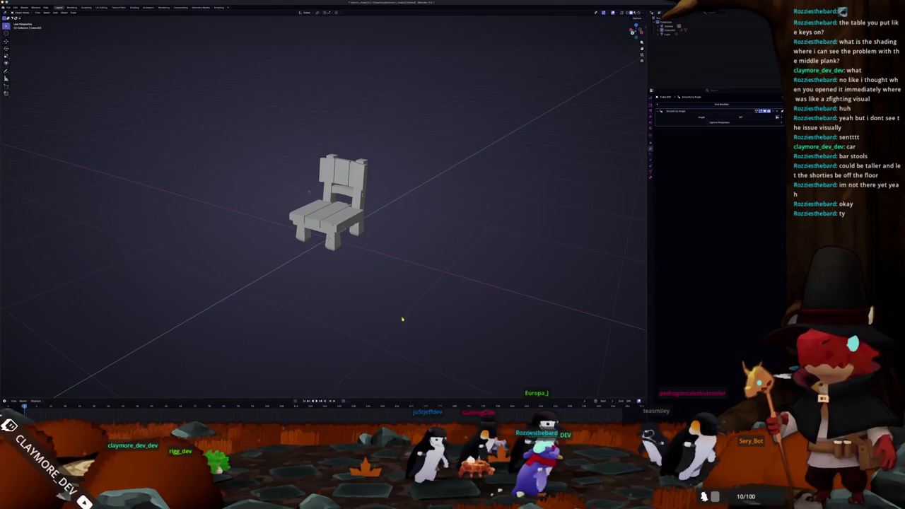
{"action": "left_click", "coordinate": [9, 7]}
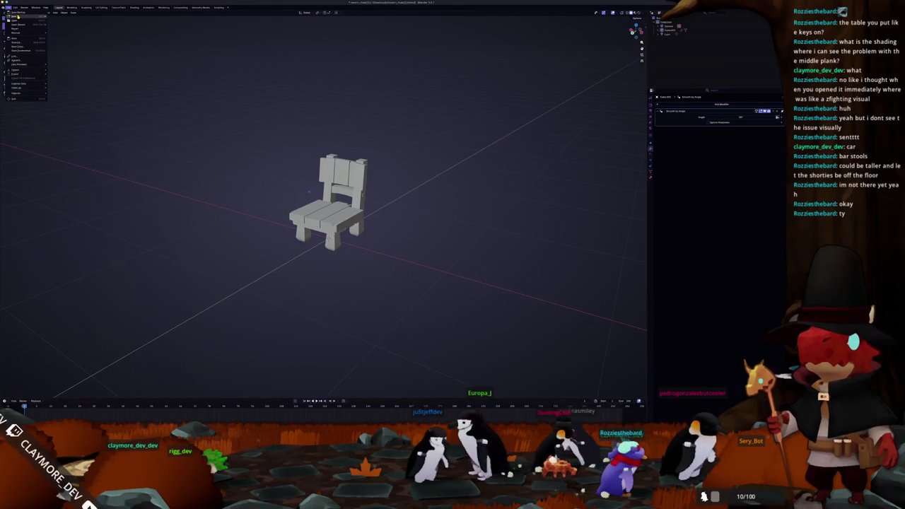
{"action": "left_click", "coordinate": [59, 16]}
{"action": "left_click", "coordinate": [423, 225]}
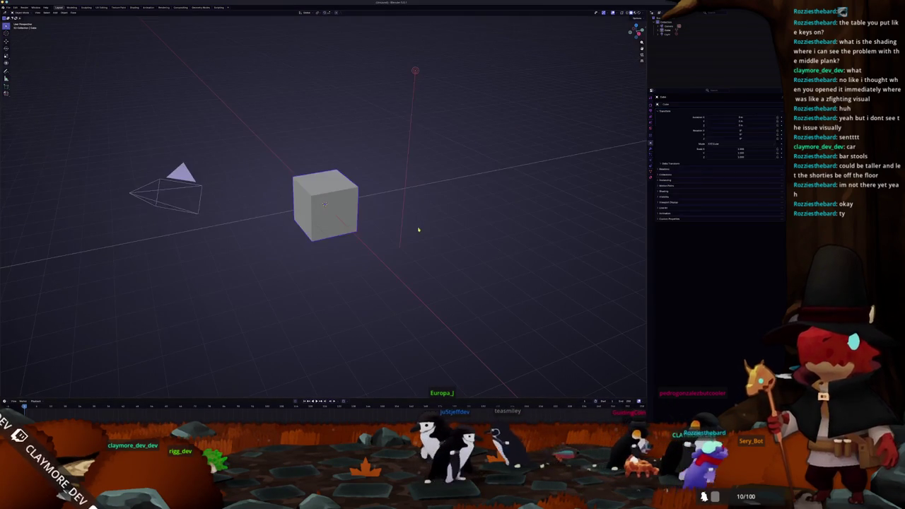
Delete the default cube, camera and light, then switch to the Notion Prop list board
{"action": "left_click", "coordinate": [417, 216]}
{"action": "key", "text": "alt+Tab"}
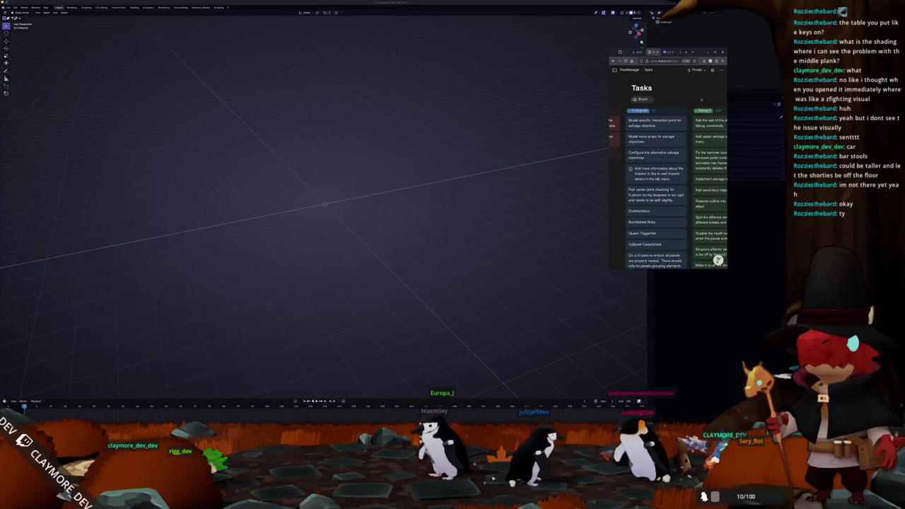
{"action": "key", "text": "alt+Tab"}
{"action": "key", "text": "alt+Tab"}
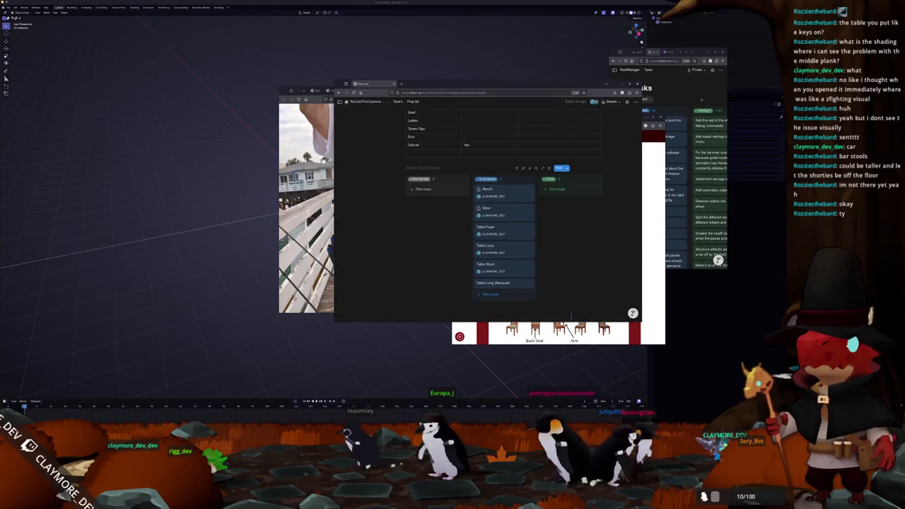
Scroll the prop list to the top and select the Mug row's Variation cell
{"action": "scroll", "coordinate": [420, 252], "scroll_direction": "up", "scroll_amount": 10}
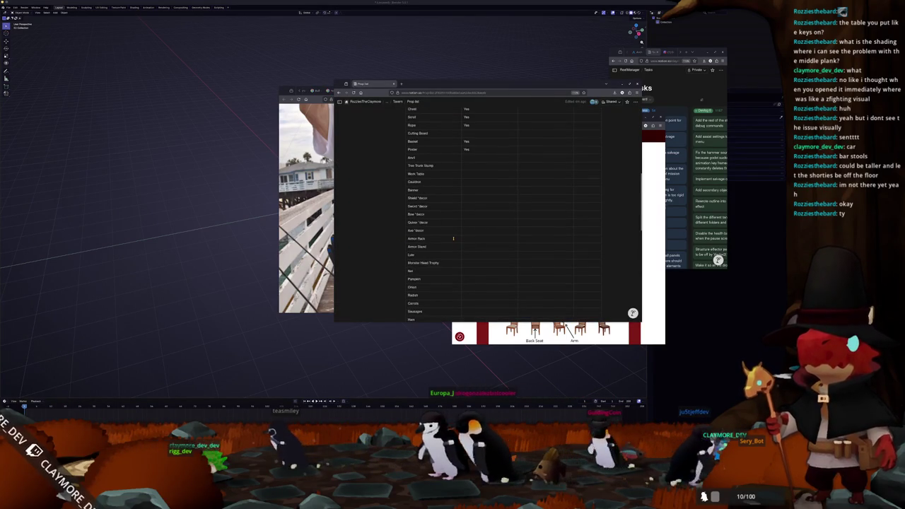
{"action": "scroll", "coordinate": [450, 228], "scroll_direction": "up", "scroll_amount": 3}
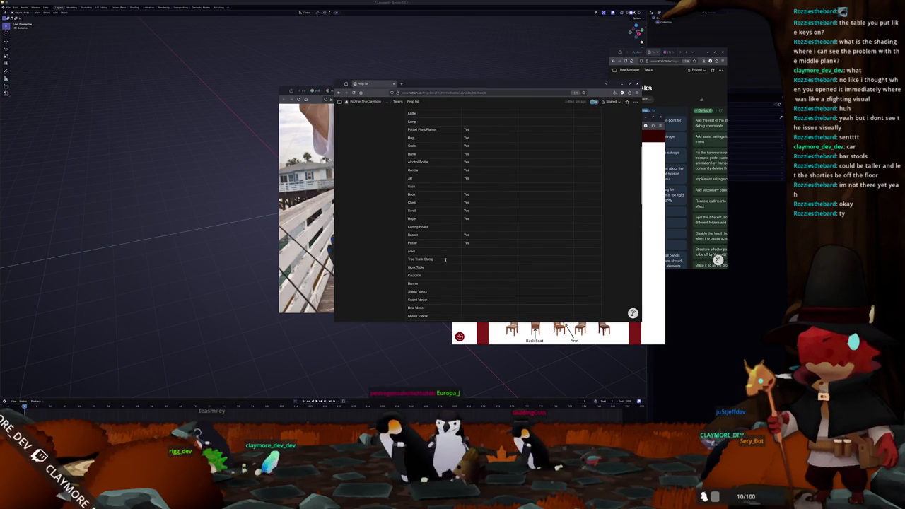
{"action": "scroll", "coordinate": [447, 259], "scroll_direction": "up", "scroll_amount": 1}
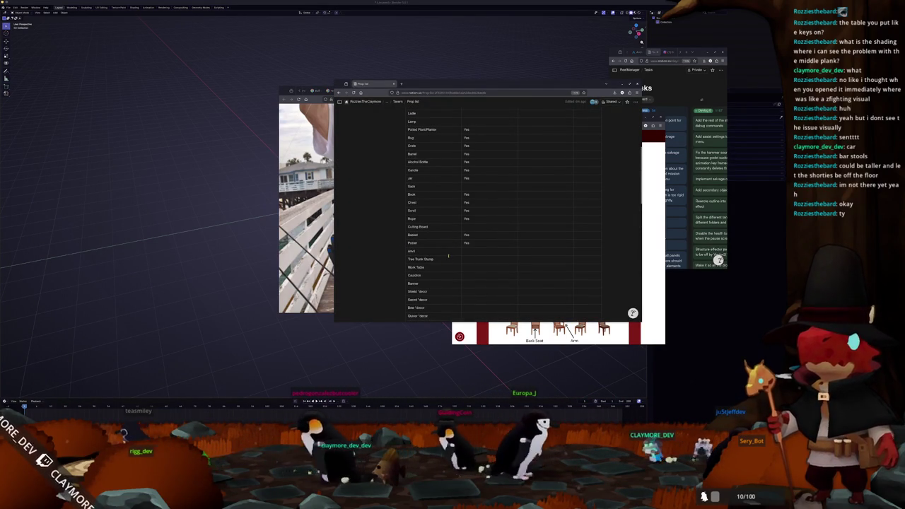
{"action": "scroll", "coordinate": [448, 256], "scroll_direction": "up", "scroll_amount": 3}
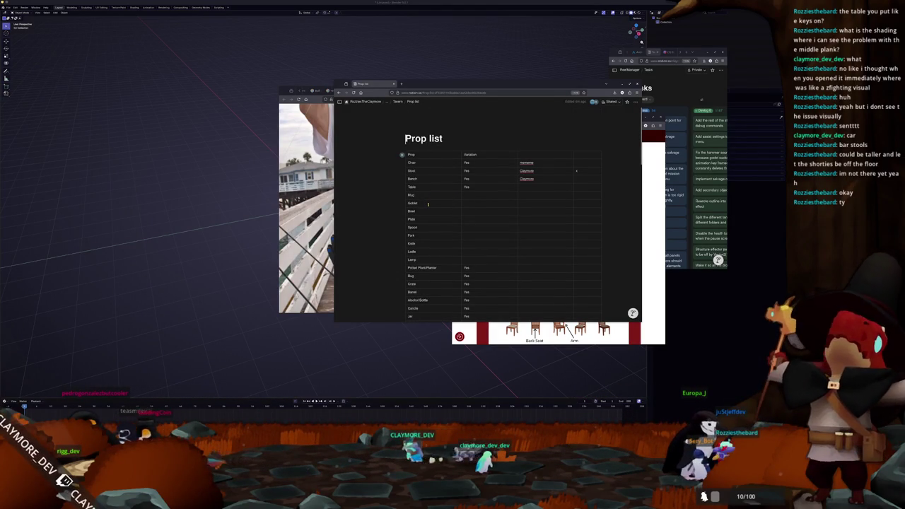
{"action": "left_click", "coordinate": [431, 196]}
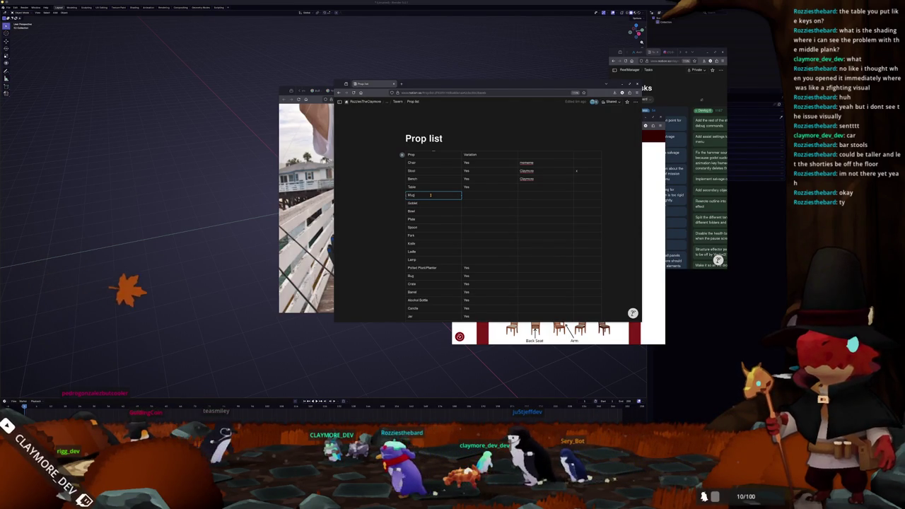
{"action": "left_click", "coordinate": [479, 196]}
Add a new Mug card to the top of the In progress column
{"action": "scroll", "coordinate": [479, 198], "scroll_direction": "down", "scroll_amount": 10}
{"action": "scroll", "coordinate": [479, 197], "scroll_direction": "down", "scroll_amount": 5}
{"action": "left_click", "coordinate": [499, 185]}
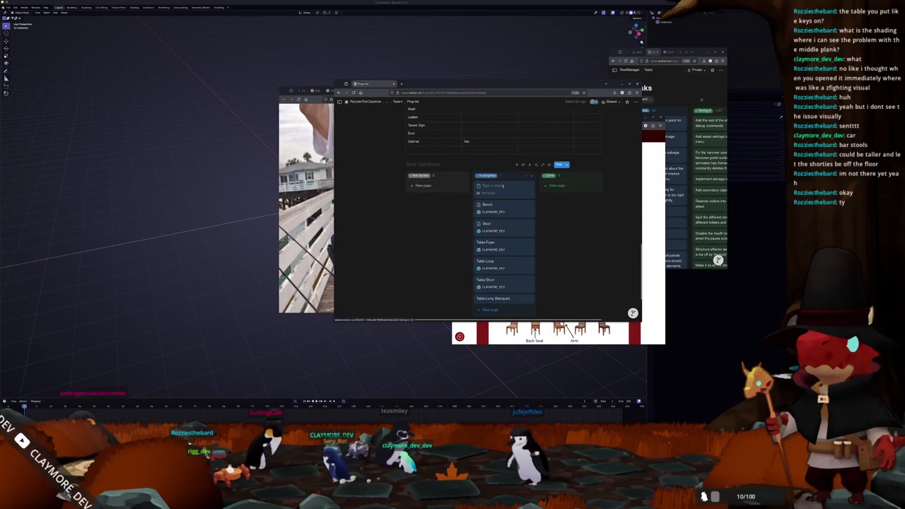
{"action": "left_click", "coordinate": [441, 285]}
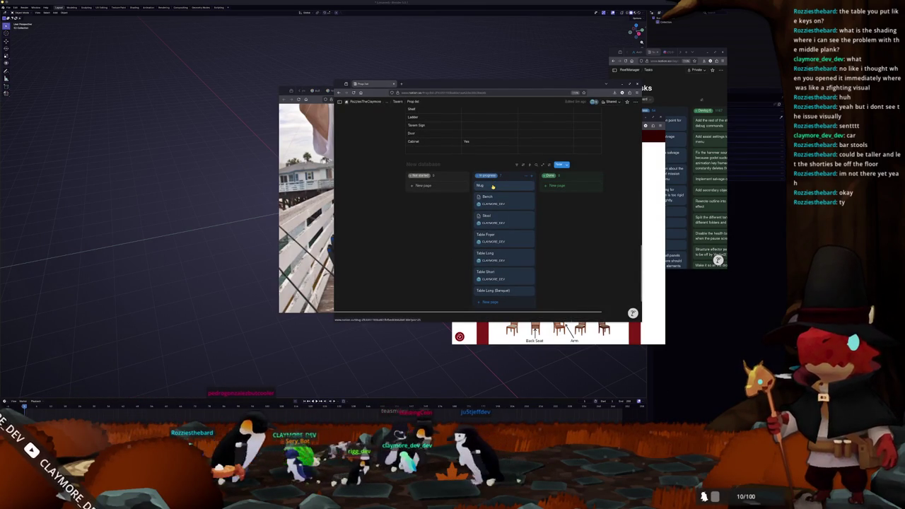
Switch to the browser's 'fantasy mug wood' image results
{"action": "scroll", "coordinate": [438, 244], "scroll_direction": "right", "scroll_amount": 2}
{"action": "scroll", "coordinate": [438, 244], "scroll_direction": "right", "scroll_amount": 3}
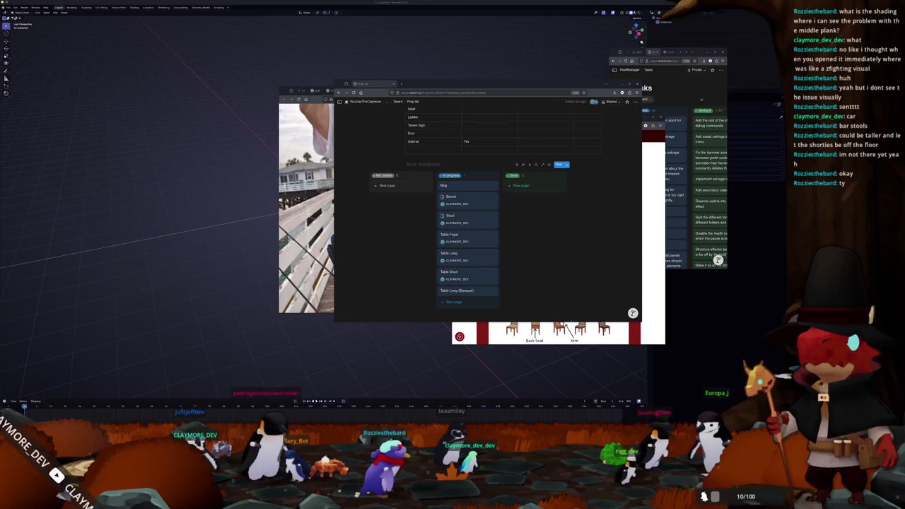
{"action": "key", "text": "alt+Tab"}
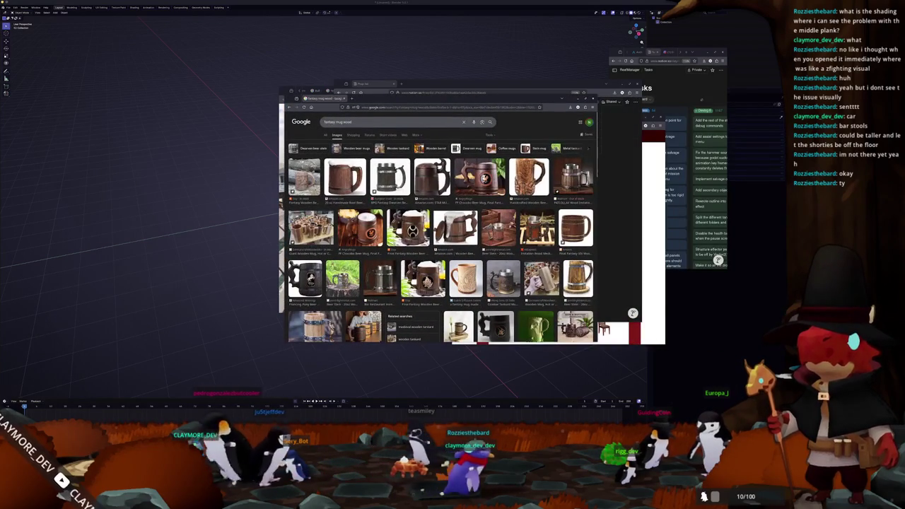
Scroll down the results and preview the stylized wooden mug
{"action": "scroll", "coordinate": [442, 234], "scroll_direction": "down", "scroll_amount": 1}
{"action": "scroll", "coordinate": [441, 233], "scroll_direction": "down", "scroll_amount": 1}
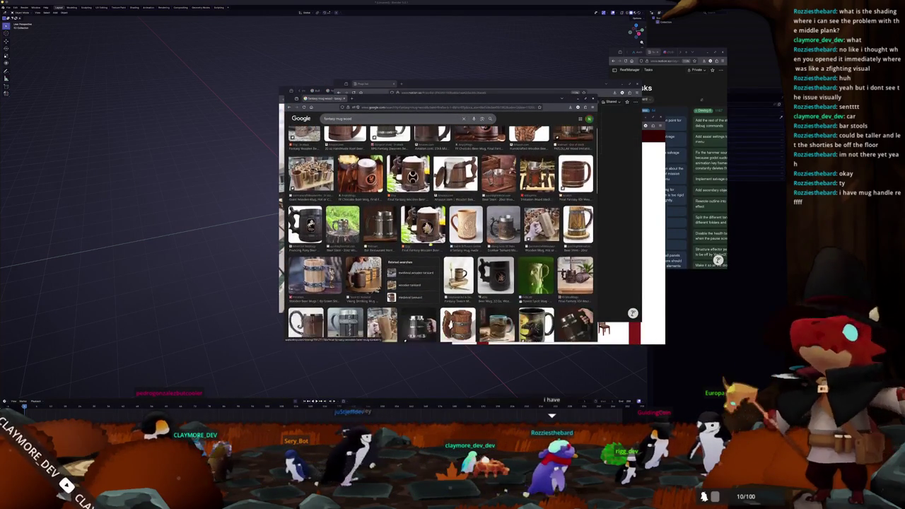
{"action": "scroll", "coordinate": [441, 233], "scroll_direction": "down", "scroll_amount": 1}
{"action": "scroll", "coordinate": [441, 233], "scroll_direction": "down", "scroll_amount": 1}
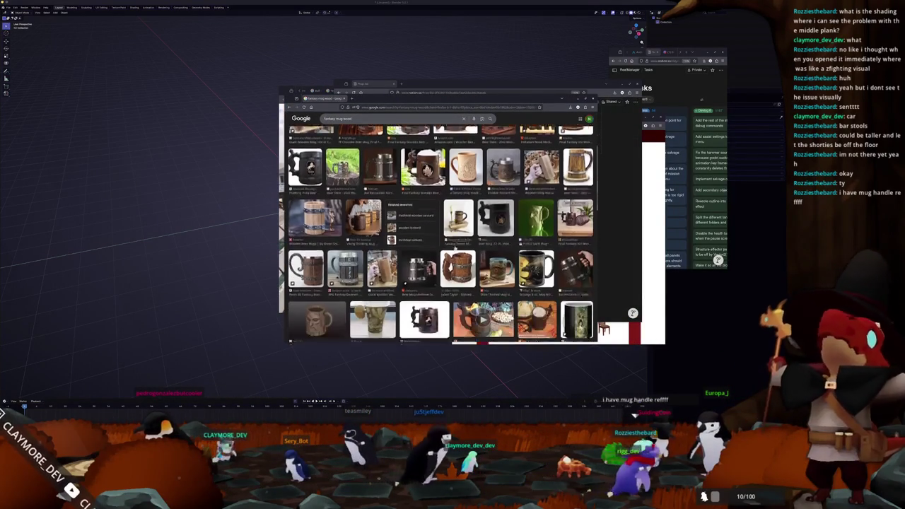
{"action": "scroll", "coordinate": [441, 234], "scroll_direction": "down", "scroll_amount": 1}
{"action": "scroll", "coordinate": [442, 237], "scroll_direction": "down", "scroll_amount": 1}
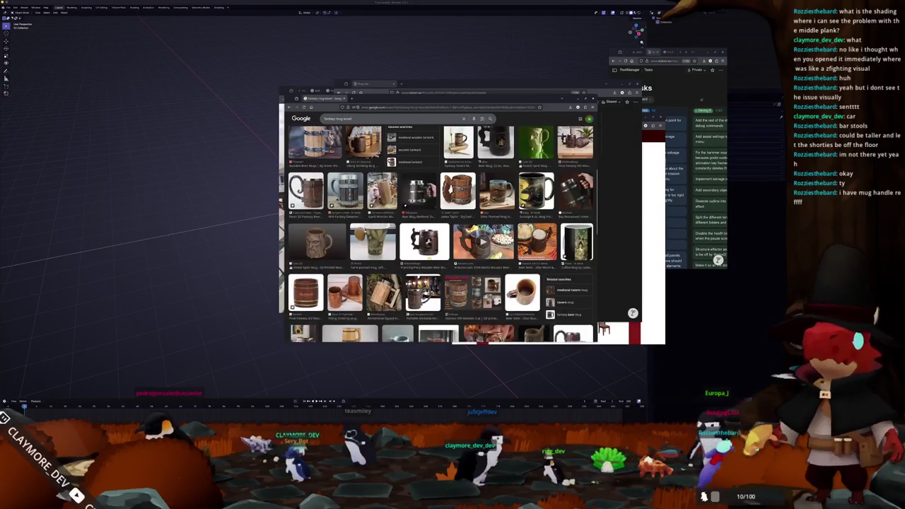
{"action": "left_click", "coordinate": [443, 241]}
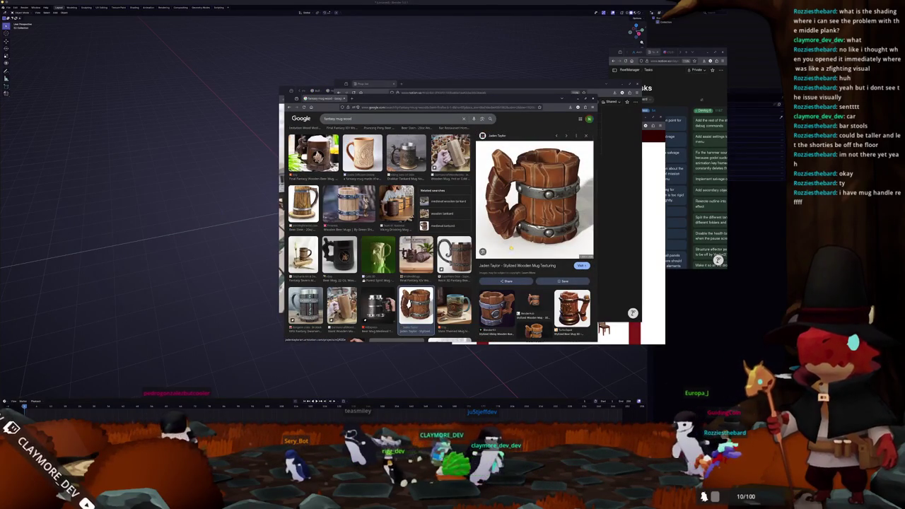
Preview the wooden beer stein, a dark mug, the carved floral mug and the RPG Fantasy Dwarven stein
{"action": "scroll", "coordinate": [379, 241], "scroll_direction": "up", "scroll_amount": 2}
{"action": "scroll", "coordinate": [379, 241], "scroll_direction": "up", "scroll_amount": 2}
{"action": "scroll", "coordinate": [378, 240], "scroll_direction": "up", "scroll_amount": 1}
{"action": "left_click", "coordinate": [401, 162]}
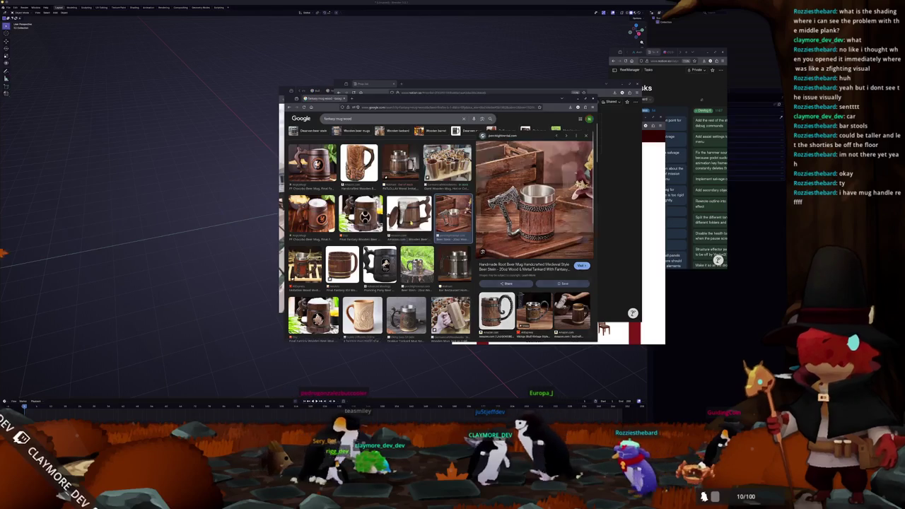
{"action": "left_click", "coordinate": [409, 213]}
{"action": "left_click", "coordinate": [361, 212]}
{"action": "scroll", "coordinate": [361, 212], "scroll_direction": "up", "scroll_amount": 1}
{"action": "left_click", "coordinate": [359, 225]}
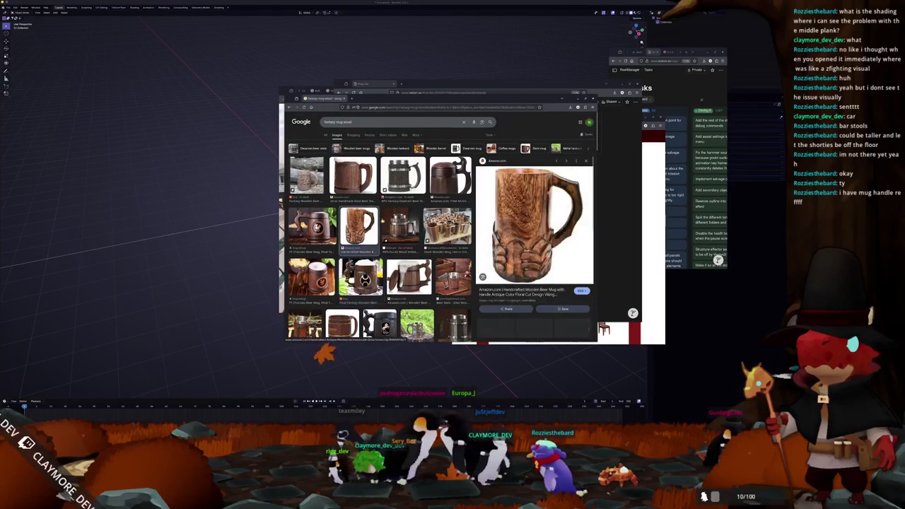
{"action": "left_click", "coordinate": [403, 177]}
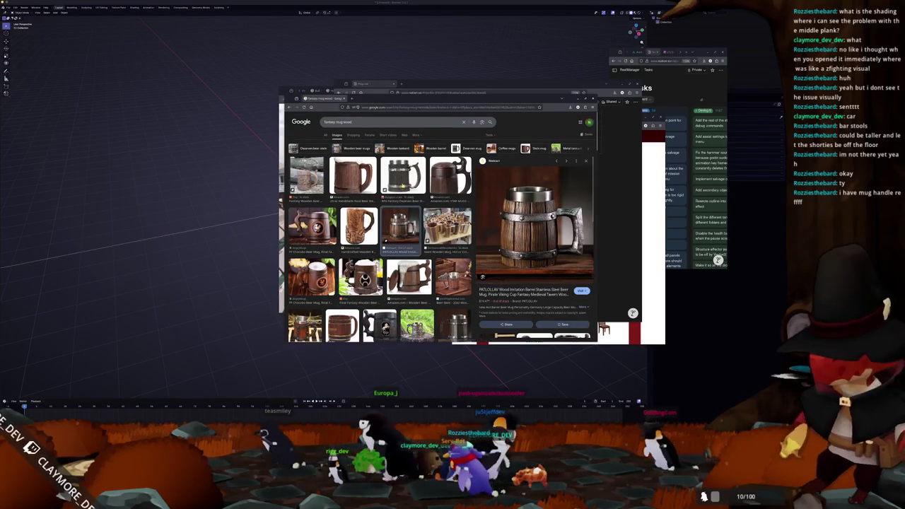
Preview the carved Final Fantasy mug, the banded light-wood mug and the Forest Spirit wizard mug
{"action": "left_click", "coordinate": [311, 276]}
{"action": "scroll", "coordinate": [368, 233], "scroll_direction": "down", "scroll_amount": 2}
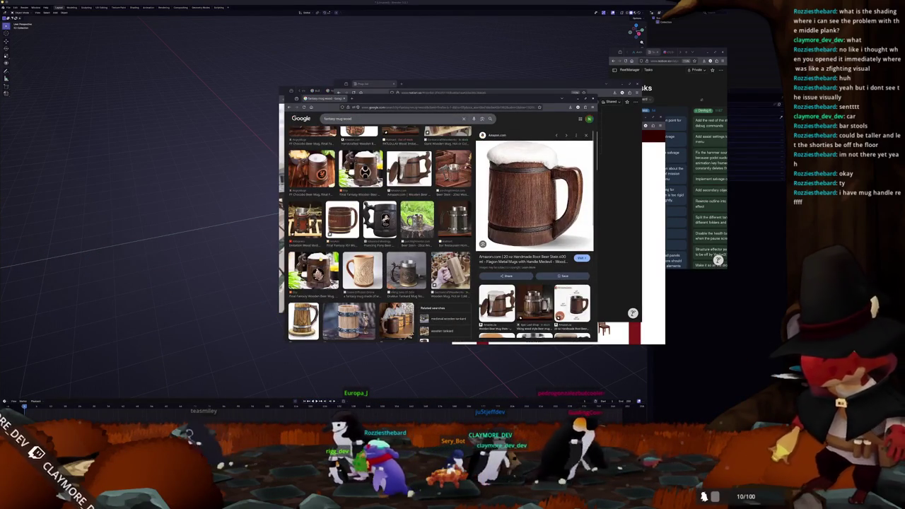
{"action": "left_click", "coordinate": [313, 271]}
{"action": "scroll", "coordinate": [367, 233], "scroll_direction": "down", "scroll_amount": 2}
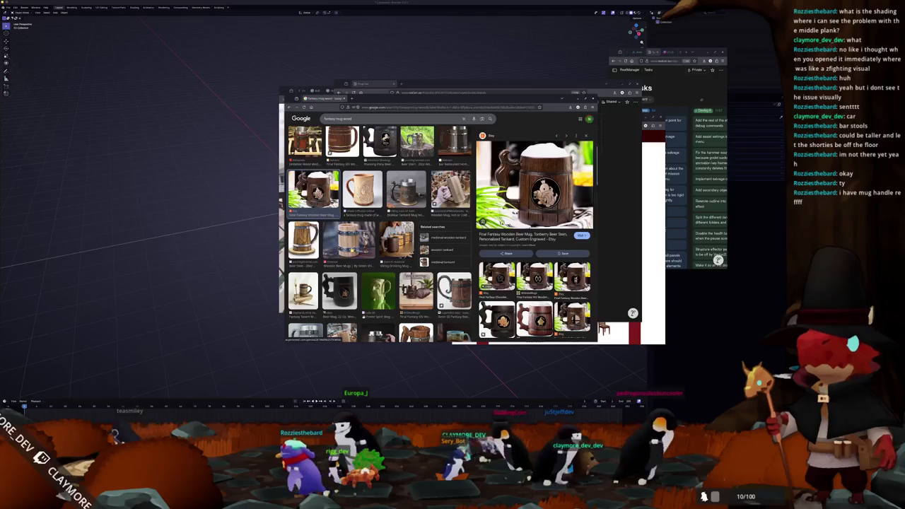
{"action": "left_click", "coordinate": [348, 241]}
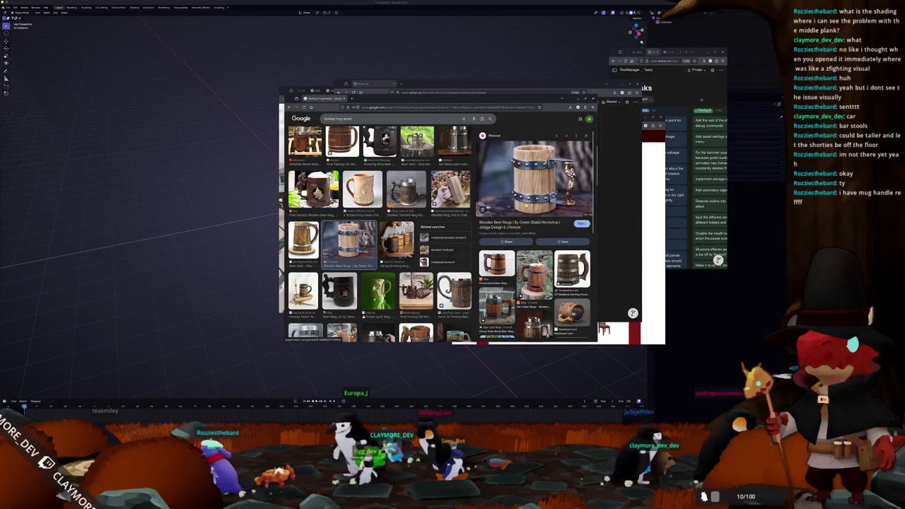
{"action": "scroll", "coordinate": [364, 245], "scroll_direction": "down", "scroll_amount": 1}
{"action": "scroll", "coordinate": [365, 245], "scroll_direction": "down", "scroll_amount": 1}
{"action": "scroll", "coordinate": [364, 244], "scroll_direction": "down", "scroll_amount": 1}
{"action": "scroll", "coordinate": [364, 245], "scroll_direction": "down", "scroll_amount": 1}
{"action": "scroll", "coordinate": [364, 245], "scroll_direction": "down", "scroll_amount": 1}
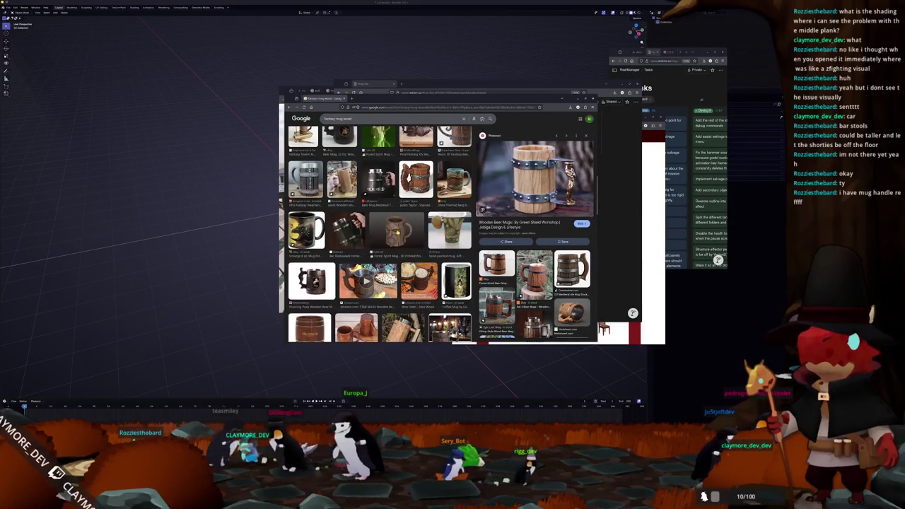
{"action": "left_click", "coordinate": [397, 232]}
Preview the fairy-door mug, then the Viking Mug Wood Style 3D model
{"action": "scroll", "coordinate": [400, 233], "scroll_direction": "down", "scroll_amount": 1}
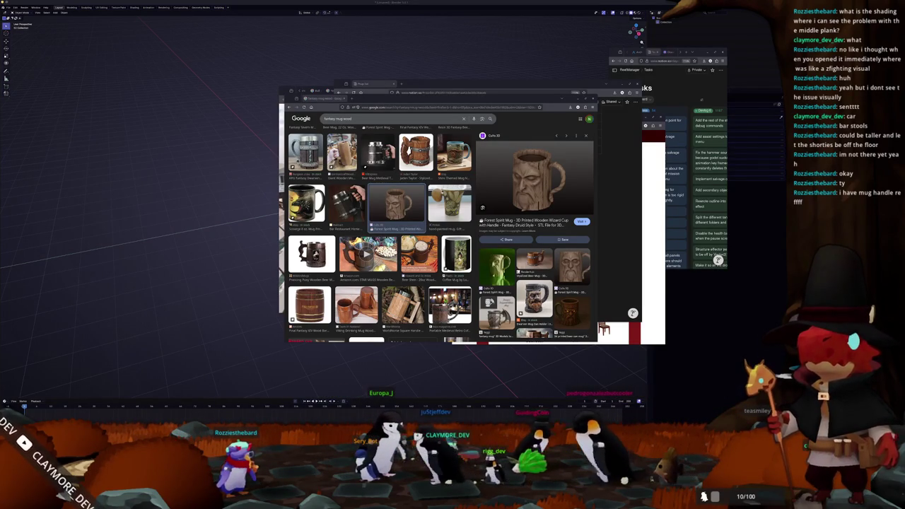
{"action": "scroll", "coordinate": [382, 233], "scroll_direction": "down", "scroll_amount": 3}
{"action": "scroll", "coordinate": [382, 234], "scroll_direction": "down", "scroll_amount": 2}
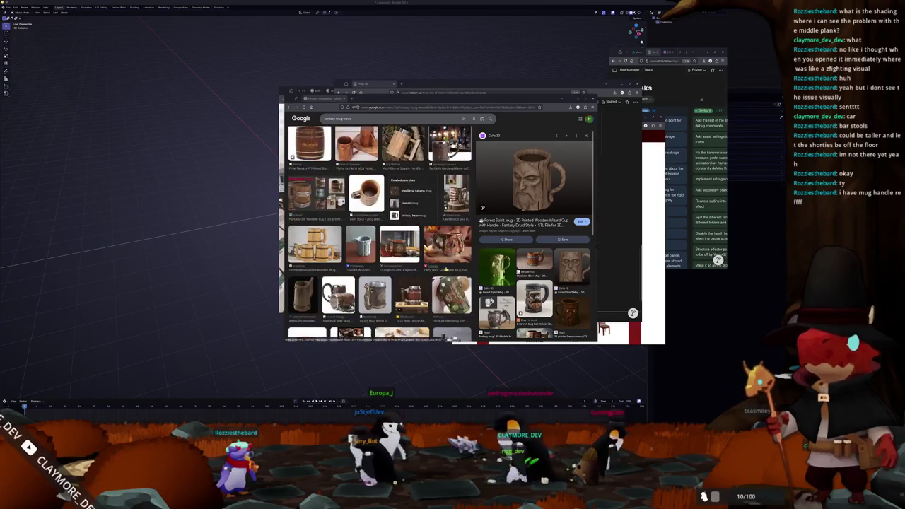
{"action": "left_click", "coordinate": [447, 244]}
{"action": "scroll", "coordinate": [379, 234], "scroll_direction": "down", "scroll_amount": 3}
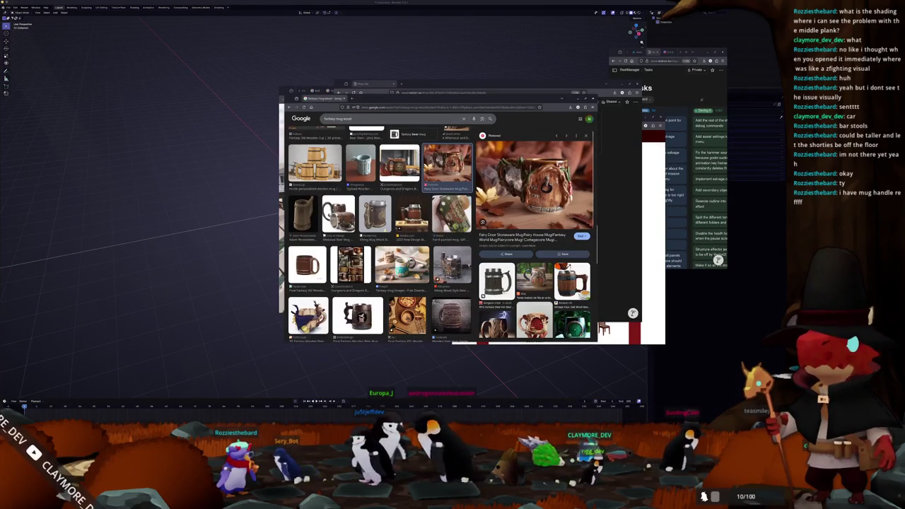
{"action": "left_click", "coordinate": [497, 280]}
{"action": "scroll", "coordinate": [382, 234], "scroll_direction": "down", "scroll_amount": 1}
{"action": "scroll", "coordinate": [382, 233], "scroll_direction": "down", "scroll_amount": 2}
{"action": "scroll", "coordinate": [381, 233], "scroll_direction": "down", "scroll_amount": 2}
{"action": "scroll", "coordinate": [382, 244], "scroll_direction": "down", "scroll_amount": 2}
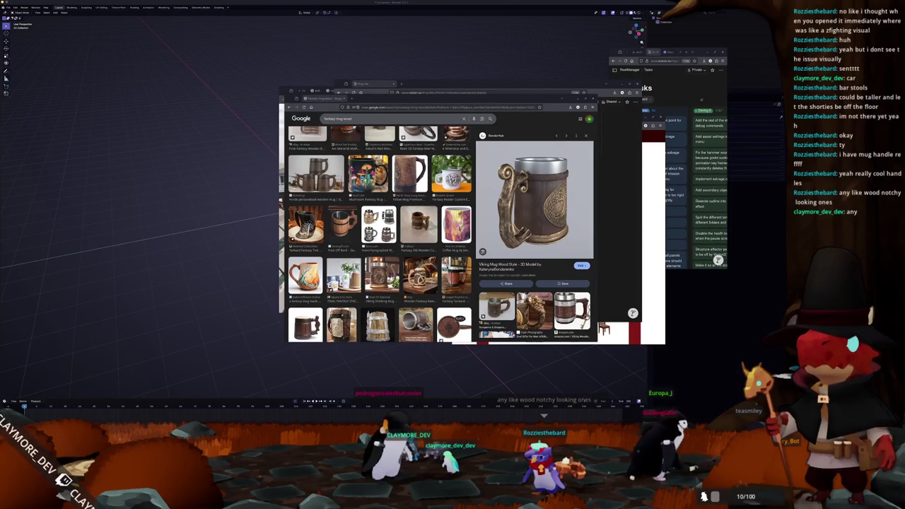
Drag the foam-topped grey mug picture window to the left, beside the results
{"action": "mouse_move", "coordinate": [553, 177]}
{"action": "left_mouse_down"}
{"action": "mouse_move", "coordinate": [261, 81]}
{"action": "mouse_move", "coordinate": [180, 68]}
{"action": "left_mouse_up"}
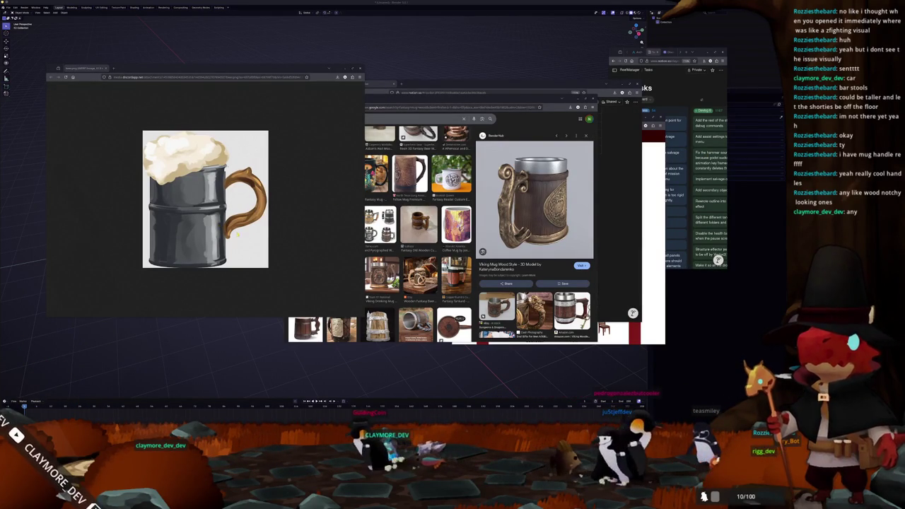
Rearrange the two browser windows and open the Fantasy Beer Mug image in a new tab
{"action": "left_click_drag", "start_coordinate": [312, 73], "coordinate": [274, 69]}
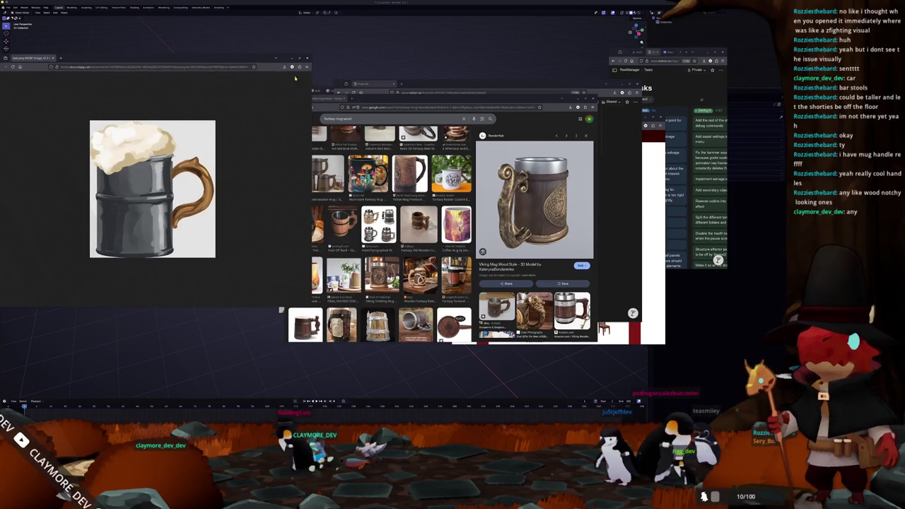
{"action": "left_click_drag", "start_coordinate": [438, 87], "coordinate": [469, 90]}
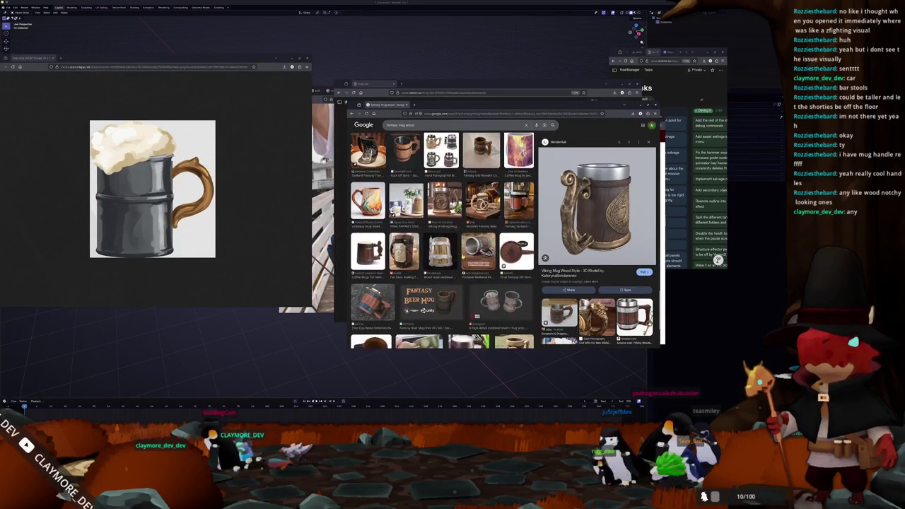
{"action": "scroll", "coordinate": [438, 241], "scroll_direction": "down", "scroll_amount": 2}
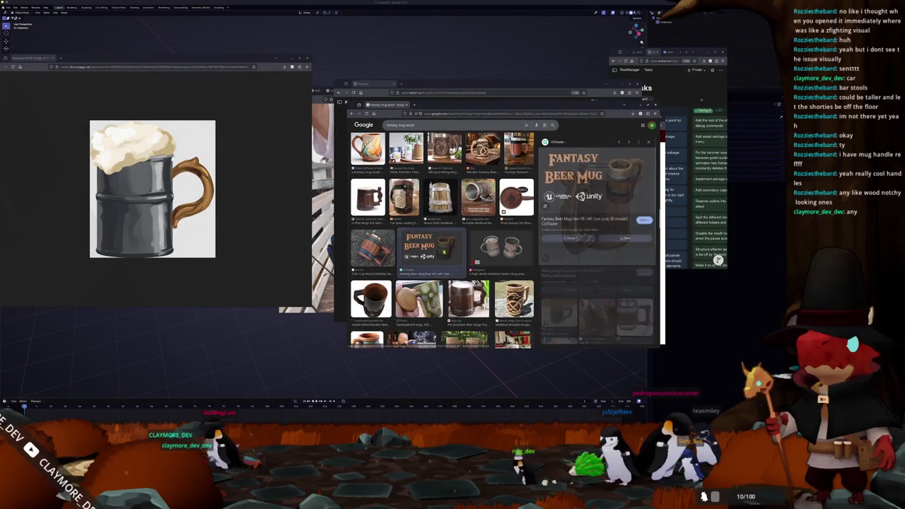
{"action": "left_click", "coordinate": [428, 246]}
{"action": "right_click", "coordinate": [617, 182]}
{"action": "left_click", "coordinate": [633, 186]}
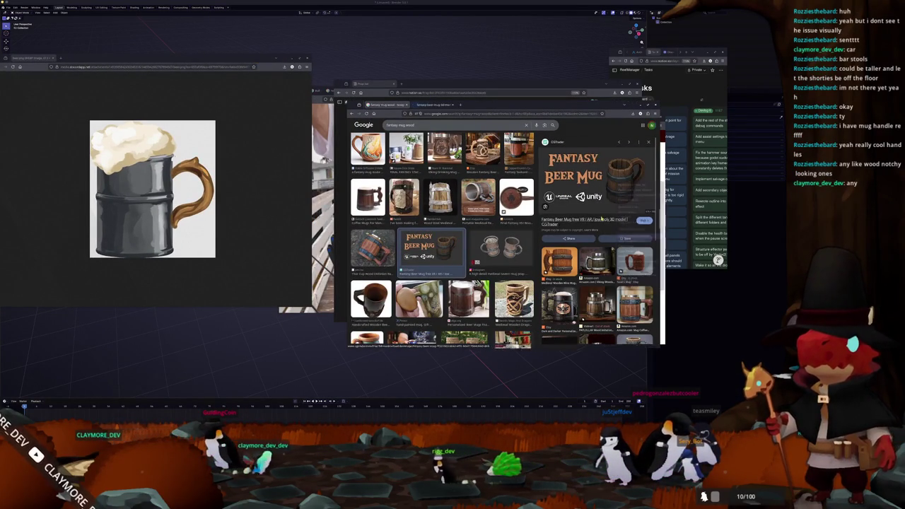
{"action": "left_click", "coordinate": [426, 105]}
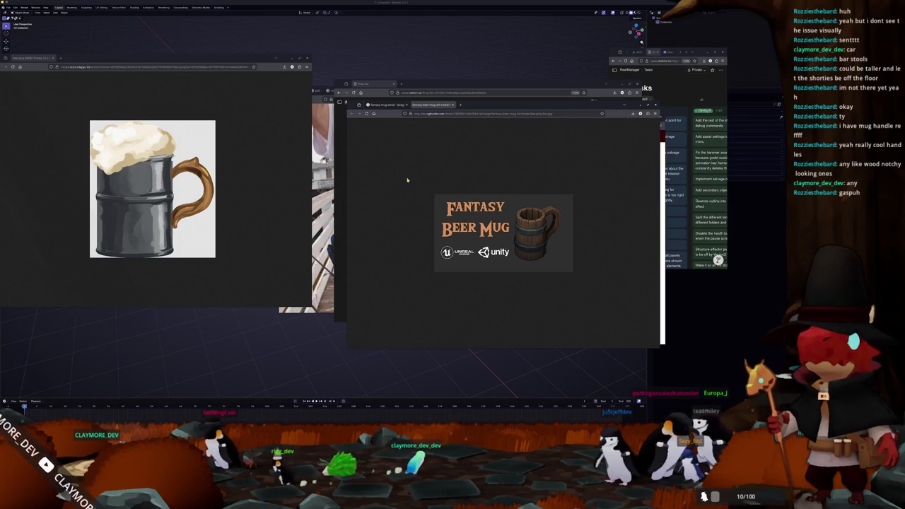
Browse further down the fantasy mug wood results, then bring Blender to the front
{"action": "left_click", "coordinate": [385, 105]}
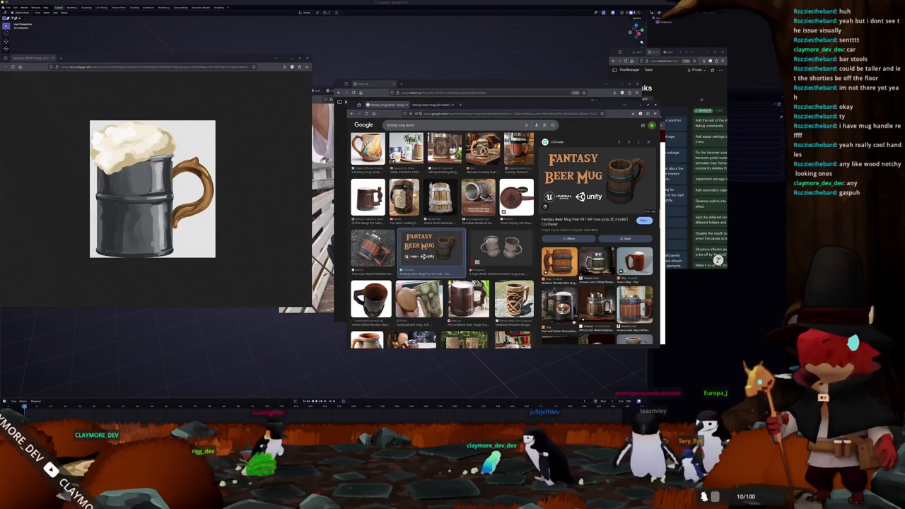
{"action": "scroll", "coordinate": [477, 262], "scroll_direction": "down", "scroll_amount": 1}
{"action": "scroll", "coordinate": [477, 261], "scroll_direction": "down", "scroll_amount": 2}
{"action": "scroll", "coordinate": [477, 262], "scroll_direction": "down", "scroll_amount": 1}
{"action": "scroll", "coordinate": [477, 262], "scroll_direction": "down", "scroll_amount": 1}
{"action": "scroll", "coordinate": [439, 241], "scroll_direction": "down", "scroll_amount": 1}
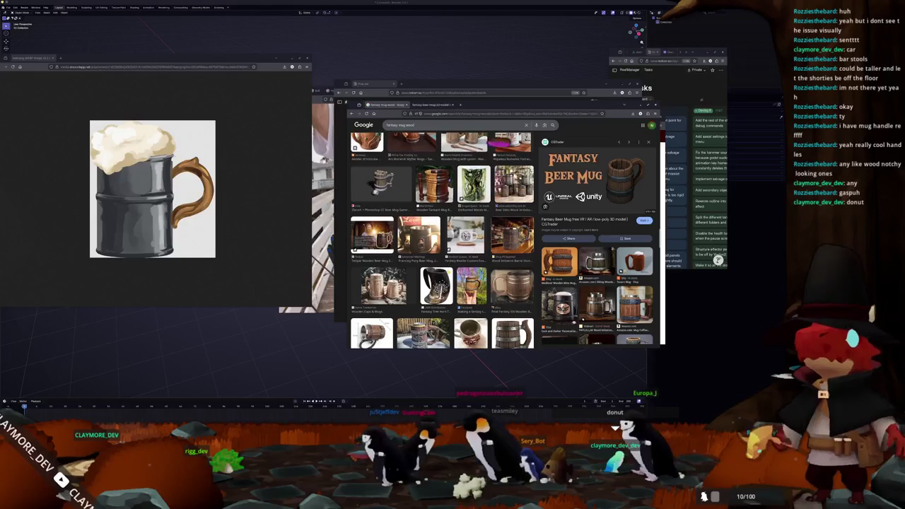
{"action": "scroll", "coordinate": [438, 241], "scroll_direction": "down", "scroll_amount": 1}
{"action": "scroll", "coordinate": [443, 241], "scroll_direction": "down", "scroll_amount": 1}
{"action": "scroll", "coordinate": [442, 240], "scroll_direction": "down", "scroll_amount": 1}
{"action": "scroll", "coordinate": [443, 240], "scroll_direction": "down", "scroll_amount": 1}
{"action": "scroll", "coordinate": [425, 268], "scroll_direction": "down", "scroll_amount": 1}
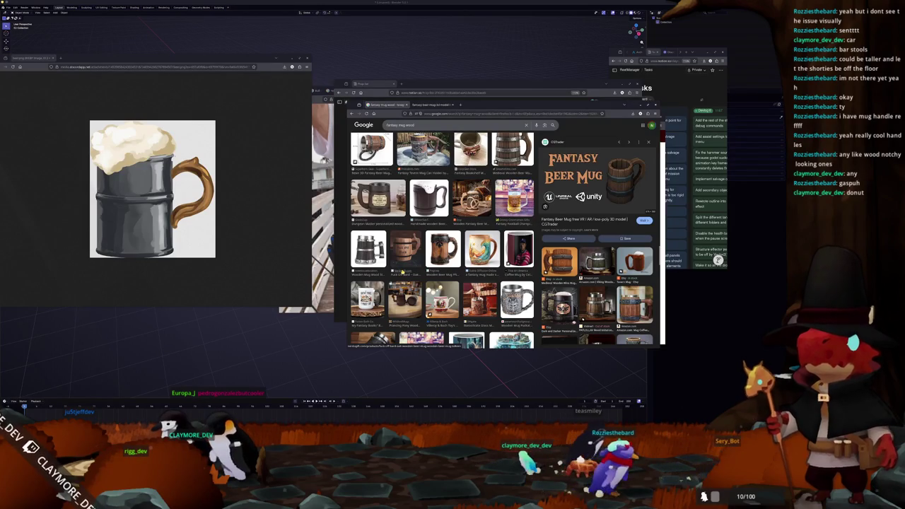
{"action": "scroll", "coordinate": [402, 272], "scroll_direction": "down", "scroll_amount": 4}
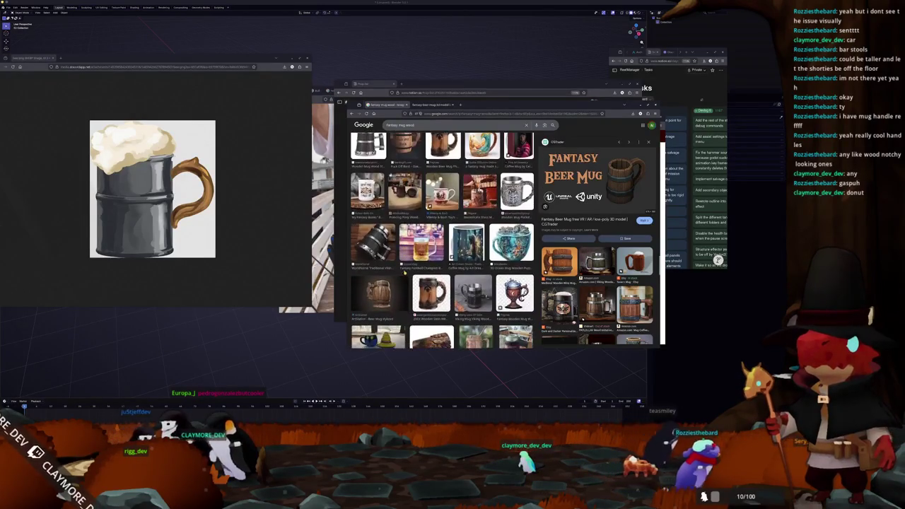
{"action": "left_click", "coordinate": [295, 344]}
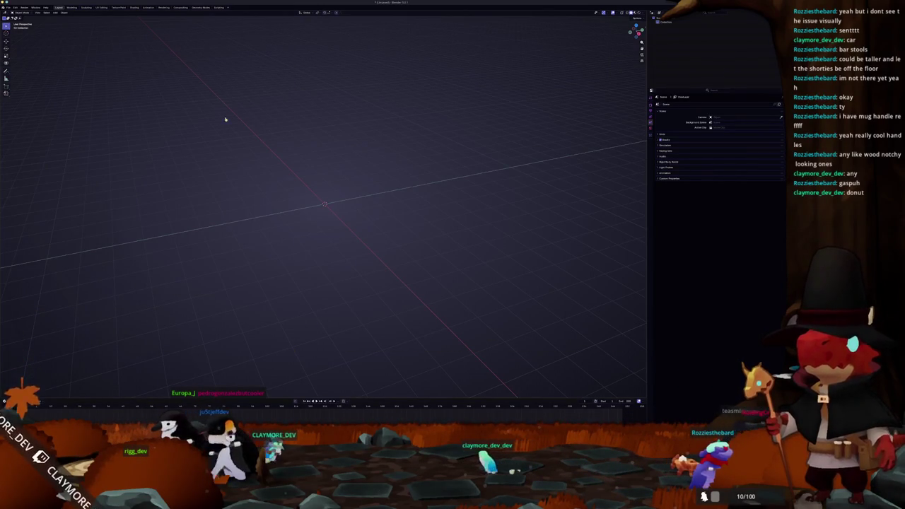
Start a new General scene without saving the old one and delete all default objects
{"action": "left_click", "coordinate": [12, 8]}
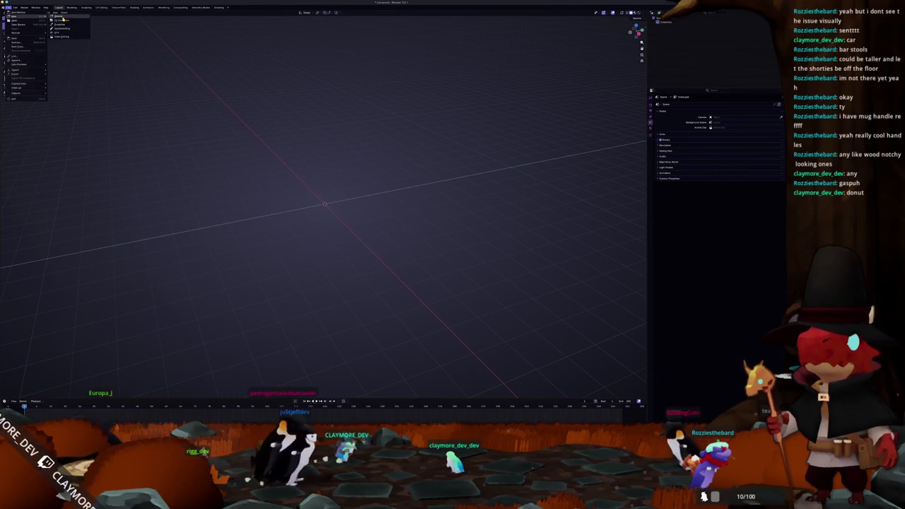
{"action": "left_click", "coordinate": [20, 99]}
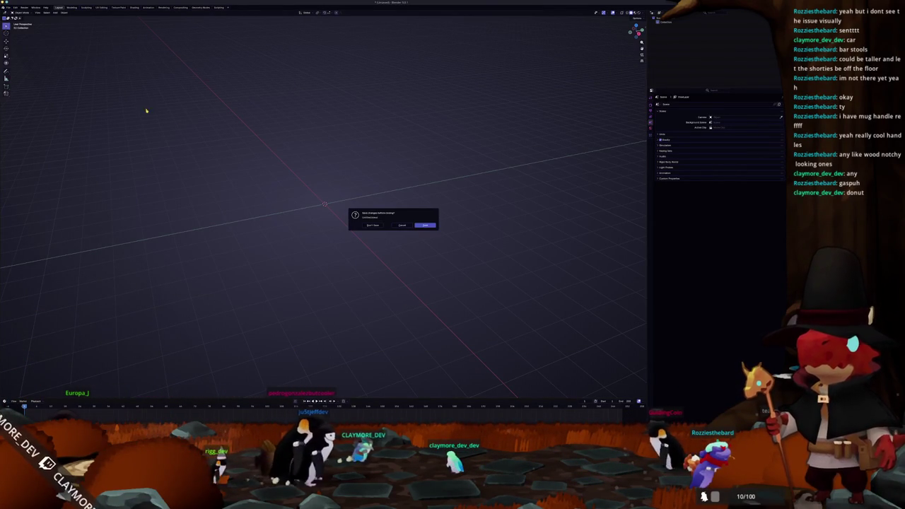
{"action": "left_click", "coordinate": [373, 225]}
{"action": "key", "text": "a"}
{"action": "key", "text": "x"}
Save the scene as 'donut' in the project's asset subfolder
{"action": "key", "text": "ctrl+s"}
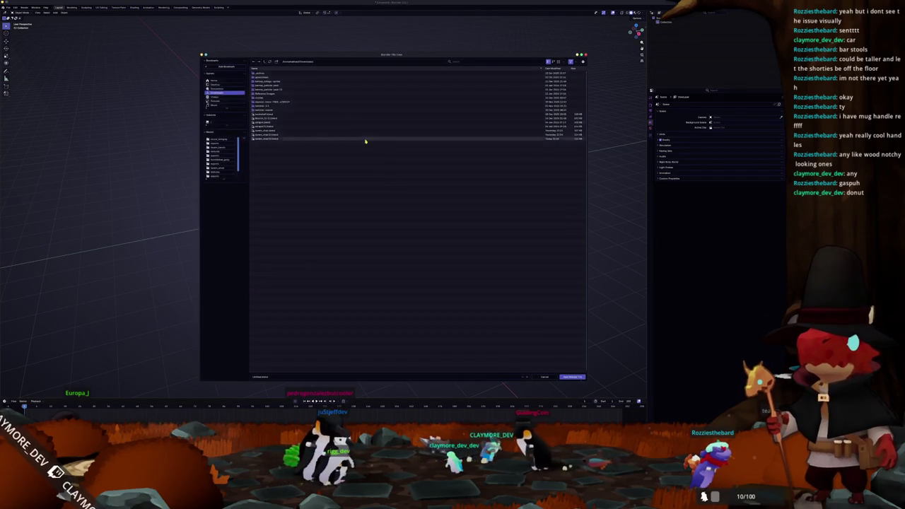
{"action": "left_click", "coordinate": [272, 62]}
{"action": "double_click", "coordinate": [259, 73]}
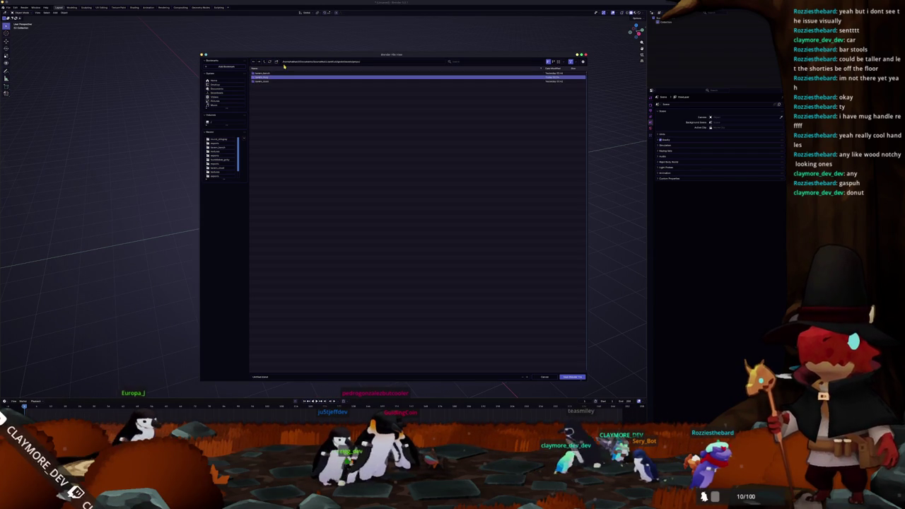
{"action": "double_click", "coordinate": [267, 78]}
{"action": "left_click", "coordinate": [279, 376]}
{"action": "type", "text": "donut"}
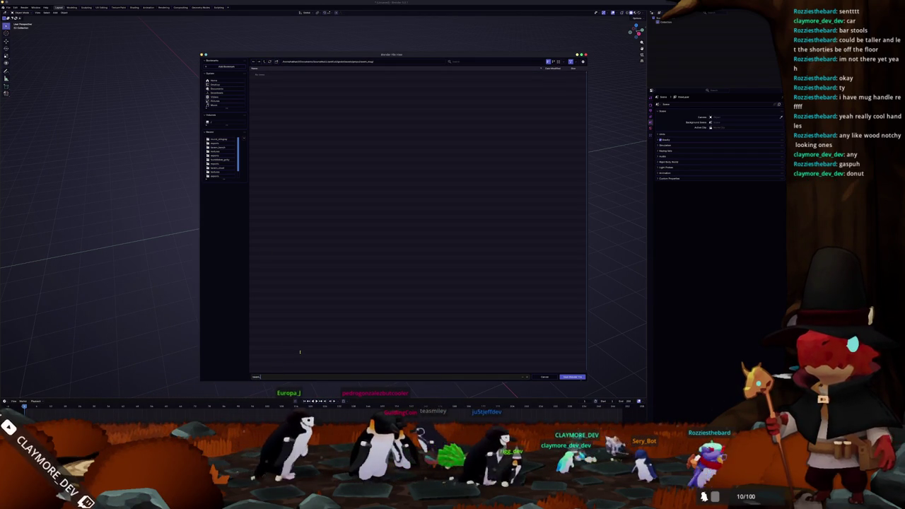
{"action": "key", "text": "Return"}
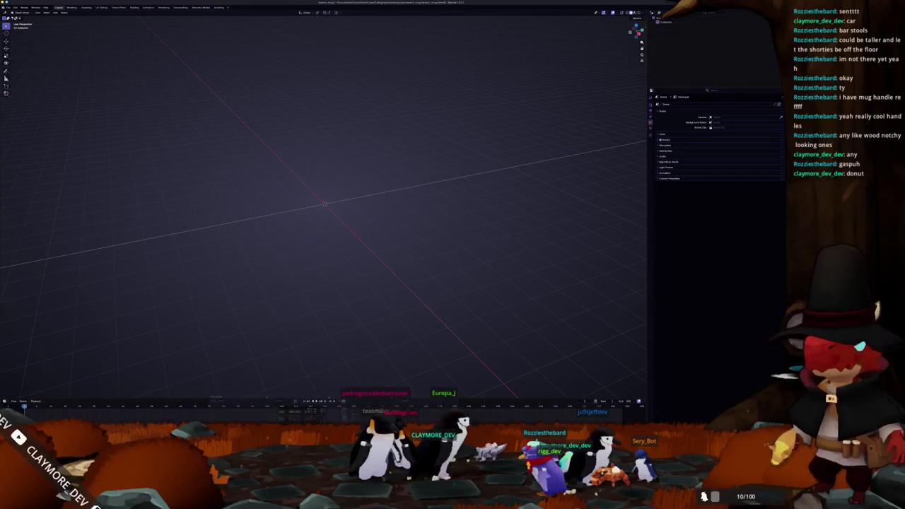
Switch to Konsole, quit htop and clear the terminal
{"action": "key", "text": "alt+Tab"}
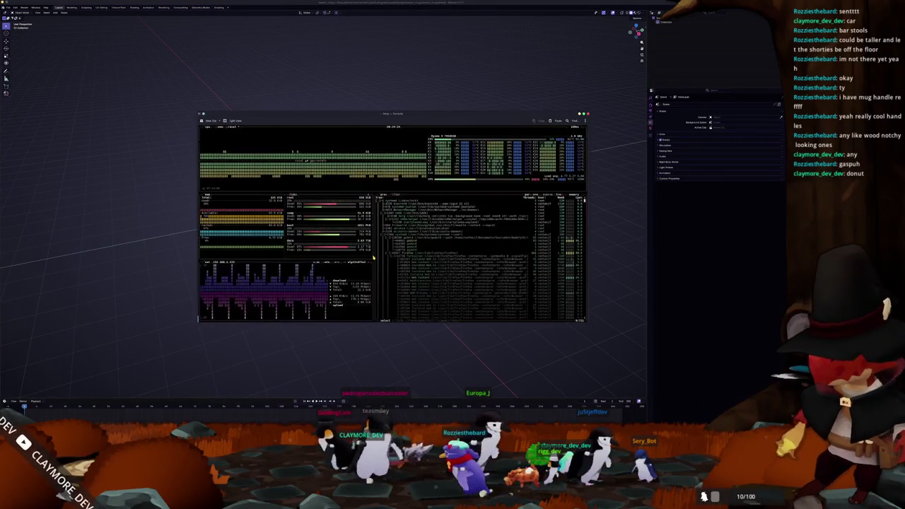
{"action": "key", "text": "q"}
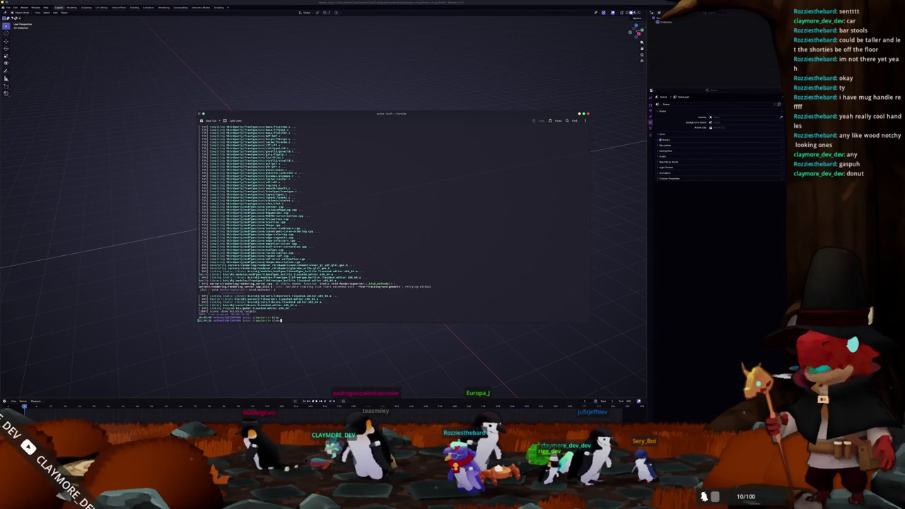
{"action": "key", "text": "ctrl+l"}
{"action": "key", "text": "Return"}
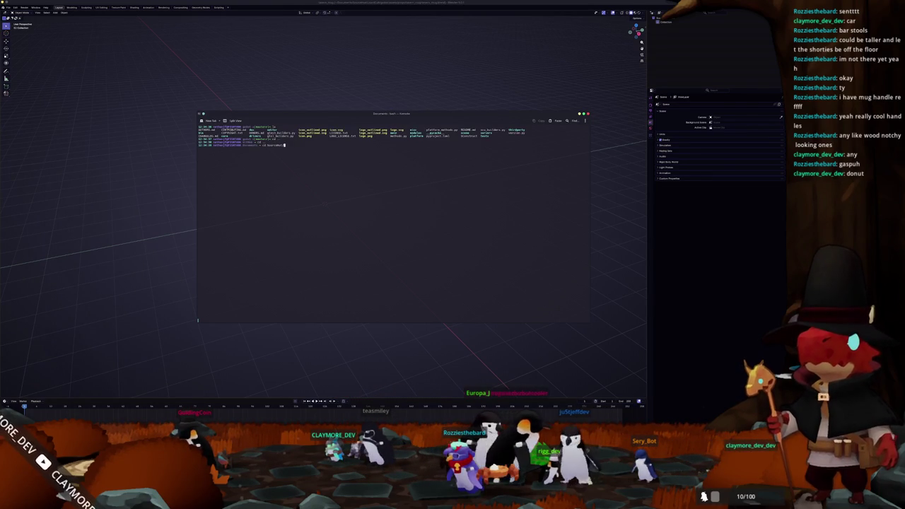
Change into the assets/props/tavern_mug/ folder
{"action": "type", "text": "cd "}
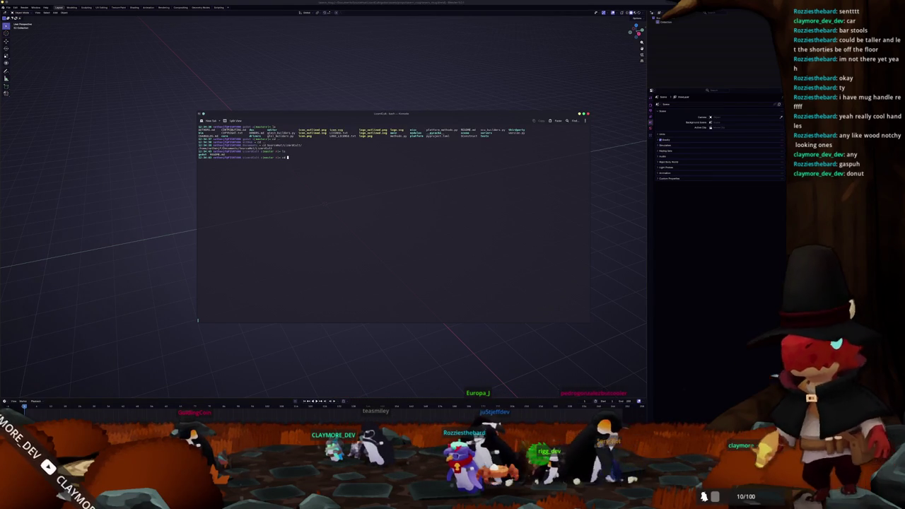
{"action": "type", "text": "ls"}
{"action": "key", "text": "Return"}
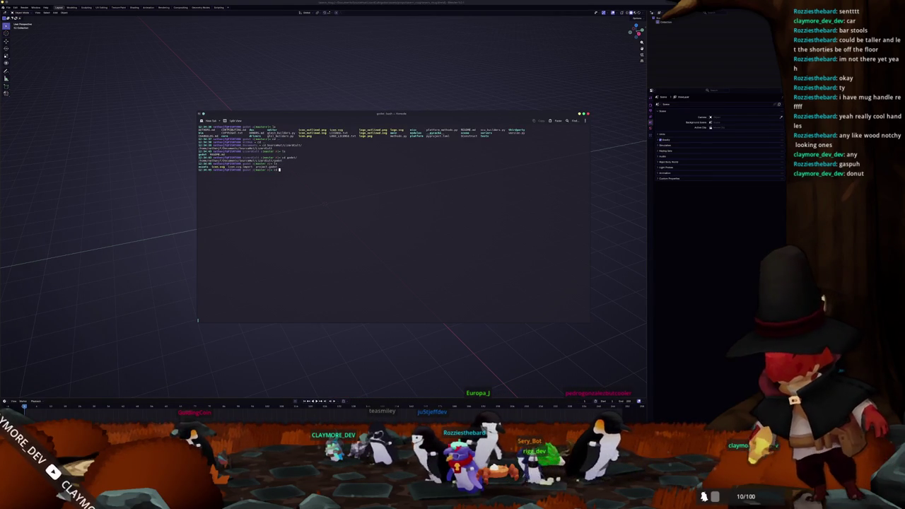
{"action": "type", "text": "assets/textures"}
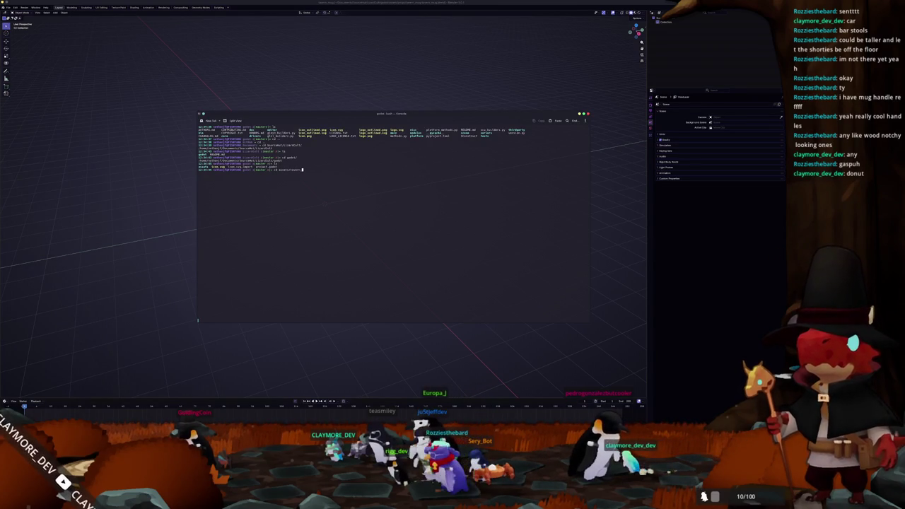
{"action": "type", "text": "/"}
{"action": "key", "text": "Tab"}
{"action": "type", "text": "tavern_mug/"}
{"action": "key", "text": "Return"}
List the folder, create a references directory and type cd references
{"action": "type", "text": "ls"}
{"action": "key", "text": "Return"}
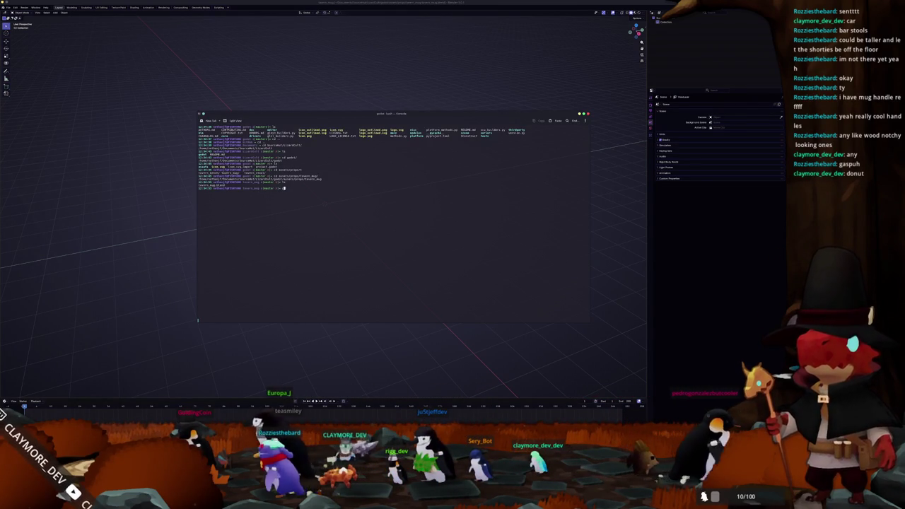
{"action": "type", "text": "mkdir references"}
{"action": "key", "text": "Return"}
{"action": "type", "text": "cd references"}
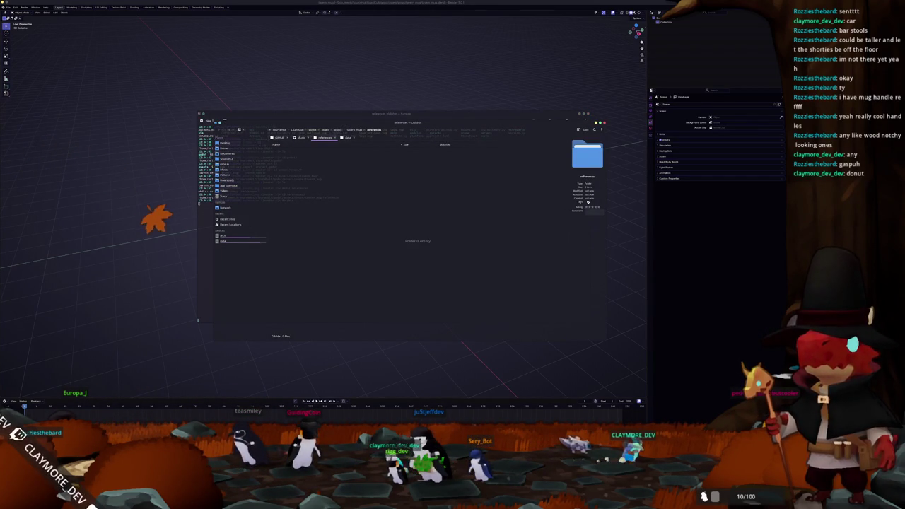
Copy the Fantasy Beer Mug image from Chrome into Dolphin's references folder
{"action": "key", "text": "alt+Tab"}
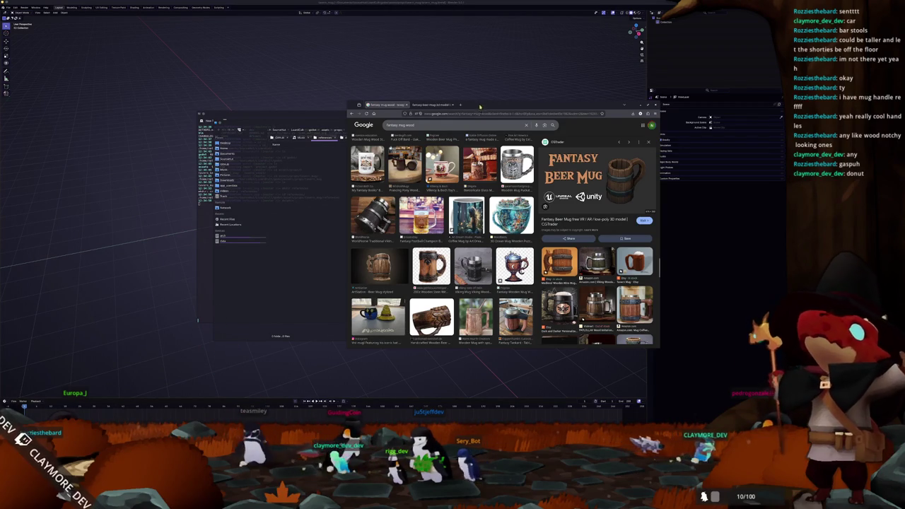
{"action": "left_click_drag", "start_coordinate": [480, 106], "coordinate": [583, 131]}
{"action": "left_click", "coordinate": [537, 130]}
{"action": "left_click_drag", "start_coordinate": [601, 255], "coordinate": [370, 218]}
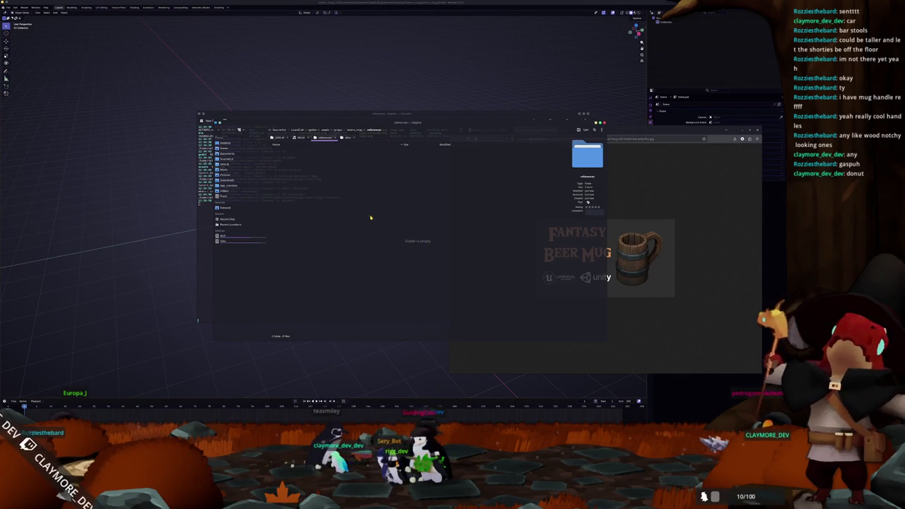
{"action": "left_click", "coordinate": [387, 221]}
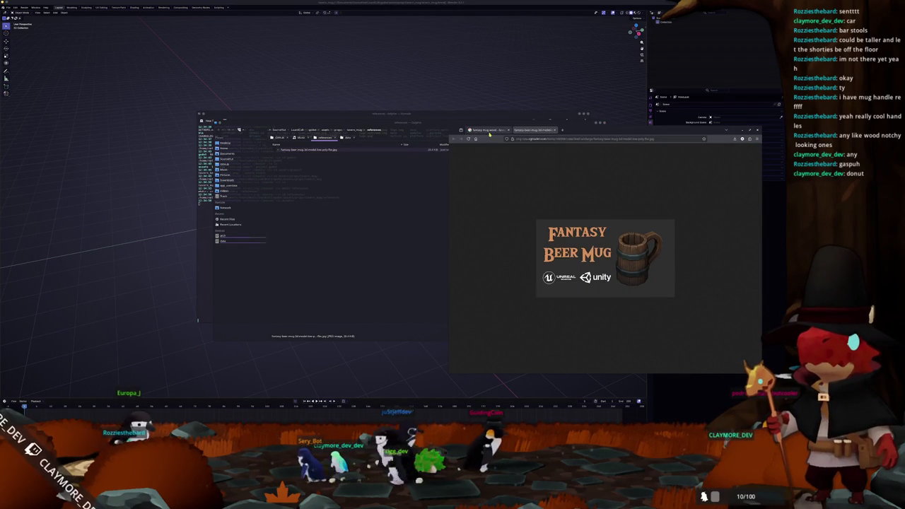
{"action": "left_click", "coordinate": [490, 132]}
{"action": "scroll", "coordinate": [545, 269], "scroll_direction": "down", "scroll_amount": 3}
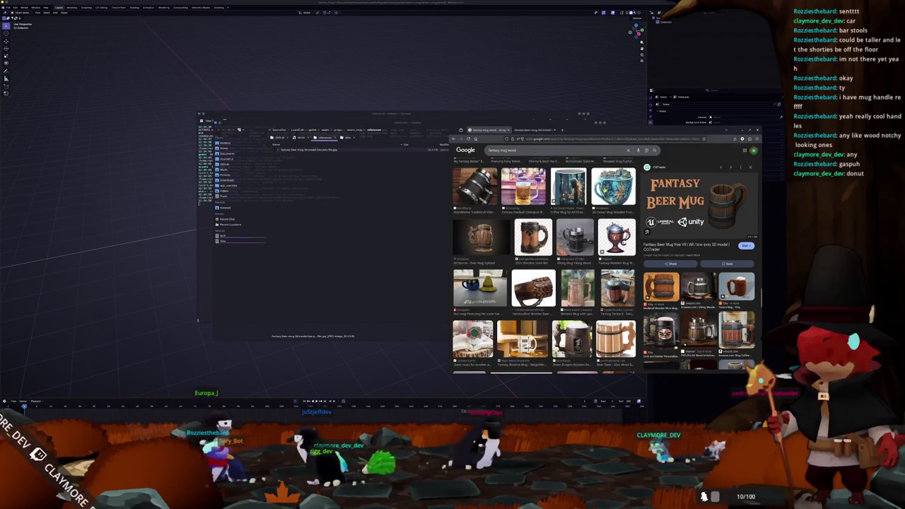
Preview the Ocean Mug, wooden beer stein, Green Dragon, Sketchfab and Etsy barrel mug results
{"action": "left_click", "coordinate": [613, 186]}
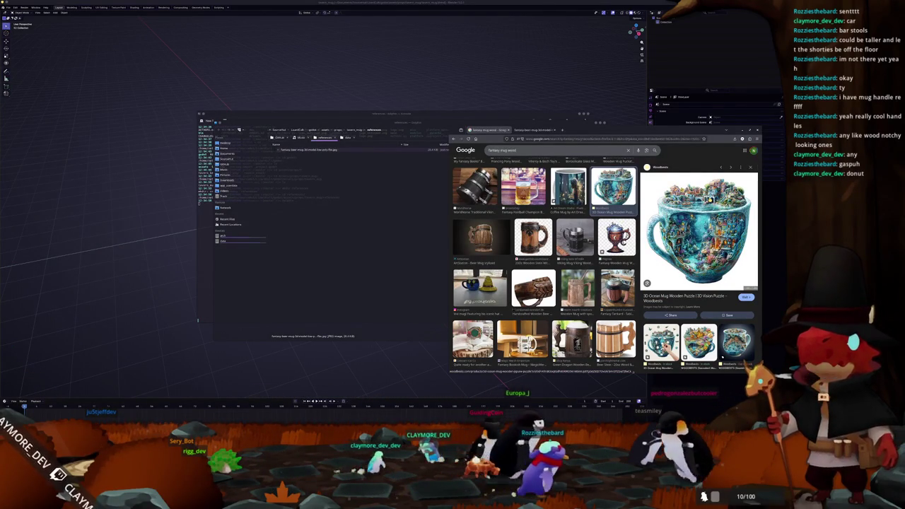
{"action": "scroll", "coordinate": [567, 259], "scroll_direction": "down", "scroll_amount": 2}
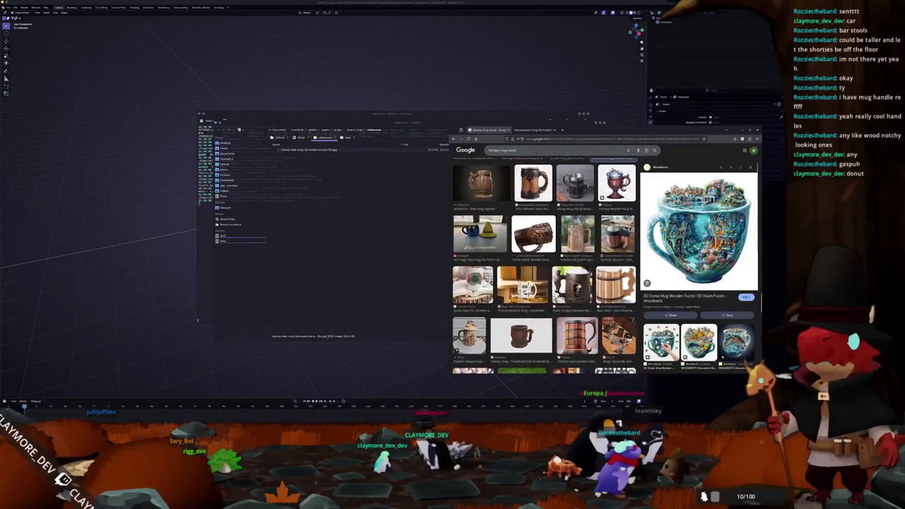
{"action": "left_click", "coordinate": [576, 233]}
{"action": "left_click", "coordinate": [615, 283]}
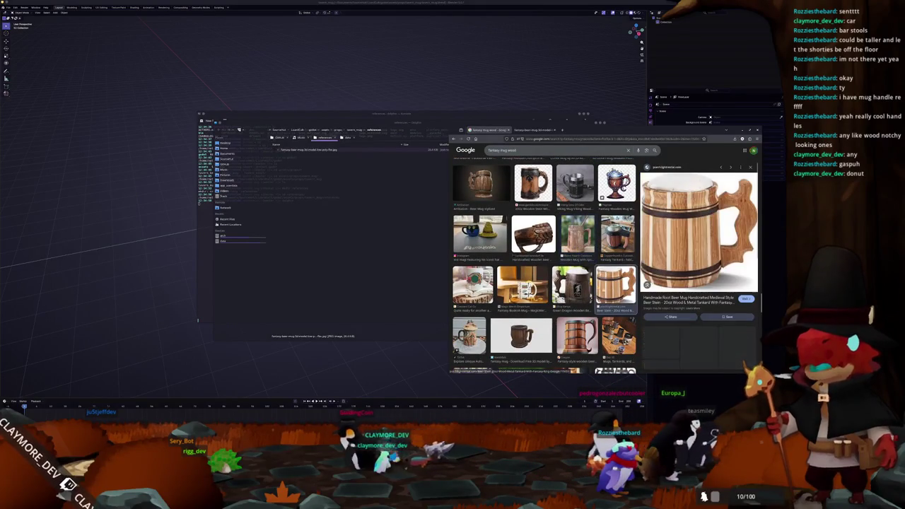
{"action": "scroll", "coordinate": [614, 284], "scroll_direction": "down", "scroll_amount": 2}
{"action": "scroll", "coordinate": [614, 283], "scroll_direction": "down", "scroll_amount": 1}
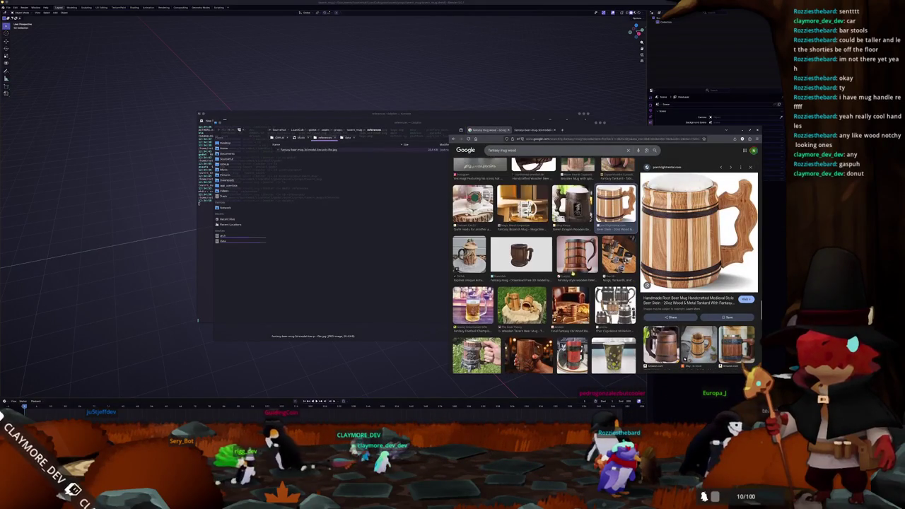
{"action": "scroll", "coordinate": [544, 266], "scroll_direction": "down", "scroll_amount": 2}
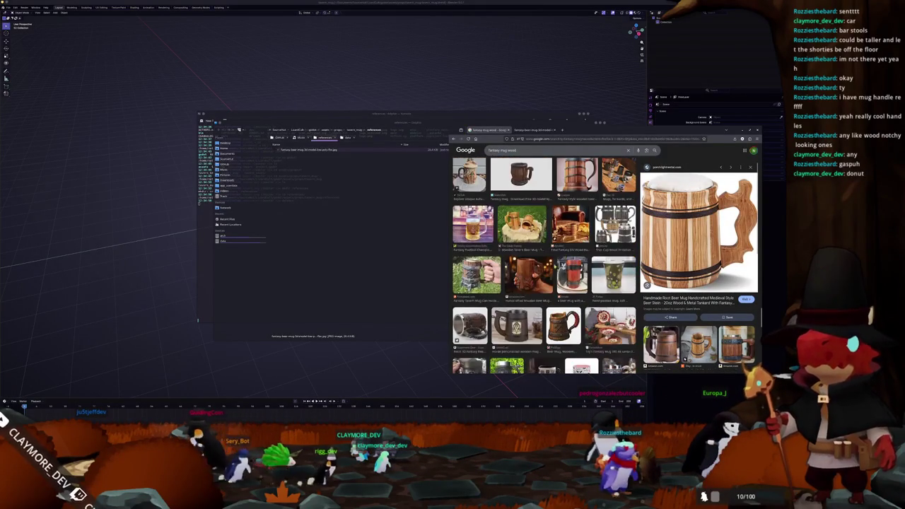
{"action": "left_click", "coordinate": [576, 173]}
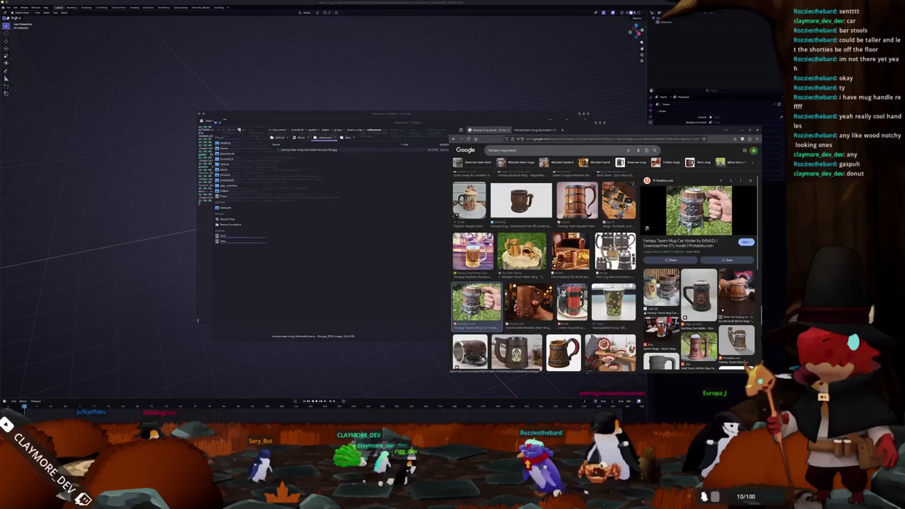
{"action": "scroll", "coordinate": [572, 233], "scroll_direction": "up", "scroll_amount": 2}
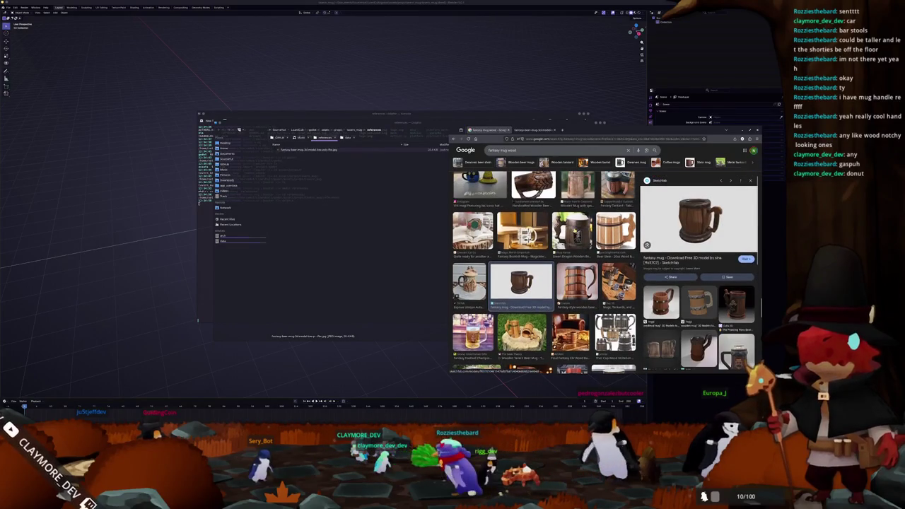
{"action": "left_click", "coordinate": [571, 229]}
{"action": "left_click", "coordinate": [521, 282]}
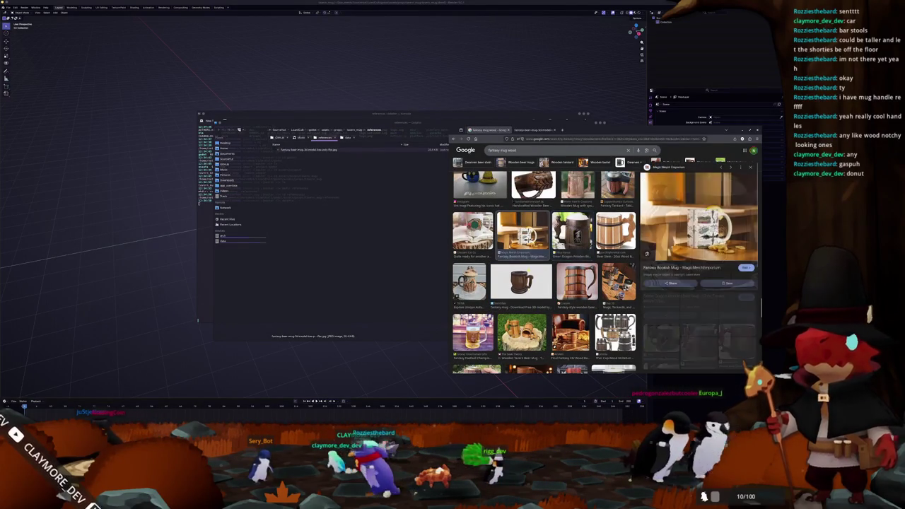
{"action": "scroll", "coordinate": [522, 283], "scroll_direction": "up", "scroll_amount": 2}
{"action": "scroll", "coordinate": [545, 268], "scroll_direction": "up", "scroll_amount": 1}
{"action": "scroll", "coordinate": [699, 285], "scroll_direction": "down", "scroll_amount": 3}
{"action": "scroll", "coordinate": [699, 285], "scroll_direction": "down", "scroll_amount": 2}
{"action": "left_click", "coordinate": [698, 283]}
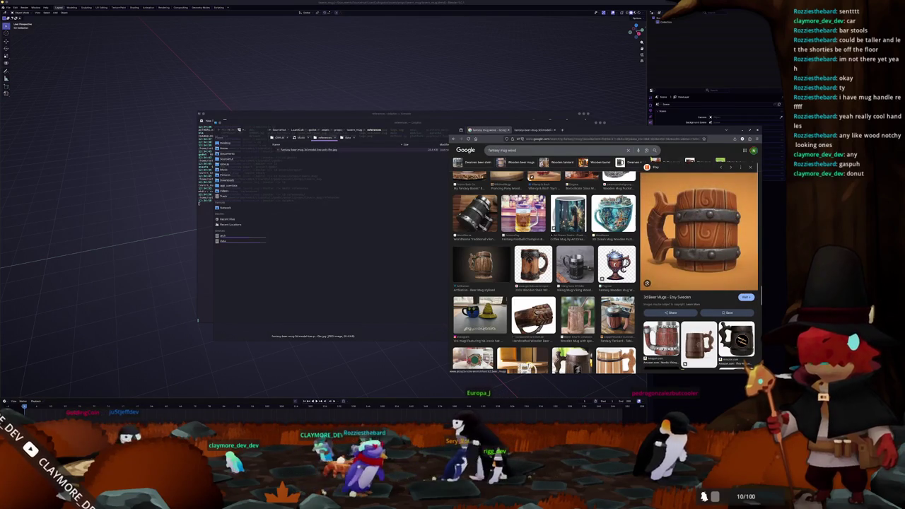
{"action": "scroll", "coordinate": [699, 269], "scroll_direction": "down", "scroll_amount": 3}
{"action": "scroll", "coordinate": [699, 269], "scroll_direction": "down", "scroll_amount": 2}
{"action": "scroll", "coordinate": [699, 269], "scroll_direction": "down", "scroll_amount": 2}
{"action": "scroll", "coordinate": [699, 282], "scroll_direction": "up", "scroll_amount": 1}
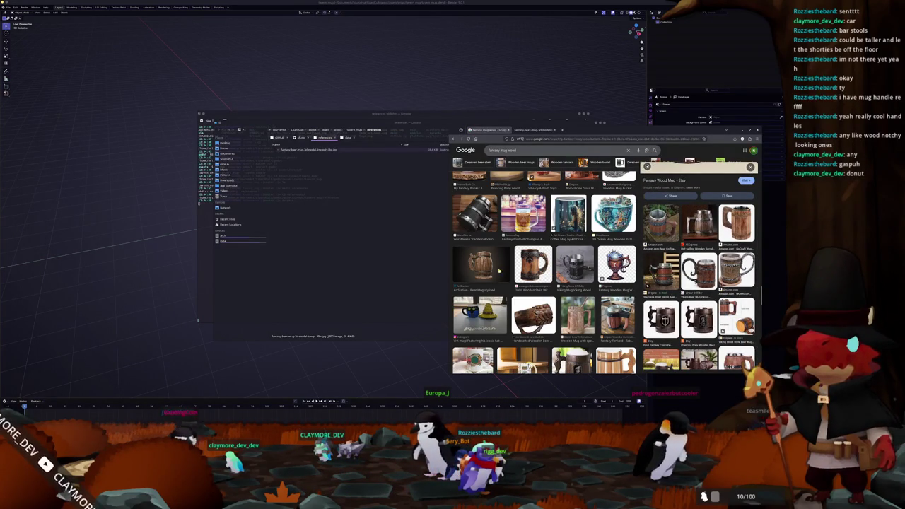
Preview the spoon mug, ArtStation Beer Mug, Viking mug, Tankard Koozie and MyFancyCraft results
{"action": "left_click", "coordinate": [578, 314]}
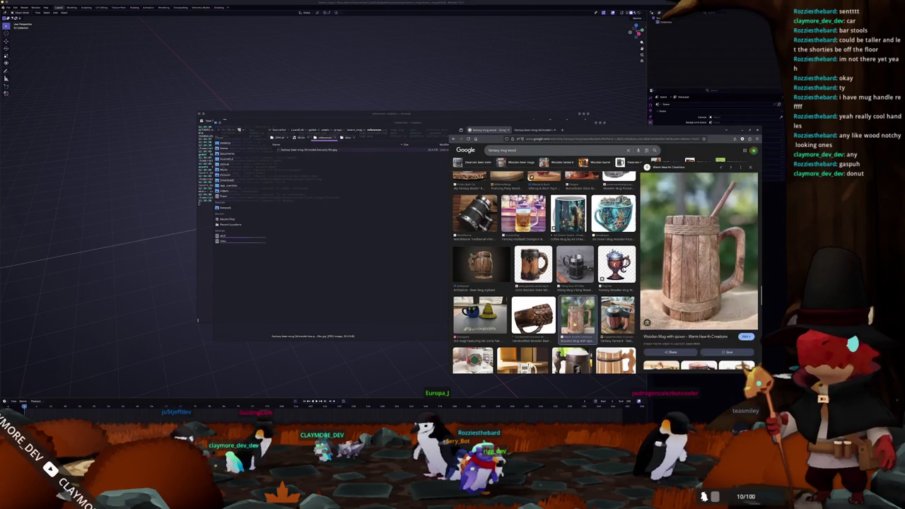
{"action": "scroll", "coordinate": [699, 266], "scroll_direction": "down", "scroll_amount": 3}
{"action": "scroll", "coordinate": [699, 266], "scroll_direction": "up", "scroll_amount": 2}
{"action": "scroll", "coordinate": [699, 266], "scroll_direction": "down", "scroll_amount": 2}
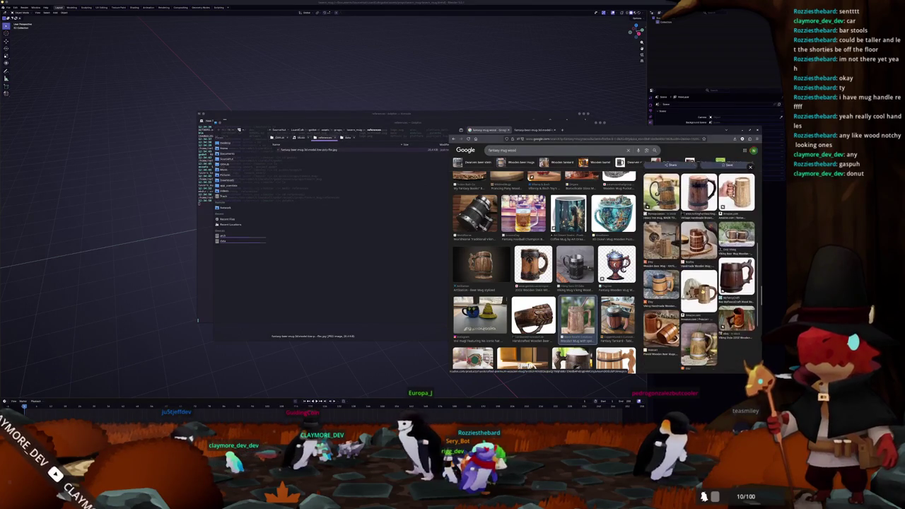
{"action": "scroll", "coordinate": [699, 266], "scroll_direction": "down", "scroll_amount": 1}
{"action": "scroll", "coordinate": [700, 266], "scroll_direction": "up", "scroll_amount": 2}
{"action": "scroll", "coordinate": [698, 266], "scroll_direction": "up", "scroll_amount": 1}
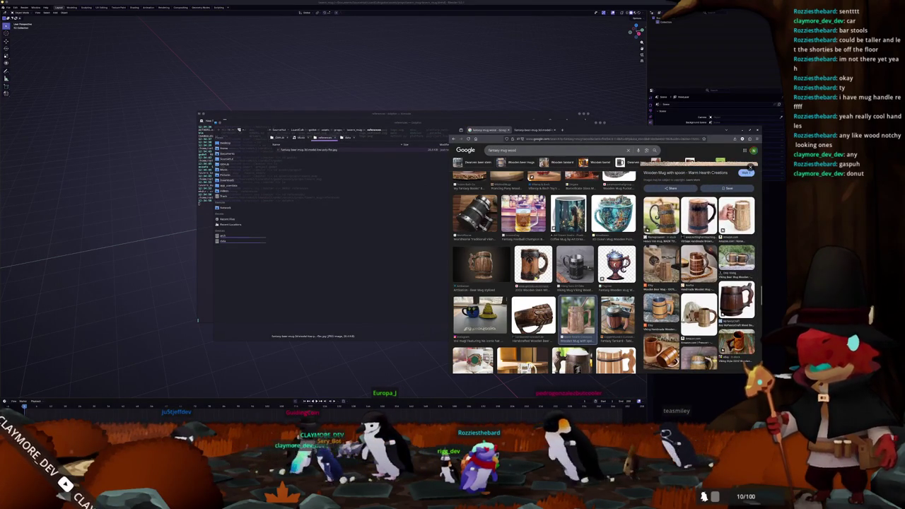
{"action": "left_click", "coordinate": [480, 263]}
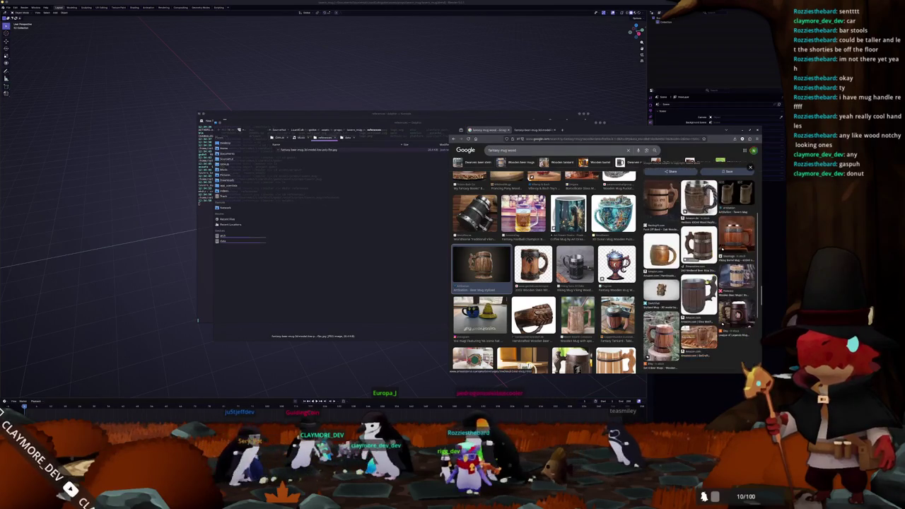
{"action": "scroll", "coordinate": [701, 266], "scroll_direction": "down", "scroll_amount": 1}
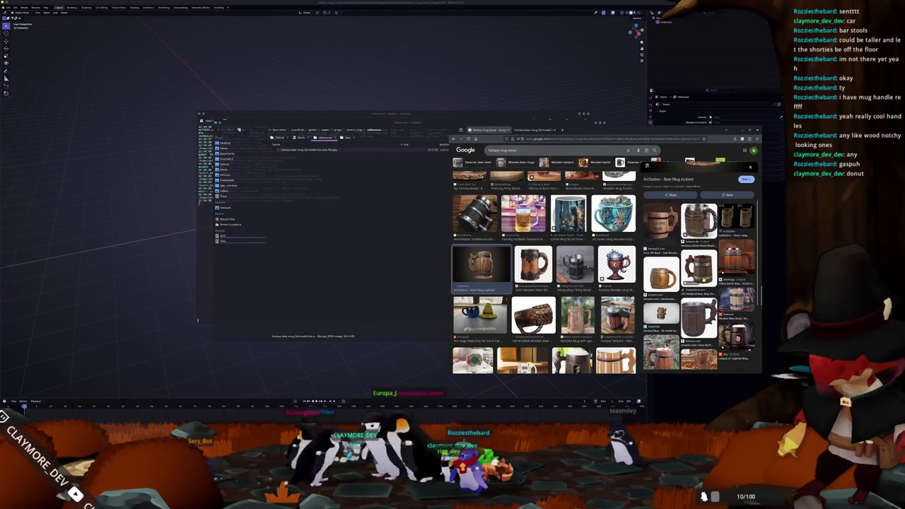
{"action": "scroll", "coordinate": [702, 280], "scroll_direction": "down", "scroll_amount": 1}
{"action": "scroll", "coordinate": [702, 280], "scroll_direction": "down", "scroll_amount": 1}
{"action": "scroll", "coordinate": [705, 278], "scroll_direction": "up", "scroll_amount": 3}
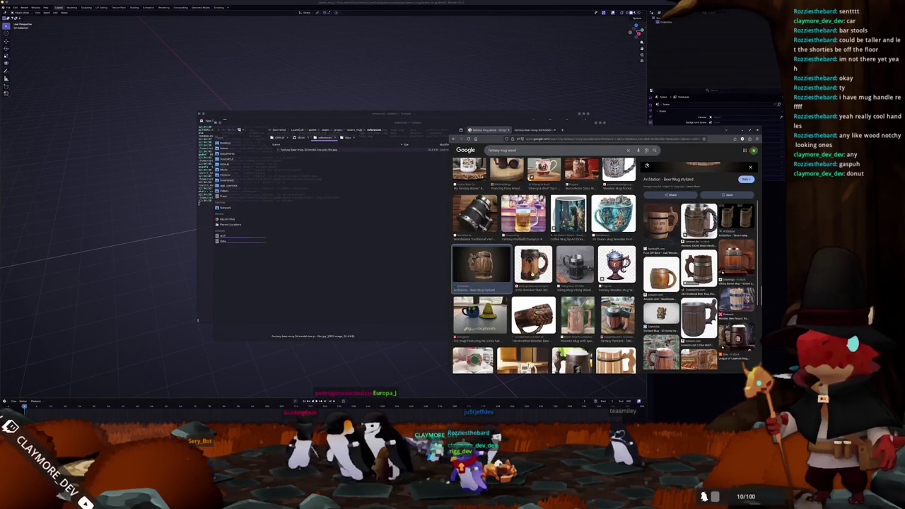
{"action": "left_click", "coordinate": [574, 263]}
{"action": "scroll", "coordinate": [699, 269], "scroll_direction": "down", "scroll_amount": 2}
{"action": "scroll", "coordinate": [699, 268], "scroll_direction": "down", "scroll_amount": 2}
{"action": "scroll", "coordinate": [698, 269], "scroll_direction": "down", "scroll_amount": 1}
{"action": "scroll", "coordinate": [698, 268], "scroll_direction": "down", "scroll_amount": 2}
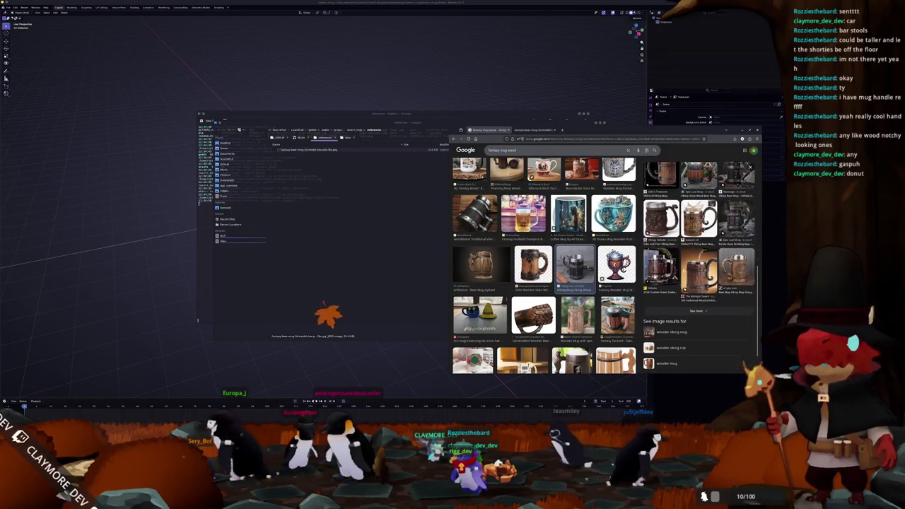
{"action": "scroll", "coordinate": [608, 283], "scroll_direction": "down", "scroll_amount": 1}
{"action": "left_click", "coordinate": [617, 286]}
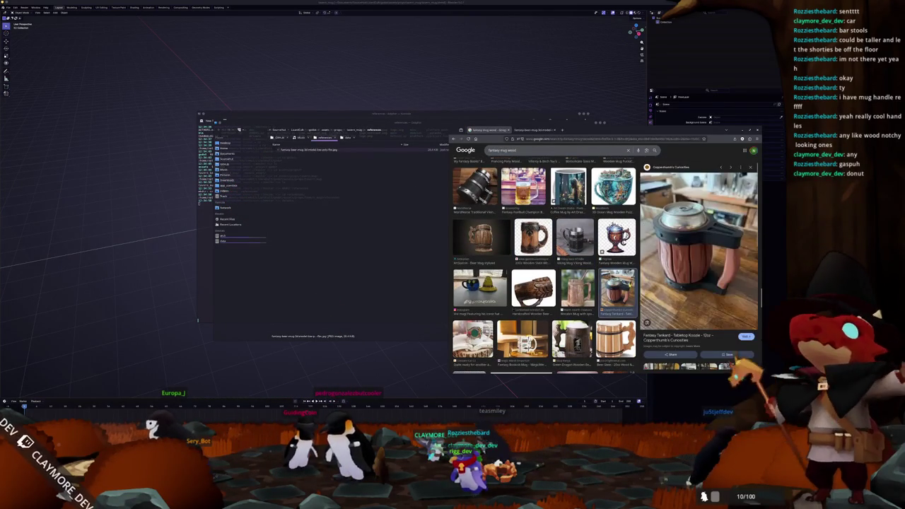
{"action": "scroll", "coordinate": [699, 268], "scroll_direction": "down", "scroll_amount": 2}
{"action": "scroll", "coordinate": [699, 269], "scroll_direction": "down", "scroll_amount": 2}
{"action": "scroll", "coordinate": [699, 269], "scroll_direction": "up", "scroll_amount": 1}
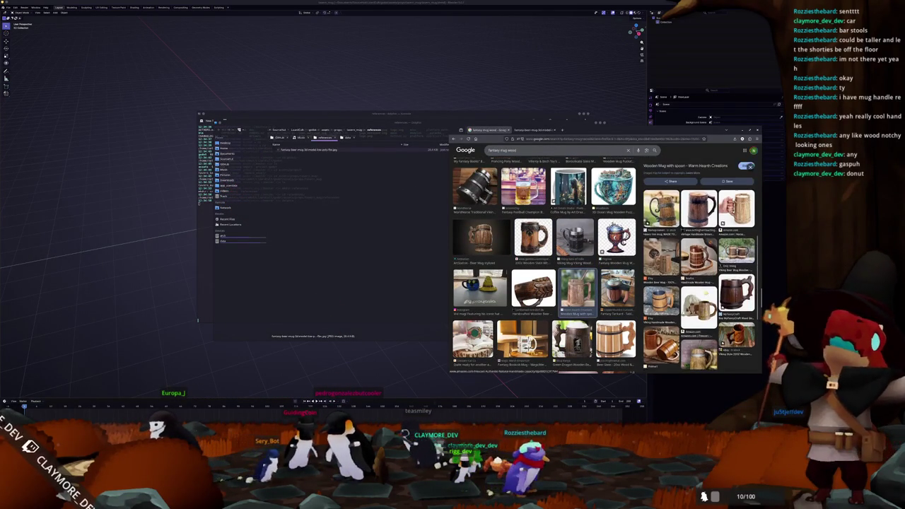
{"action": "left_click", "coordinate": [736, 290]}
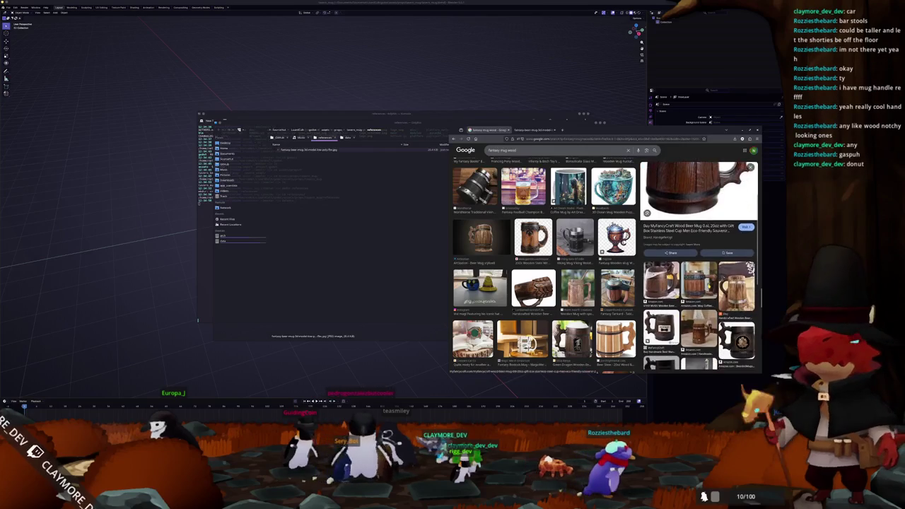
{"action": "scroll", "coordinate": [699, 269], "scroll_direction": "down", "scroll_amount": 2}
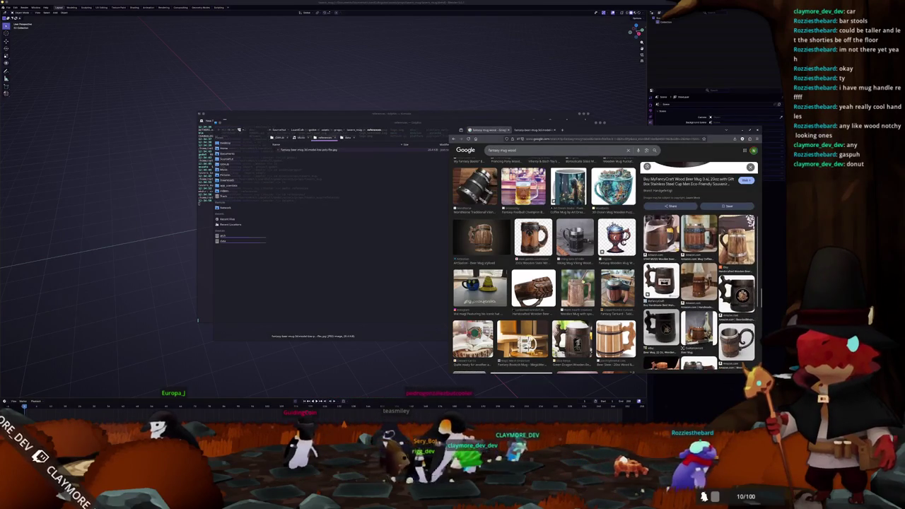
Revisit the ArtStation Beer Mug and Viking Barrel Mug, ending on the ArtStation Tavern Mug
{"action": "left_click", "coordinate": [481, 240]}
{"action": "scroll", "coordinate": [699, 269], "scroll_direction": "down", "scroll_amount": 1}
{"action": "scroll", "coordinate": [700, 279], "scroll_direction": "down", "scroll_amount": 2}
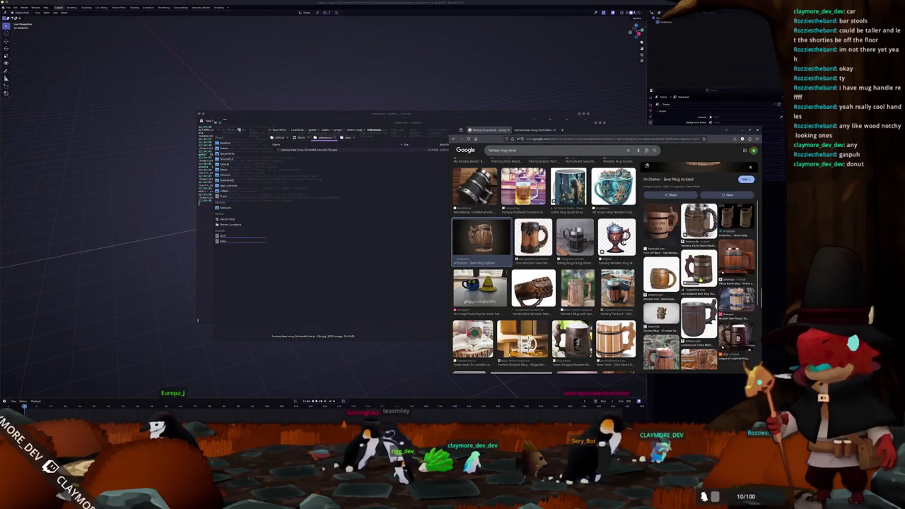
{"action": "scroll", "coordinate": [701, 279], "scroll_direction": "down", "scroll_amount": 2}
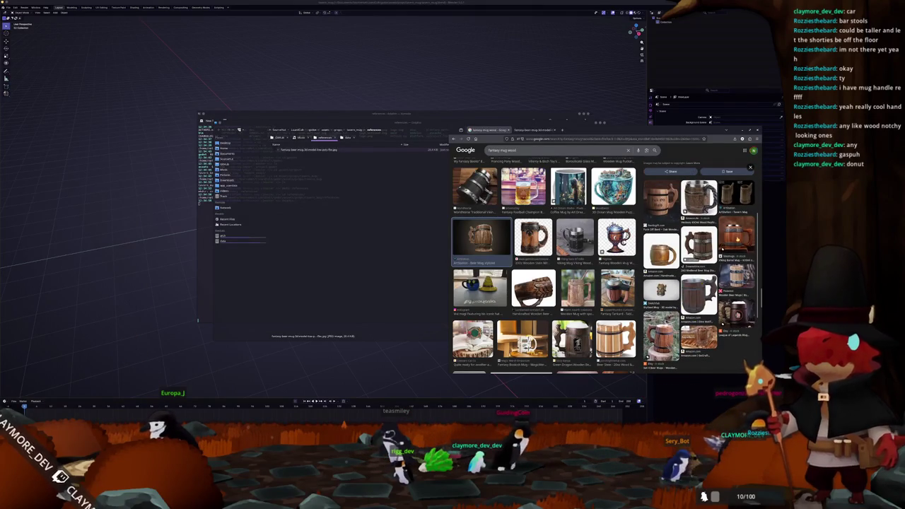
{"action": "scroll", "coordinate": [699, 277], "scroll_direction": "down", "scroll_amount": 3}
{"action": "scroll", "coordinate": [699, 277], "scroll_direction": "down", "scroll_amount": 2}
{"action": "scroll", "coordinate": [699, 278], "scroll_direction": "down", "scroll_amount": 3}
{"action": "scroll", "coordinate": [699, 277], "scroll_direction": "up", "scroll_amount": 5}
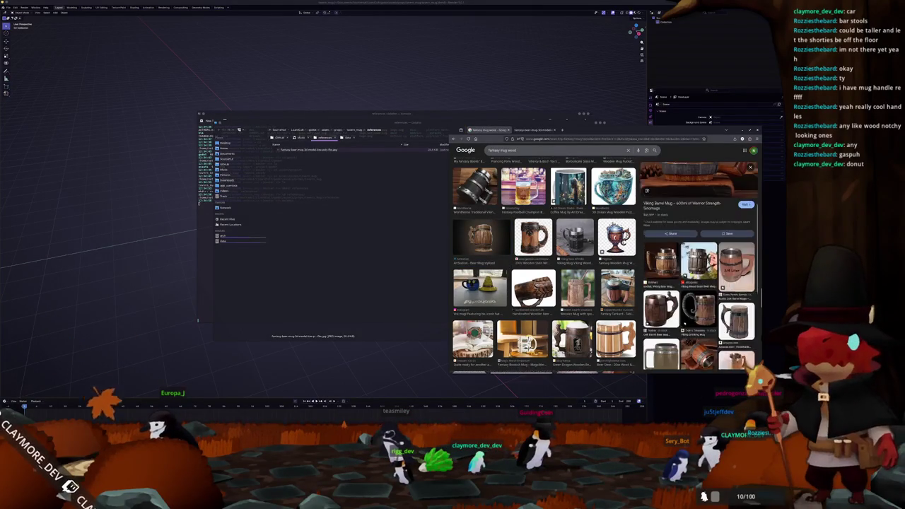
{"action": "left_click", "coordinate": [698, 269]}
{"action": "scroll", "coordinate": [698, 278], "scroll_direction": "down", "scroll_amount": 3}
{"action": "scroll", "coordinate": [699, 278], "scroll_direction": "down", "scroll_amount": 3}
{"action": "scroll", "coordinate": [698, 278], "scroll_direction": "up", "scroll_amount": 2}
{"action": "scroll", "coordinate": [699, 278], "scroll_direction": "up", "scroll_amount": 2}
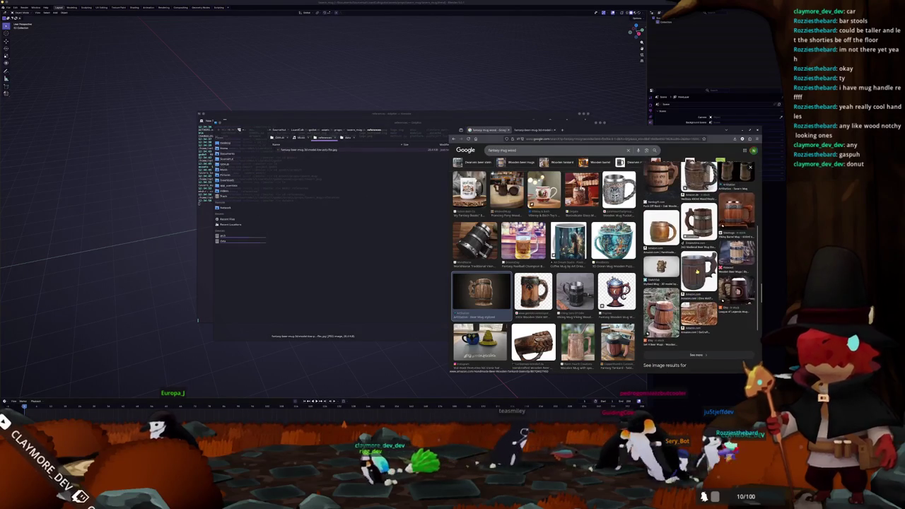
{"action": "scroll", "coordinate": [698, 278], "scroll_direction": "up", "scroll_amount": 2}
{"action": "left_click", "coordinate": [699, 278]}
{"action": "scroll", "coordinate": [699, 278], "scroll_direction": "down", "scroll_amount": 3}
{"action": "scroll", "coordinate": [699, 278], "scroll_direction": "down", "scroll_amount": 3}
{"action": "scroll", "coordinate": [699, 278], "scroll_direction": "up", "scroll_amount": 2}
{"action": "scroll", "coordinate": [698, 278], "scroll_direction": "up", "scroll_amount": 2}
{"action": "scroll", "coordinate": [698, 278], "scroll_direction": "up", "scroll_amount": 2}
{"action": "scroll", "coordinate": [699, 278], "scroll_direction": "up", "scroll_amount": 1}
{"action": "scroll", "coordinate": [699, 277], "scroll_direction": "up", "scroll_amount": 2}
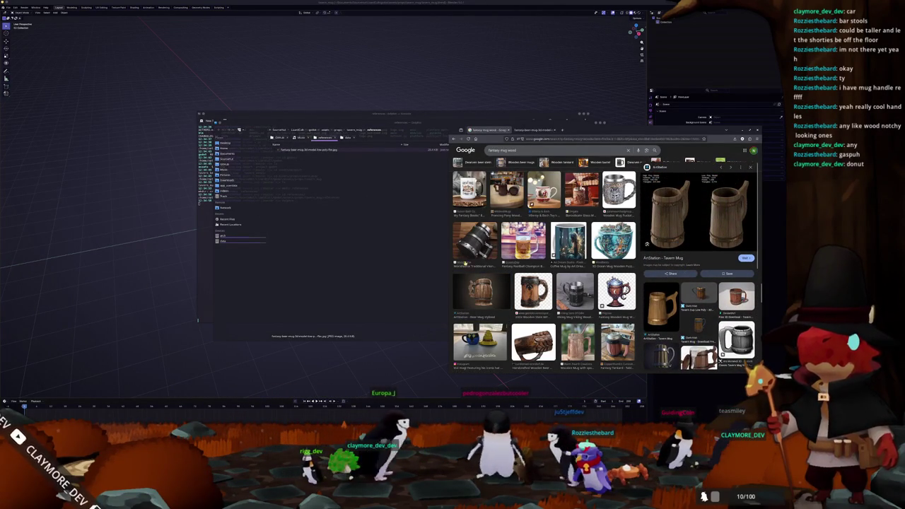
{"action": "left_click", "coordinate": [401, 287]}
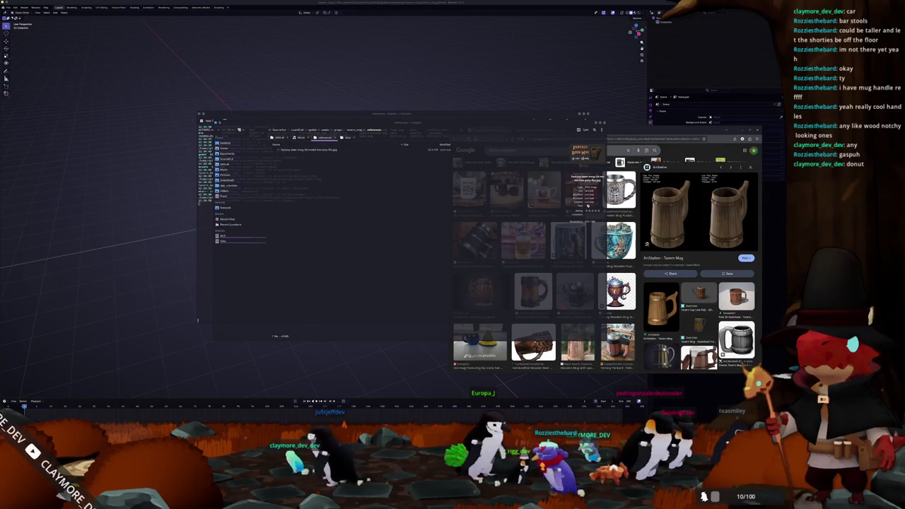
Save a mug image to the references folder and add it as a scene reference
{"action": "left_click_drag", "start_coordinate": [467, 223], "coordinate": [382, 221]}
{"action": "left_click", "coordinate": [386, 222]}
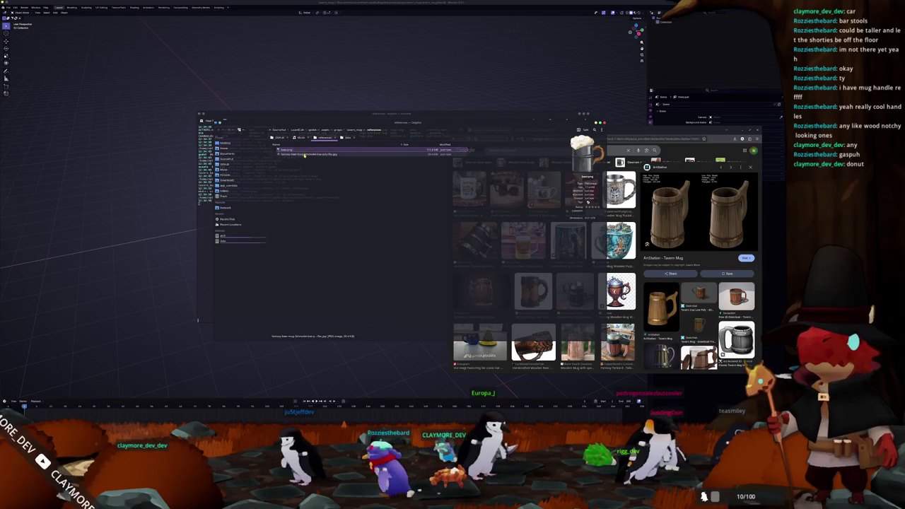
{"action": "left_click_drag", "start_coordinate": [302, 154], "coordinate": [226, 67]}
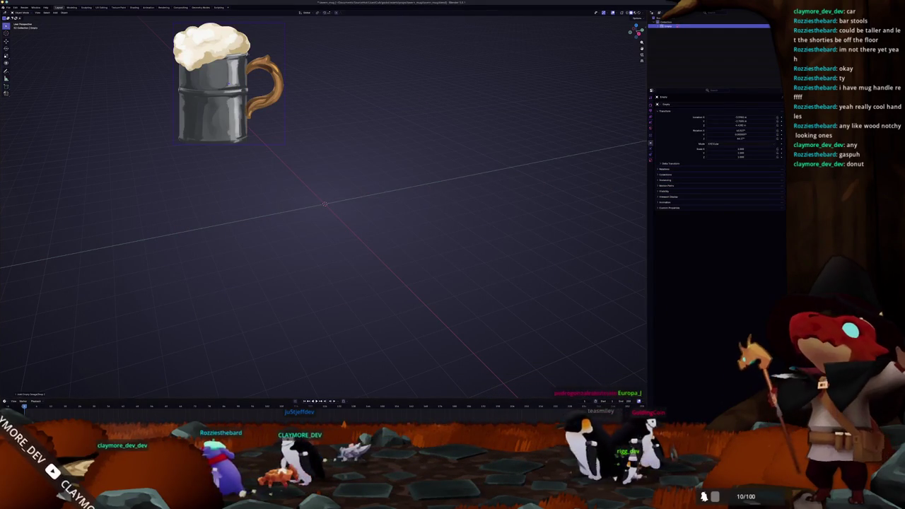
Add the Fantasy Beer Mug jpg as a second reference and scale it up
{"action": "key", "text": "alt+Tab"}
{"action": "left_click", "coordinate": [325, 154]}
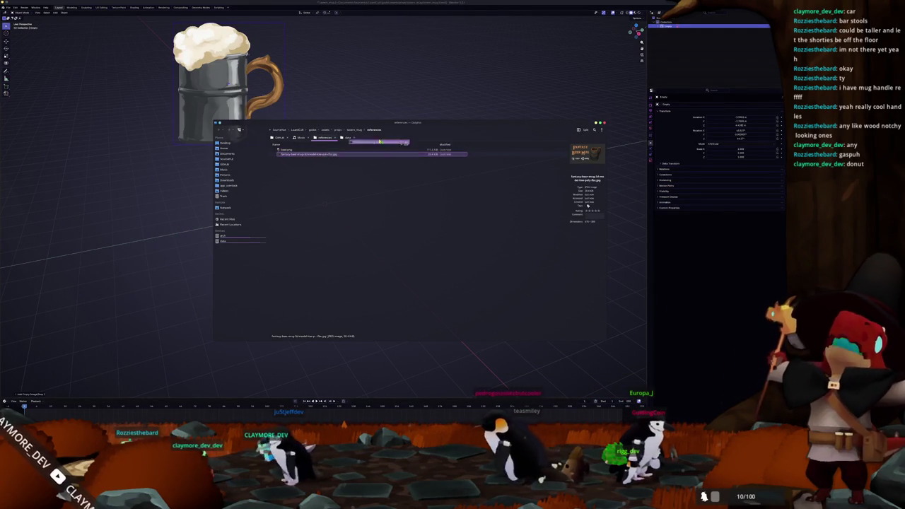
{"action": "left_click_drag", "start_coordinate": [351, 151], "coordinate": [376, 88]}
{"action": "key", "text": "s"}
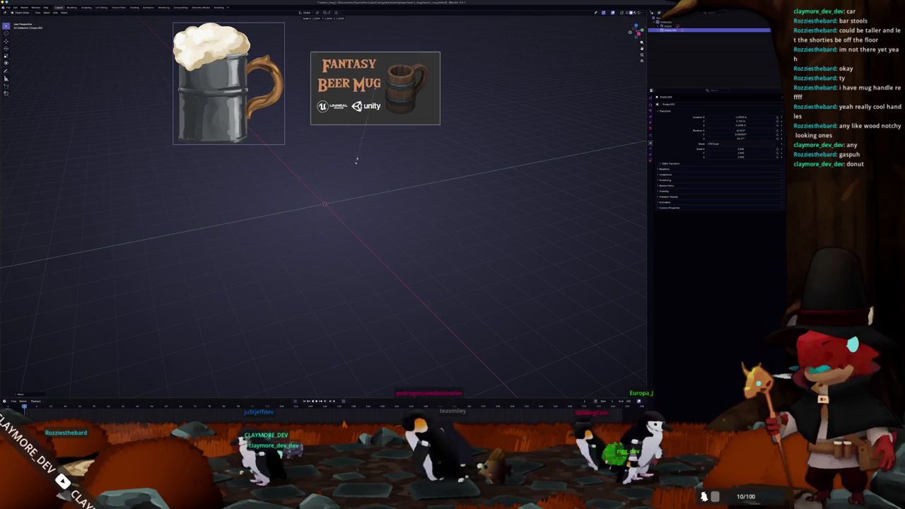
{"action": "left_click", "coordinate": [326, 179]}
{"action": "middle_click_drag", "start_coordinate": [325, 180], "coordinate": [329, 199], "text": "shift"}
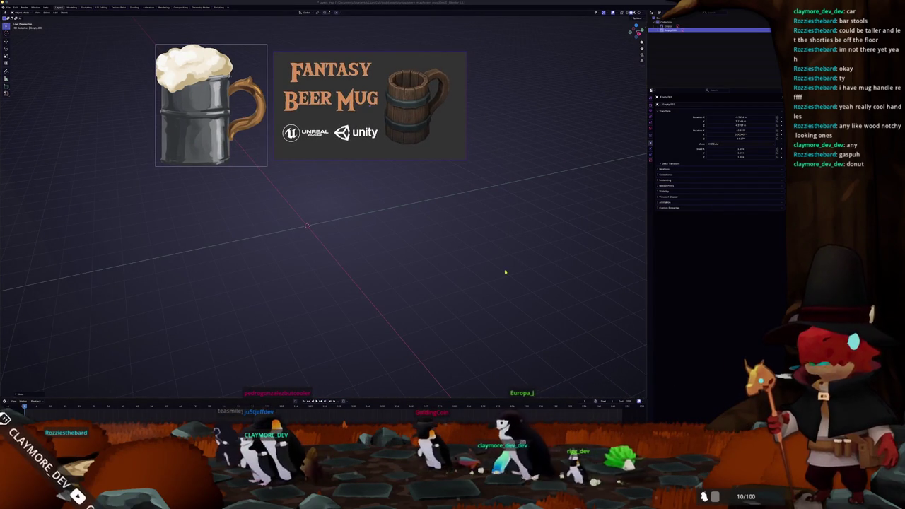
Move both beer-mug reference images aside together and start File > Append
{"action": "key", "text": "alt+Tab"}
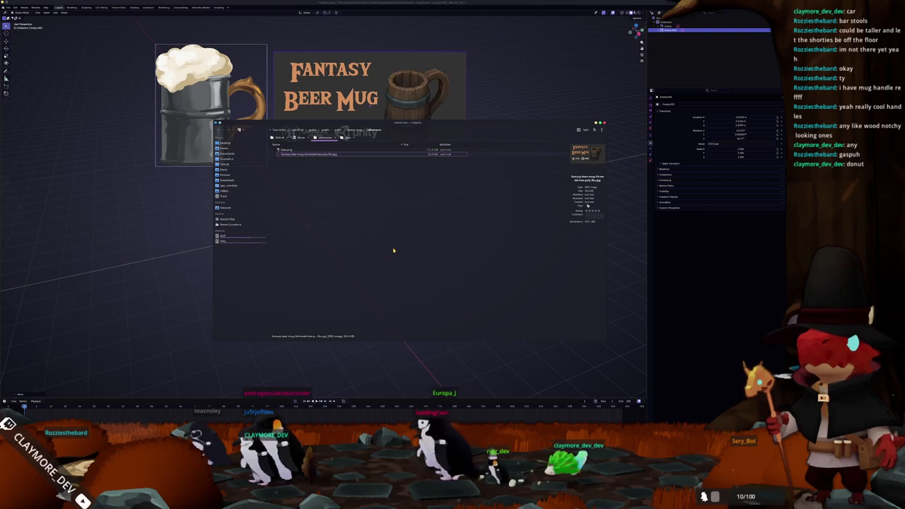
{"action": "scroll", "coordinate": [423, 107], "scroll_direction": "down", "scroll_amount": 1}
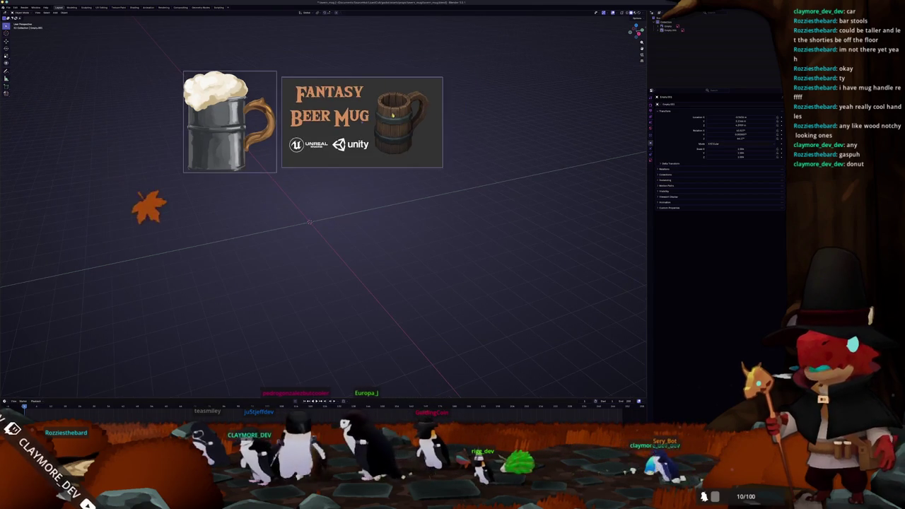
{"action": "left_click", "coordinate": [277, 147]}
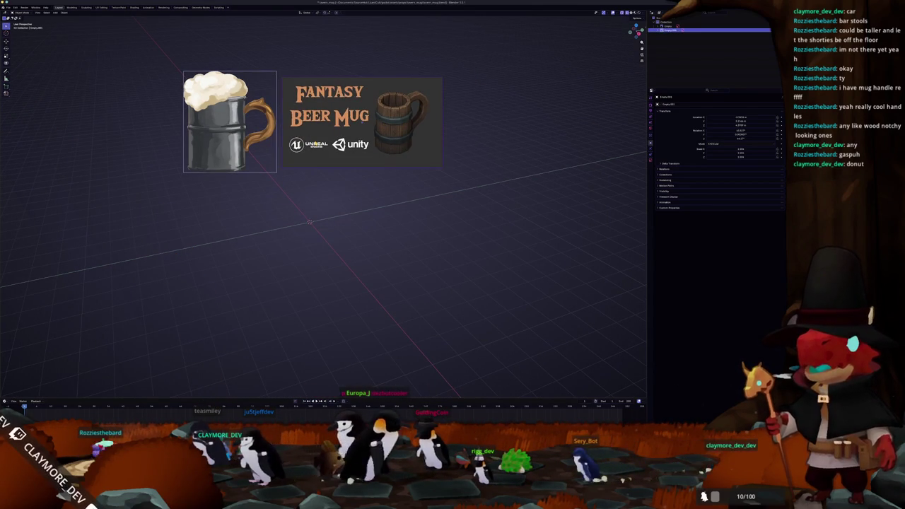
{"action": "key", "text": "g"}
{"action": "left_click", "coordinate": [293, 69]}
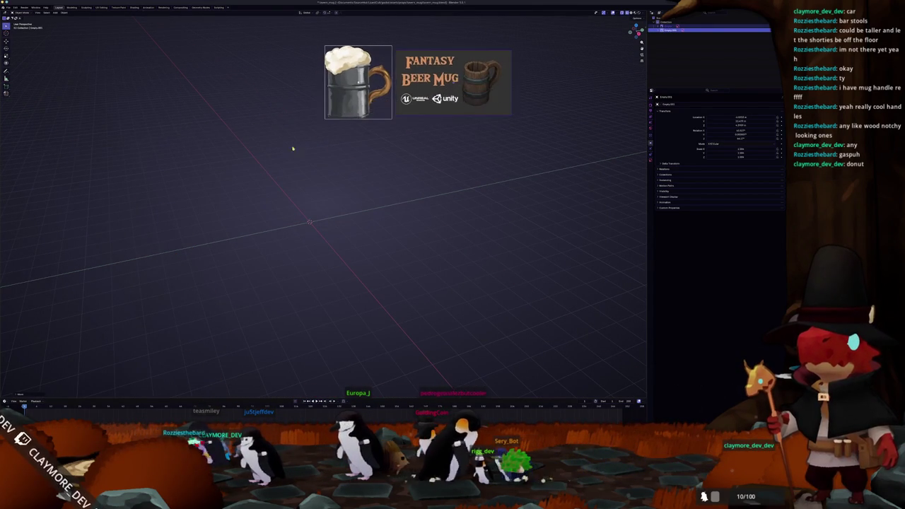
{"action": "middle_click_drag", "start_coordinate": [290, 134], "coordinate": [324, 164]}
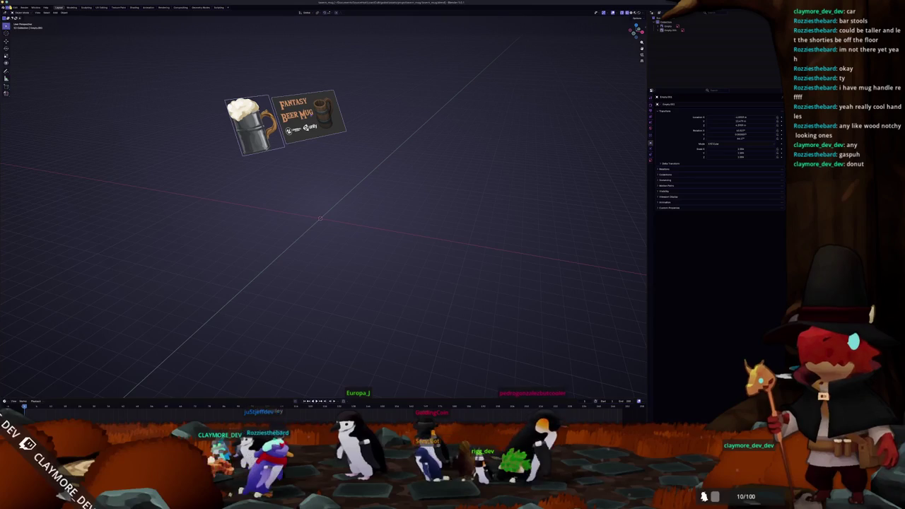
{"action": "left_click", "coordinate": [9, 7]}
{"action": "left_click", "coordinate": [19, 57]}
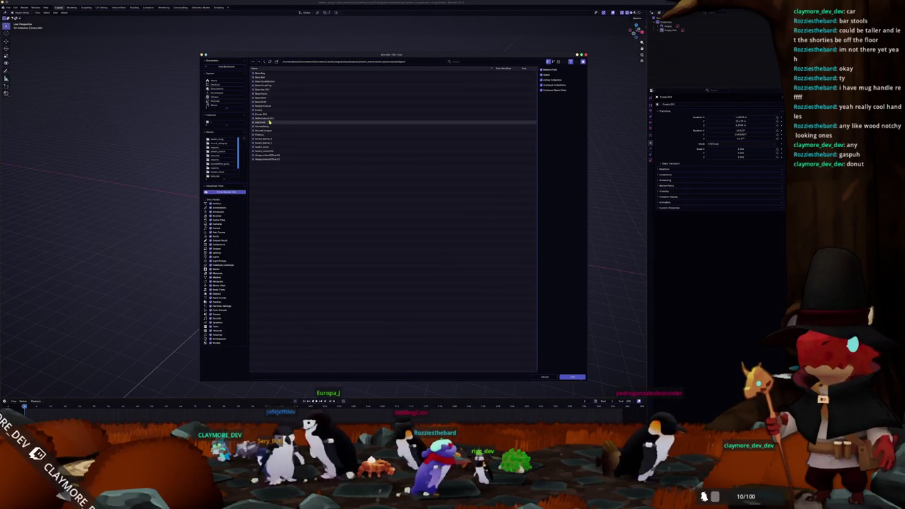
Append the stool, clear its location with Alt+G, and move it aside
{"action": "double_click", "coordinate": [267, 147]}
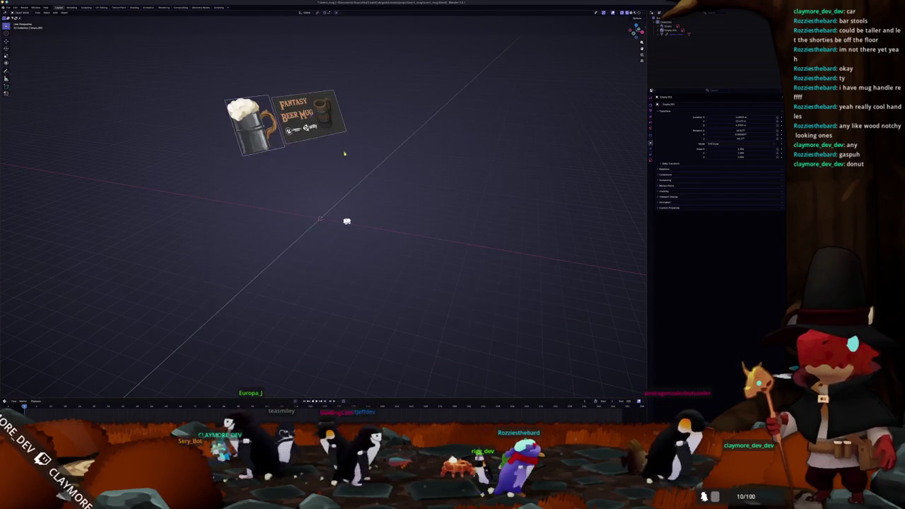
{"action": "scroll", "coordinate": [385, 205], "scroll_direction": "up", "scroll_amount": 3}
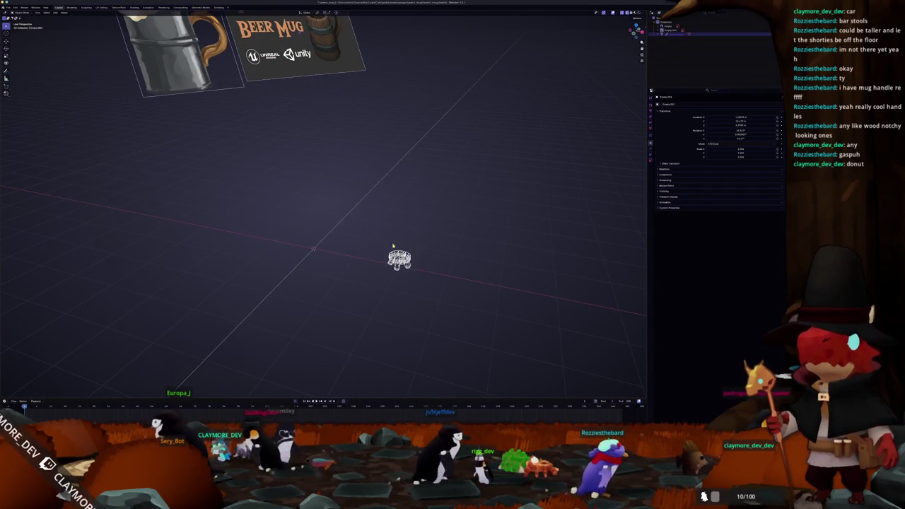
{"action": "scroll", "coordinate": [424, 254], "scroll_direction": "up", "scroll_amount": 2}
{"action": "middle_click_drag", "start_coordinate": [424, 254], "coordinate": [465, 242]}
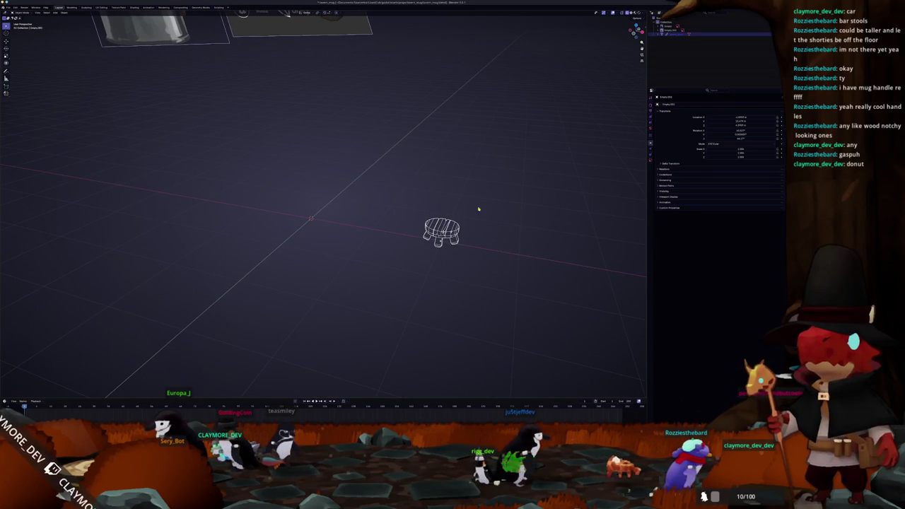
{"action": "right_click", "coordinate": [679, 34]}
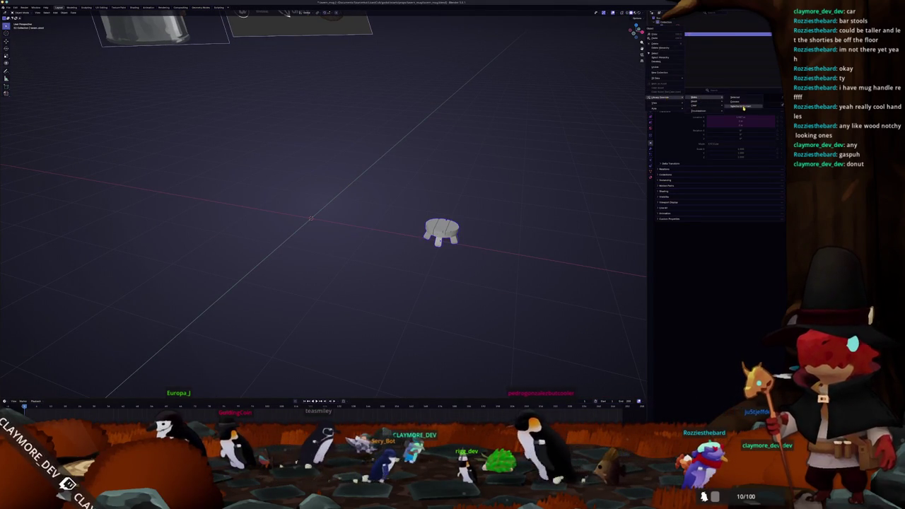
{"action": "key", "text": "alt+g"}
{"action": "key", "text": "g"}
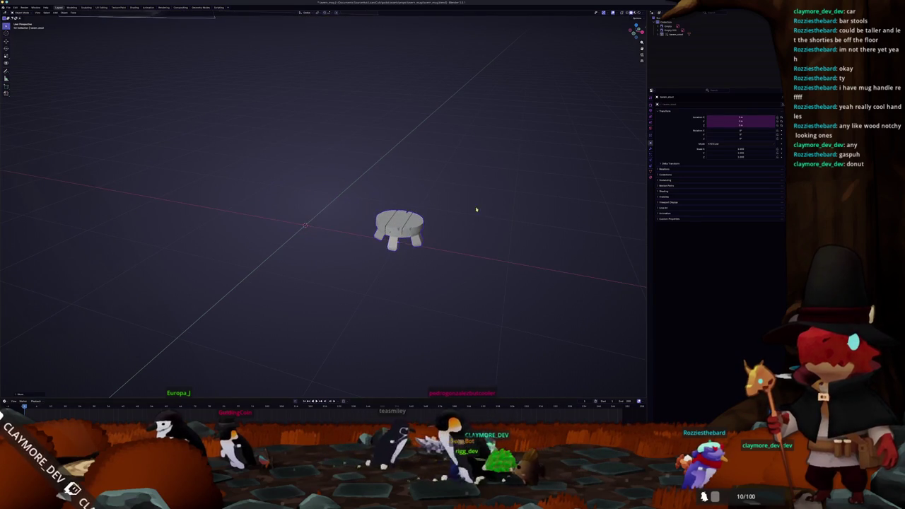
{"action": "scroll", "coordinate": [350, 211], "scroll_direction": "up", "scroll_amount": 4}
Add a circle at the world origin
{"action": "key", "text": "shift+a"}
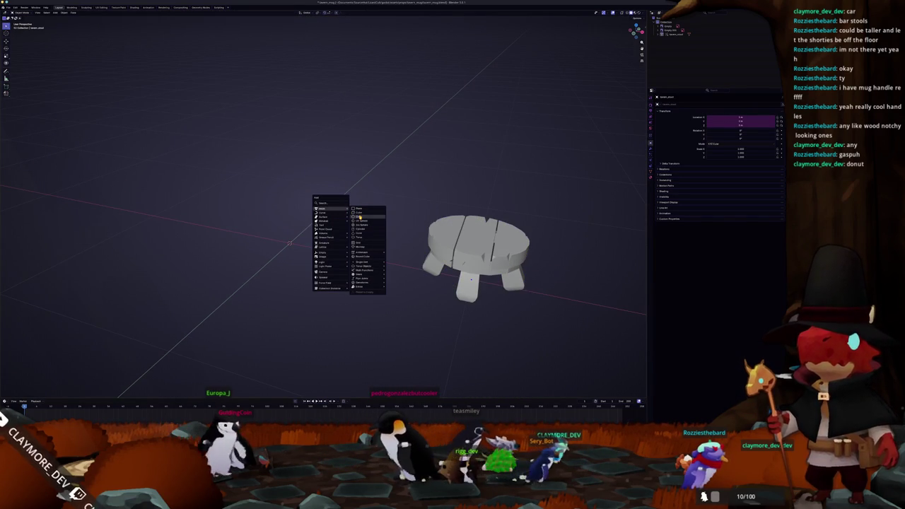
{"action": "left_click", "coordinate": [360, 219]}
{"action": "scroll", "coordinate": [354, 226], "scroll_direction": "down", "scroll_amount": 3}
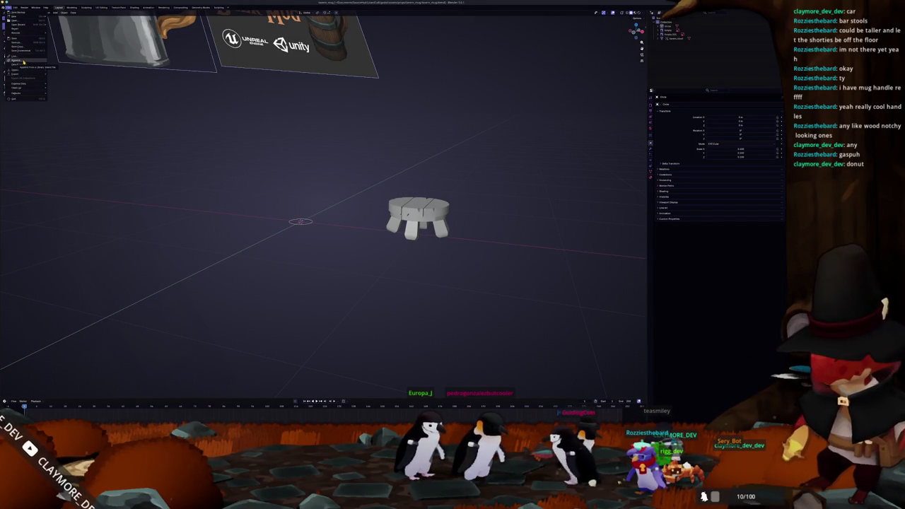
Append the character model from the project .blend file's objects
{"action": "left_click", "coordinate": [24, 62]}
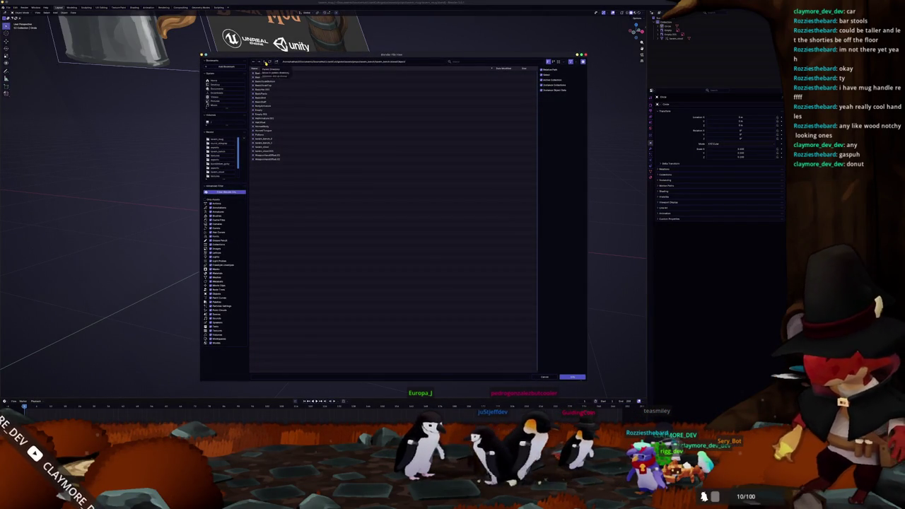
{"action": "left_click", "coordinate": [266, 62]}
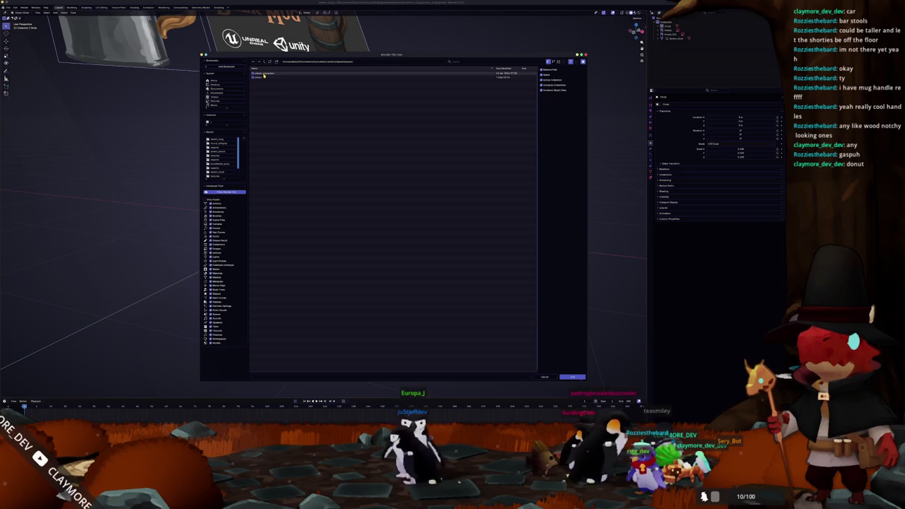
{"action": "double_click", "coordinate": [264, 75]}
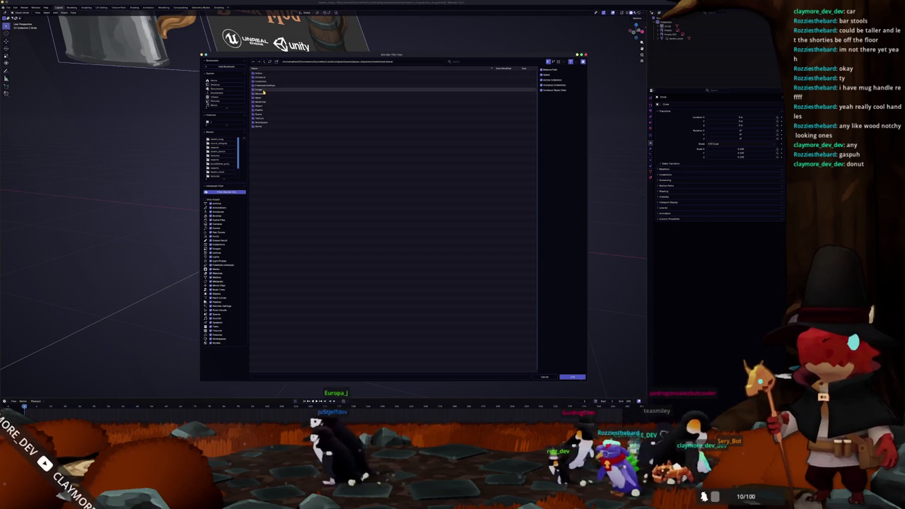
{"action": "double_click", "coordinate": [264, 103]}
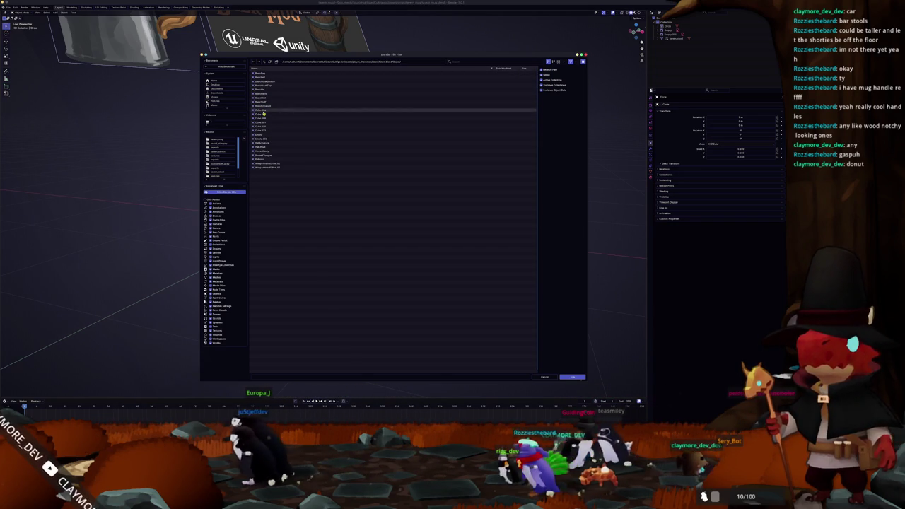
{"action": "double_click", "coordinate": [264, 152]}
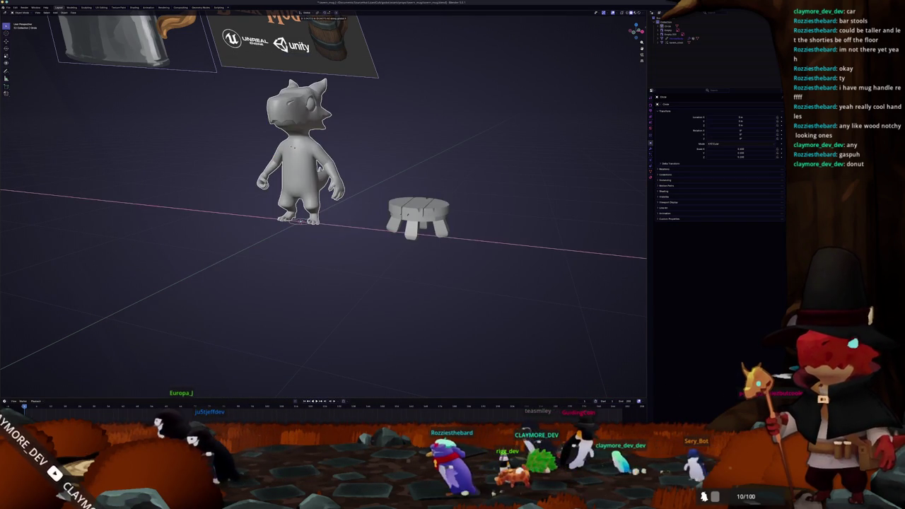
Make library overrides for the character and its armature so the rig appears
{"action": "left_click", "coordinate": [673, 38]}
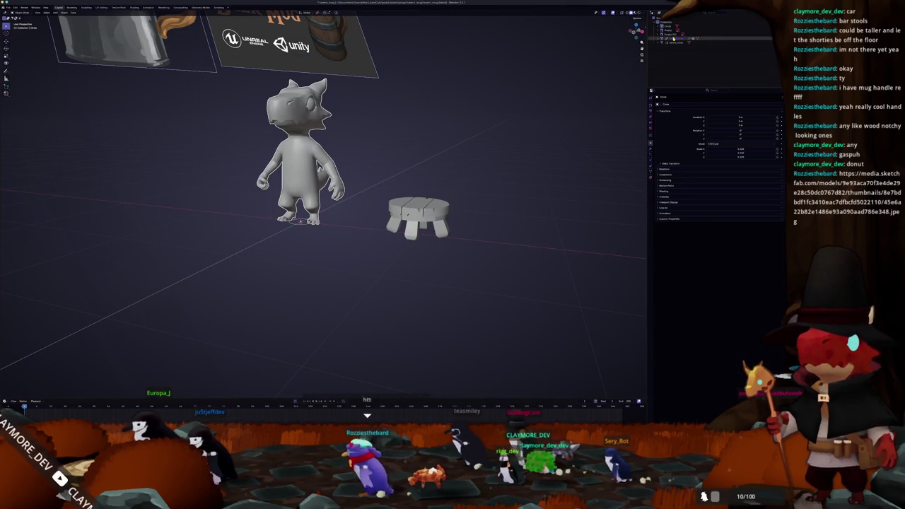
{"action": "right_click", "coordinate": [674, 38]}
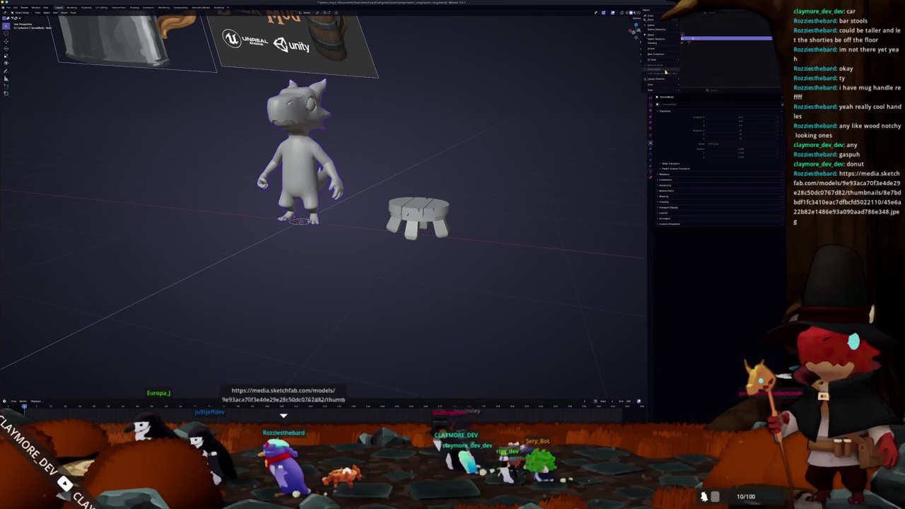
{"action": "mouse_move", "coordinate": [698, 82]}
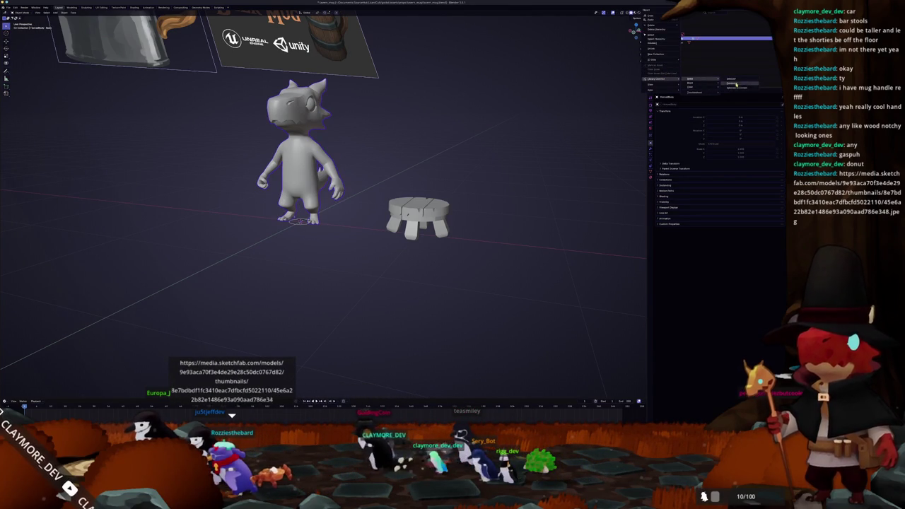
{"action": "left_click", "coordinate": [740, 88]}
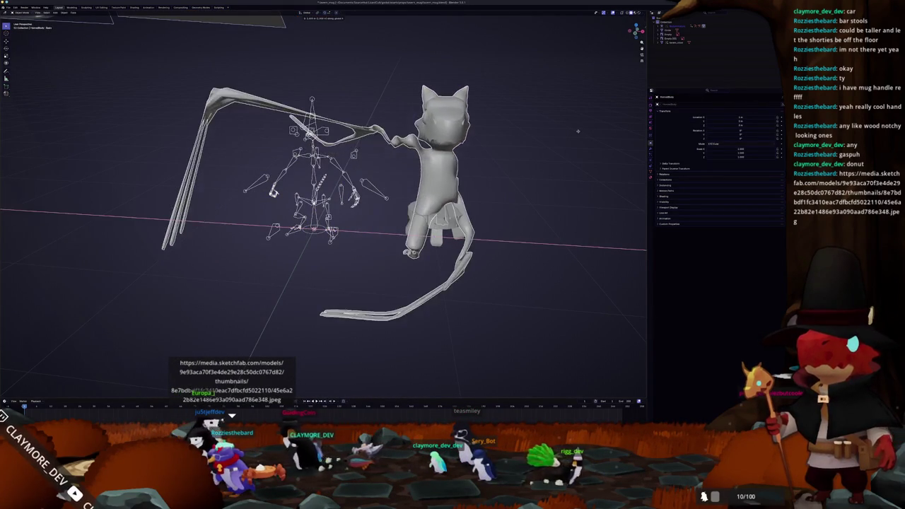
{"action": "left_click", "coordinate": [382, 189]}
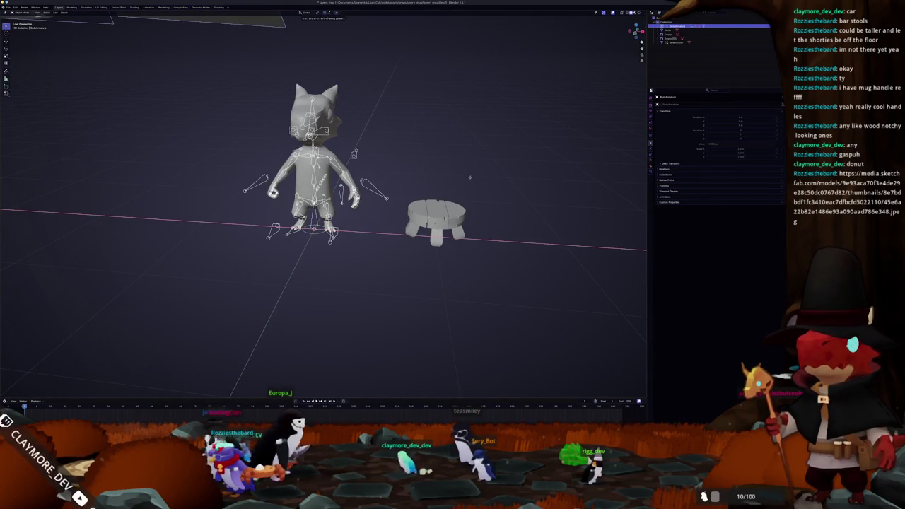
{"action": "right_click", "coordinate": [659, 43]}
{"action": "mouse_move", "coordinate": [664, 79]}
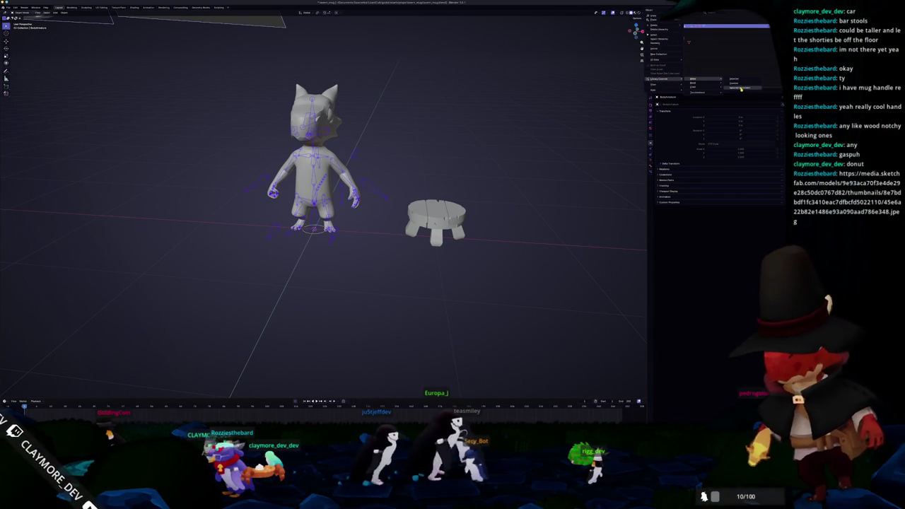
{"action": "left_click", "coordinate": [692, 80]}
Try scaling the origin circle along Z, cancel it, and reselect the armature
{"action": "left_click", "coordinate": [314, 228]}
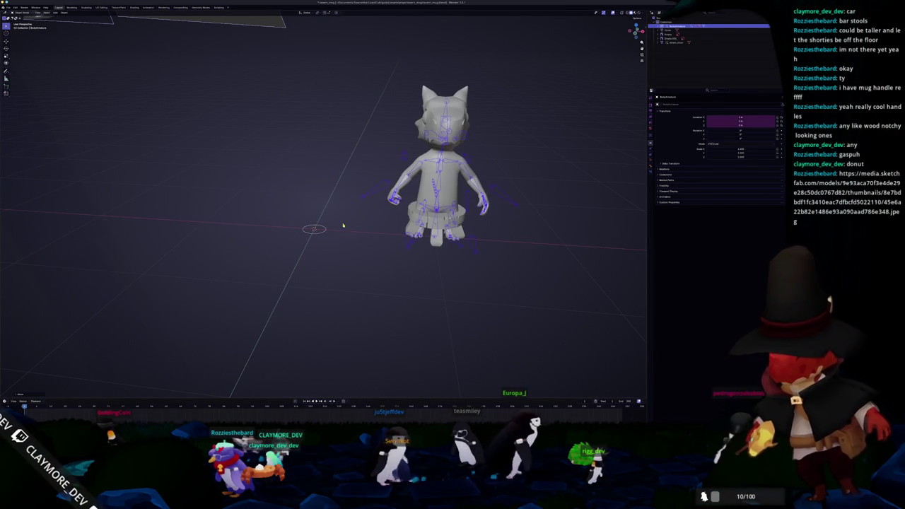
{"action": "mouse_move", "coordinate": [347, 222]}
{"action": "middle_mouse_down"}
{"action": "mouse_move", "coordinate": [339, 244]}
{"action": "mouse_move", "coordinate": [357, 233]}
{"action": "middle_mouse_up"}
{"action": "key", "text": "s"}
{"action": "key", "text": "z"}
{"action": "key", "text": "z"}
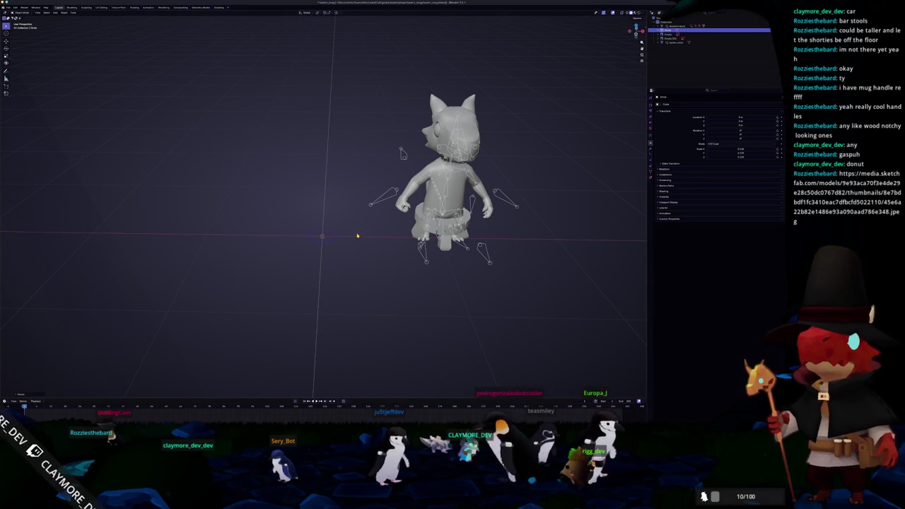
{"action": "right_click", "coordinate": [422, 253]}
{"action": "left_click", "coordinate": [424, 253]}
Hide the character with Shift+H and return to the stool scene
{"action": "key", "text": "shift+h"}
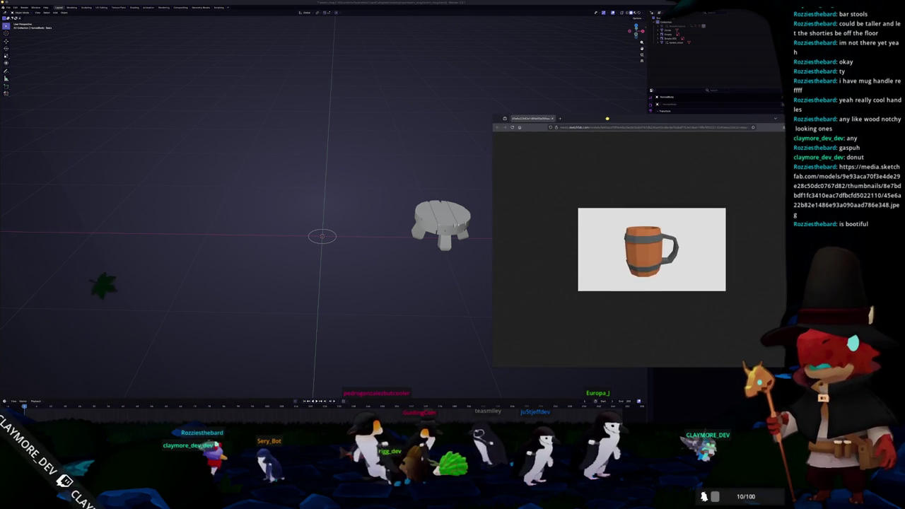
{"action": "scroll", "coordinate": [561, 217], "scroll_direction": "up", "scroll_amount": 3, "text": "ctrl"}
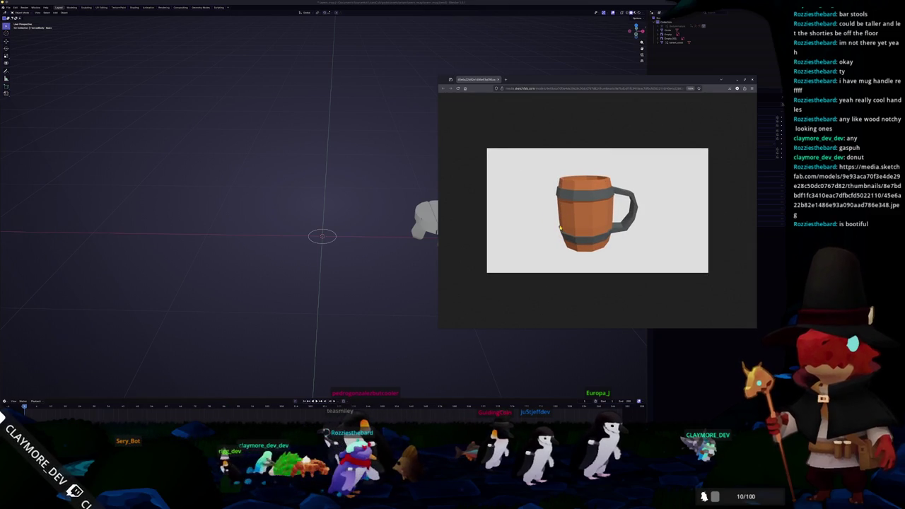
{"action": "left_click", "coordinate": [379, 205]}
{"action": "middle_click_drag", "start_coordinate": [382, 208], "coordinate": [375, 210]}
{"action": "right_click", "coordinate": [375, 210]}
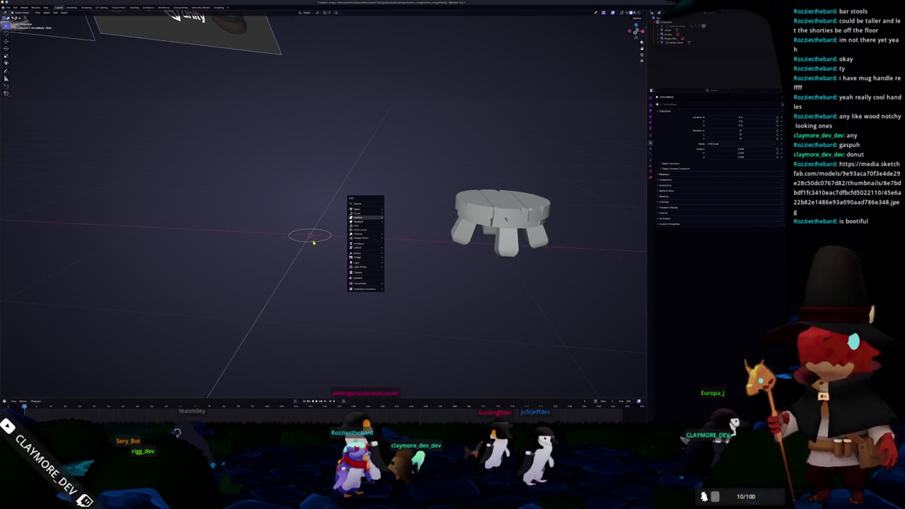
Duplicate the flat circle and place the copy straight above the original
{"action": "middle_click_drag", "start_coordinate": [318, 238], "coordinate": [382, 220]}
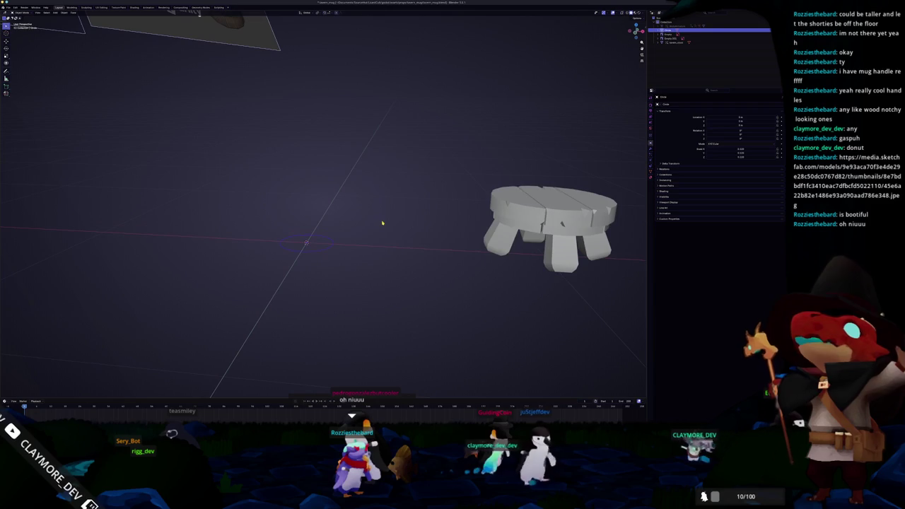
{"action": "key", "text": "KP_1"}
{"action": "key", "text": "shift+d"}
{"action": "key", "text": "z"}
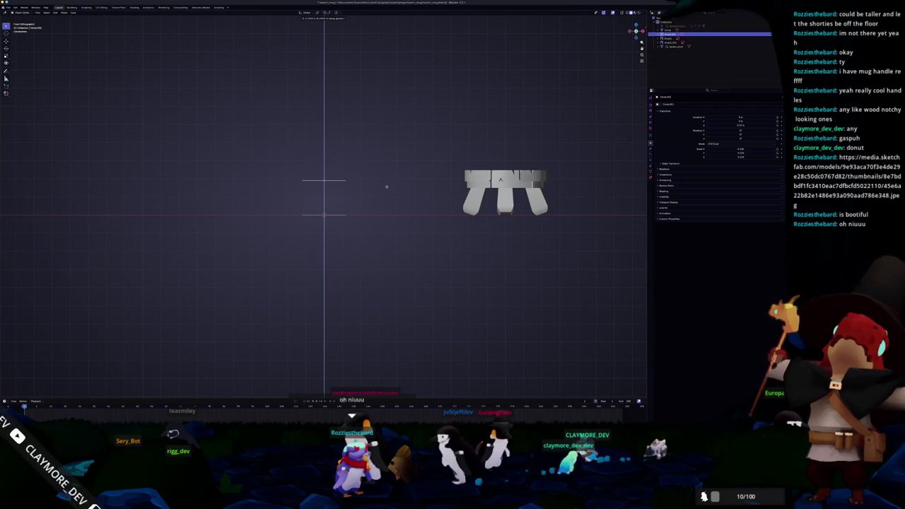
{"action": "left_click", "coordinate": [387, 186]}
{"action": "middle_click_drag", "start_coordinate": [387, 185], "coordinate": [394, 196]}
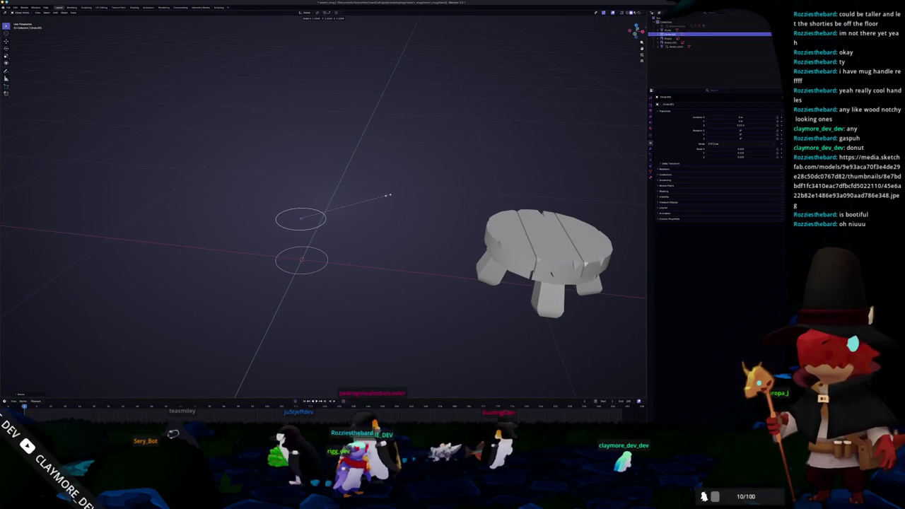
{"action": "scroll", "coordinate": [379, 206], "scroll_direction": "down", "scroll_amount": 2}
Add a cube, shrink it, and move it sideways off the circles' centre
{"action": "key", "text": "shift+a"}
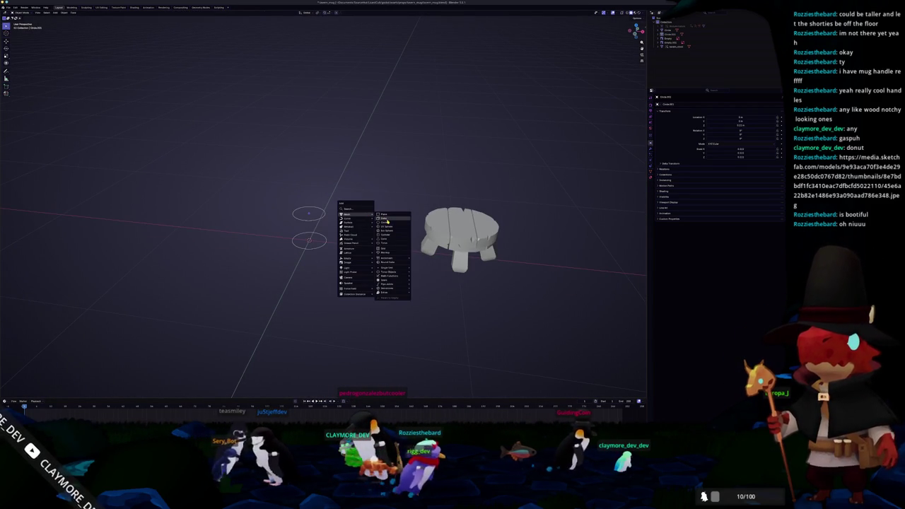
{"action": "left_click", "coordinate": [388, 221]}
{"action": "key", "text": "s"}
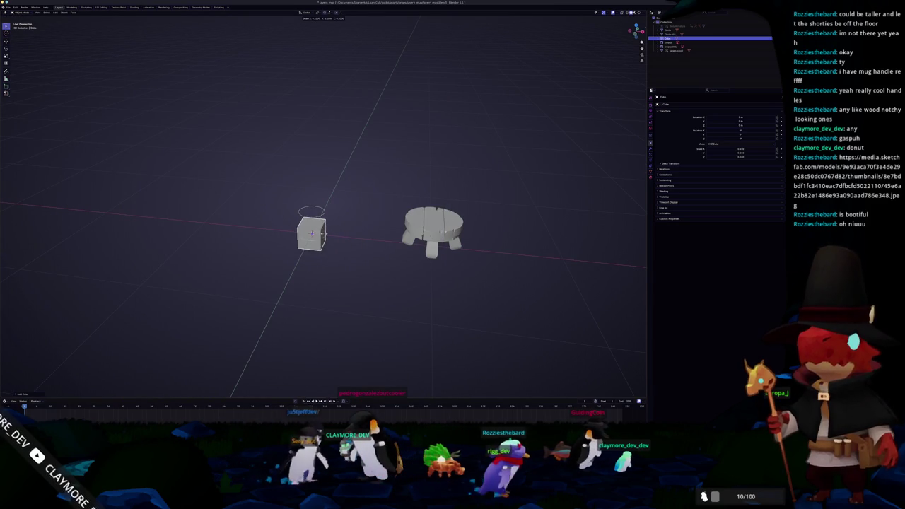
{"action": "middle_click_drag", "start_coordinate": [336, 257], "coordinate": [359, 236]}
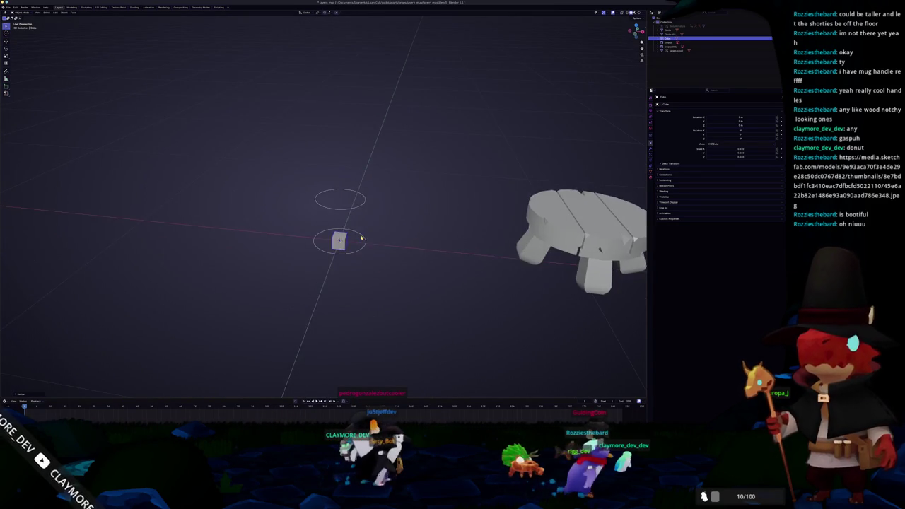
{"action": "scroll", "coordinate": [366, 201], "scroll_direction": "up", "scroll_amount": 5}
{"action": "key", "text": "g"}
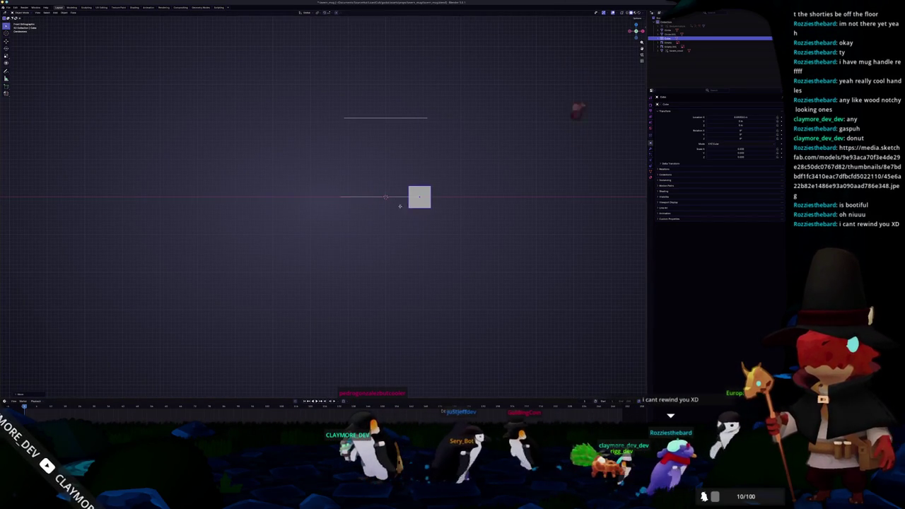
{"action": "key", "text": "z"}
{"action": "left_click", "coordinate": [481, 189]}
{"action": "scroll", "coordinate": [481, 190], "scroll_direction": "up", "scroll_amount": 2}
{"action": "middle_click_drag", "start_coordinate": [481, 189], "coordinate": [428, 244], "text": "shift"}
Stretch the cube vertically into a tall stave and raise it into place
{"action": "key", "text": "s"}
{"action": "key", "text": "z"}
{"action": "left_click", "coordinate": [524, 213]}
{"action": "key", "text": "g"}
{"action": "key", "text": "z"}
{"action": "left_click", "coordinate": [531, 206]}
{"action": "key", "text": "r"}
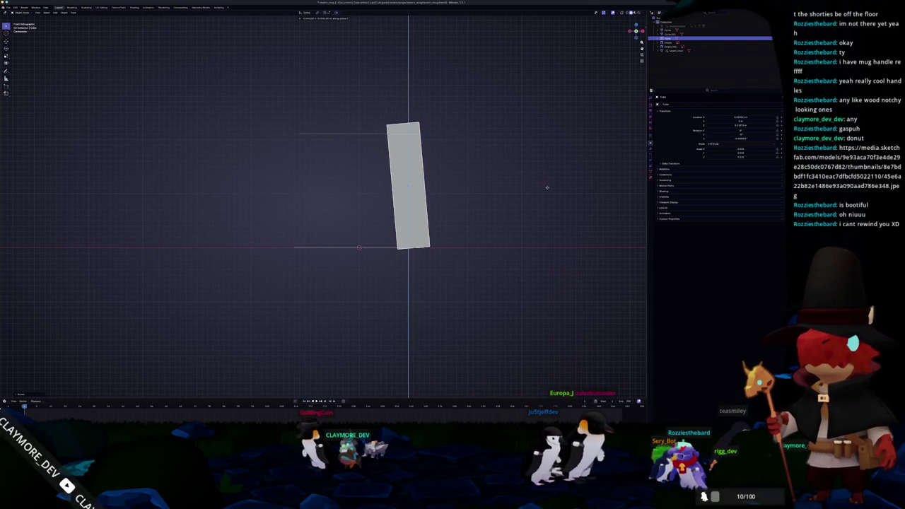
{"action": "mouse_move", "coordinate": [485, 236]}
{"action": "middle_mouse_down"}
{"action": "mouse_move", "coordinate": [413, 250]}
{"action": "mouse_move", "coordinate": [438, 211]}
{"action": "middle_mouse_up"}
Apply all transforms to the stave and add an Array modifier
{"action": "left_click", "coordinate": [446, 213]}
{"action": "left_click", "coordinate": [651, 150]}
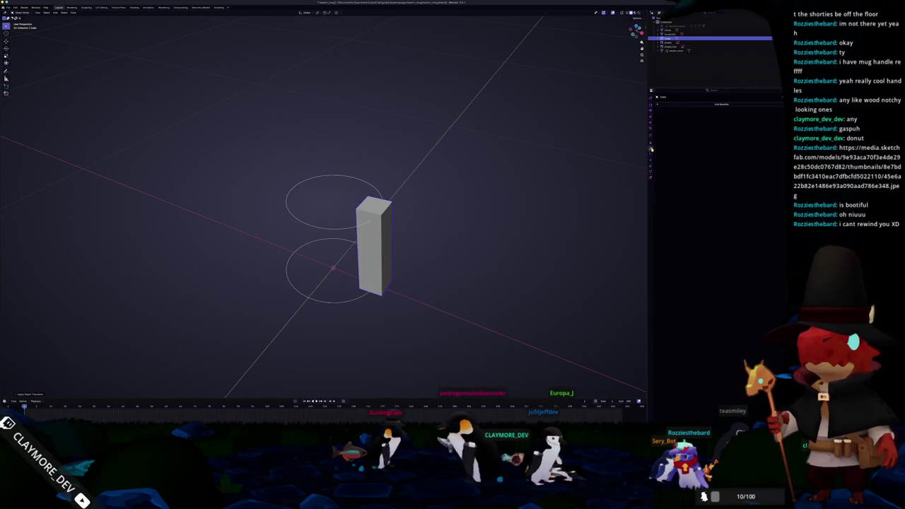
{"action": "left_click", "coordinate": [686, 106]}
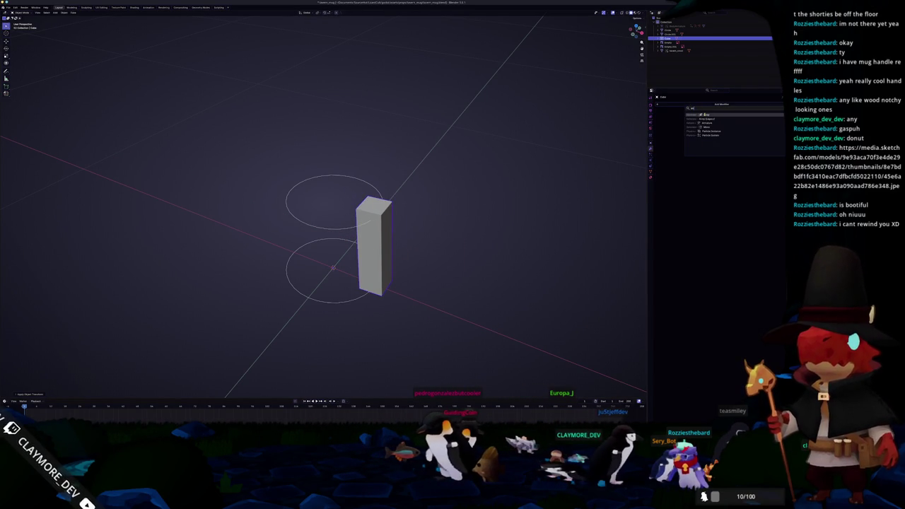
{"action": "left_click", "coordinate": [704, 114]}
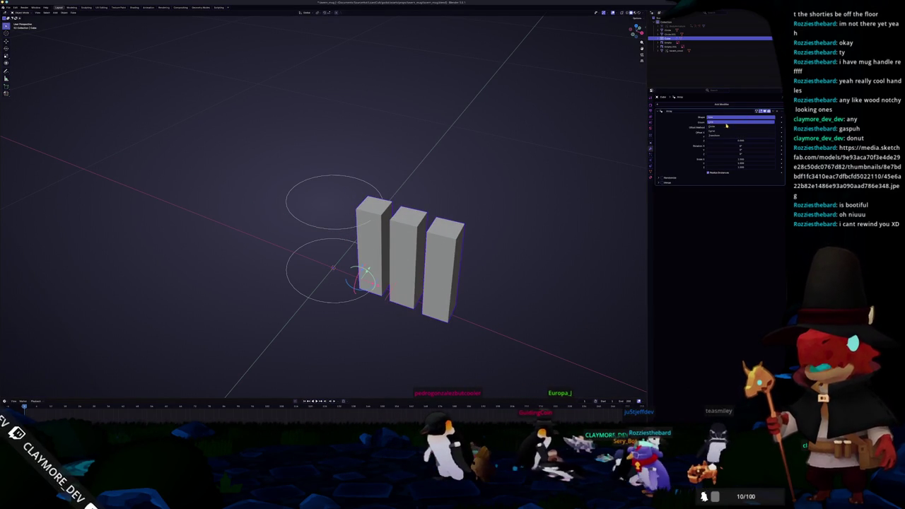
Set the array shape to Circle and raise the count until the staves close the ring
{"action": "left_click", "coordinate": [723, 127]}
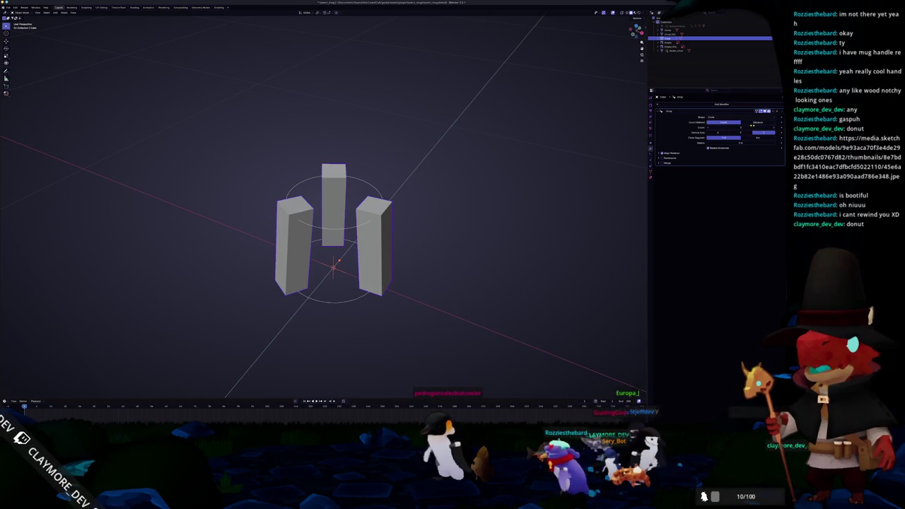
{"action": "scroll", "coordinate": [776, 130], "scroll_direction": "up", "scroll_amount": 3, "text": "ctrl"}
{"action": "scroll", "coordinate": [776, 129], "scroll_direction": "up", "scroll_amount": 4, "text": "ctrl"}
{"action": "scroll", "coordinate": [775, 129], "scroll_direction": "up", "scroll_amount": 2, "text": "ctrl"}
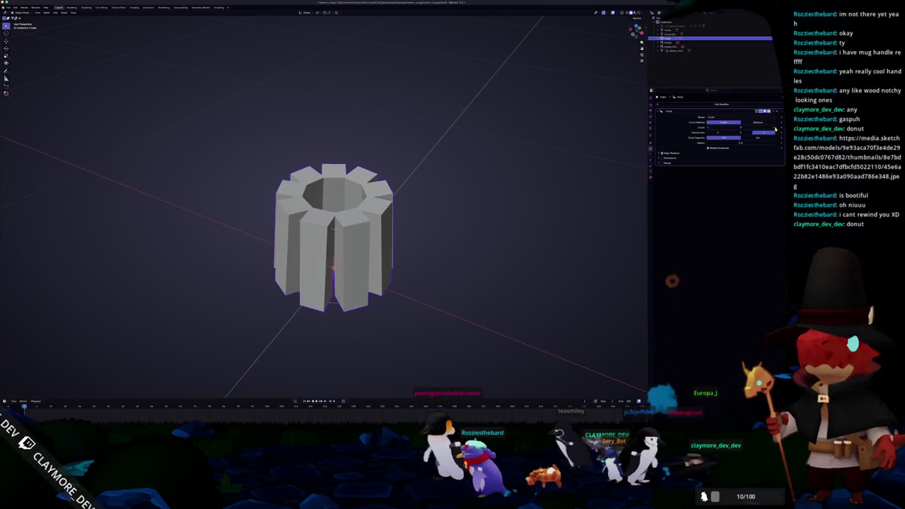
{"action": "scroll", "coordinate": [776, 130], "scroll_direction": "up", "scroll_amount": 2, "text": "ctrl"}
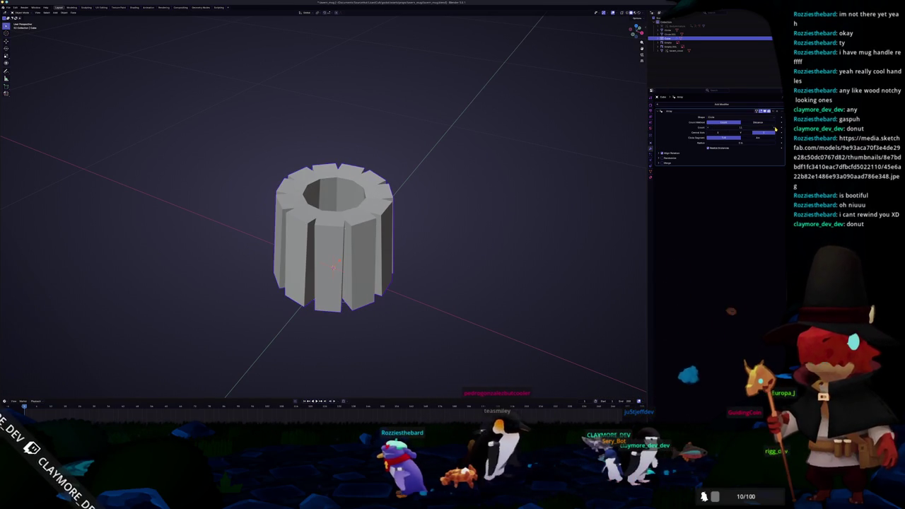
{"action": "scroll", "coordinate": [776, 130], "scroll_direction": "up", "scroll_amount": 2, "text": "ctrl"}
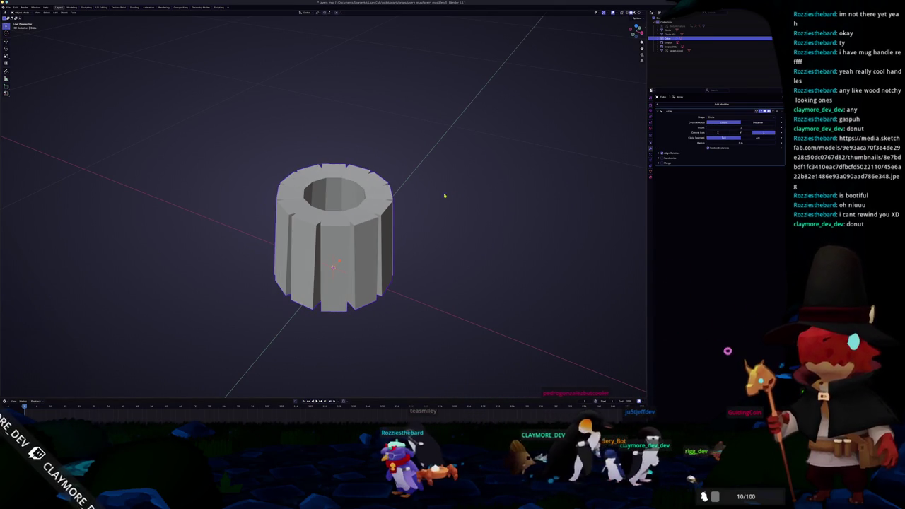
In Edit Mode, enlarge the stave's selected faces
{"action": "middle_click_drag", "start_coordinate": [454, 191], "coordinate": [474, 195]}
{"action": "scroll", "coordinate": [475, 196], "scroll_direction": "up", "scroll_amount": 2}
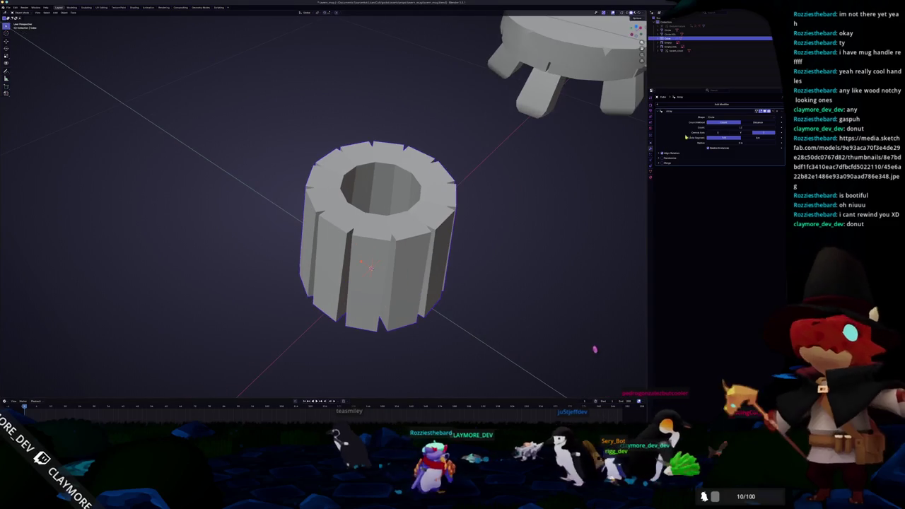
{"action": "key", "text": "Tab"}
{"action": "middle_click_drag", "start_coordinate": [425, 212], "coordinate": [452, 205]}
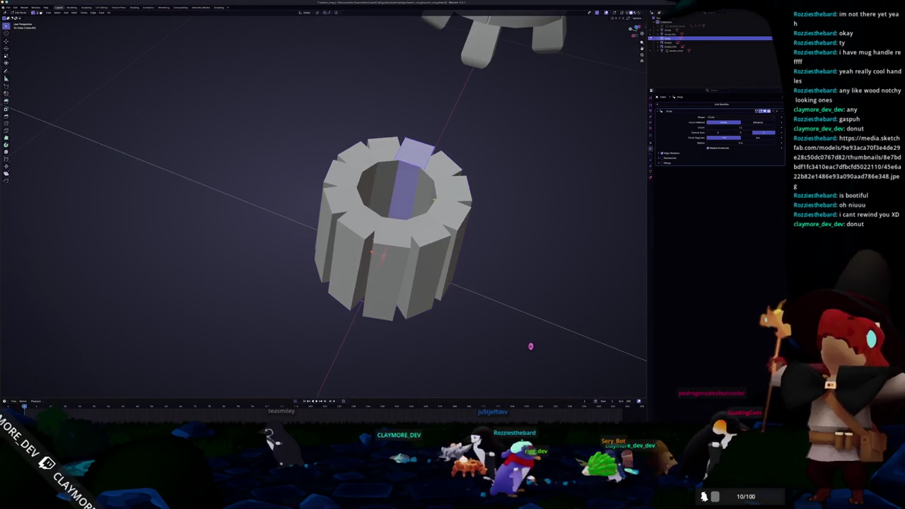
{"action": "middle_click_drag", "start_coordinate": [521, 348], "coordinate": [509, 346]}
{"action": "key", "text": "s"}
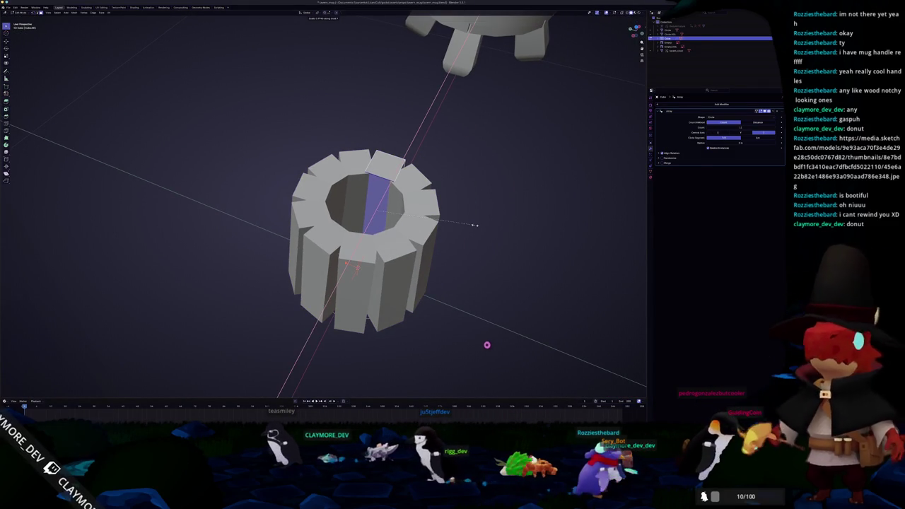
{"action": "left_click", "coordinate": [475, 225]}
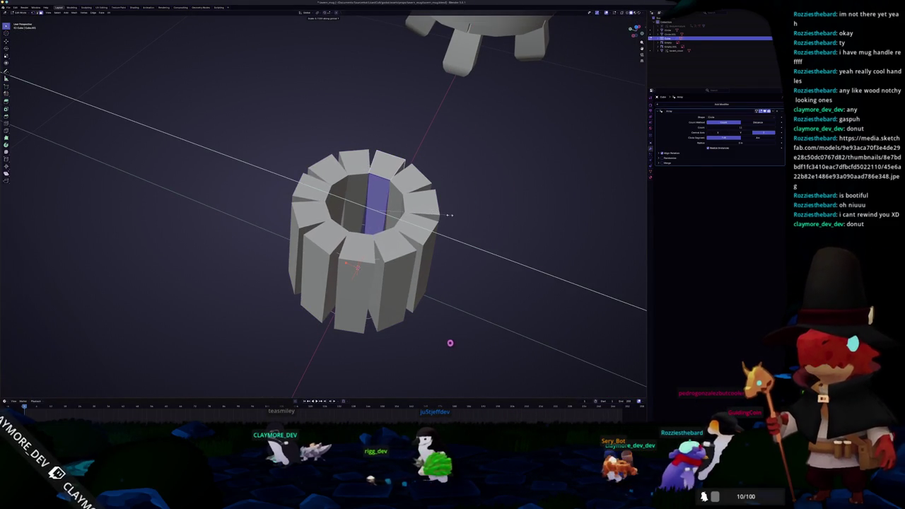
{"action": "left_click", "coordinate": [453, 216]}
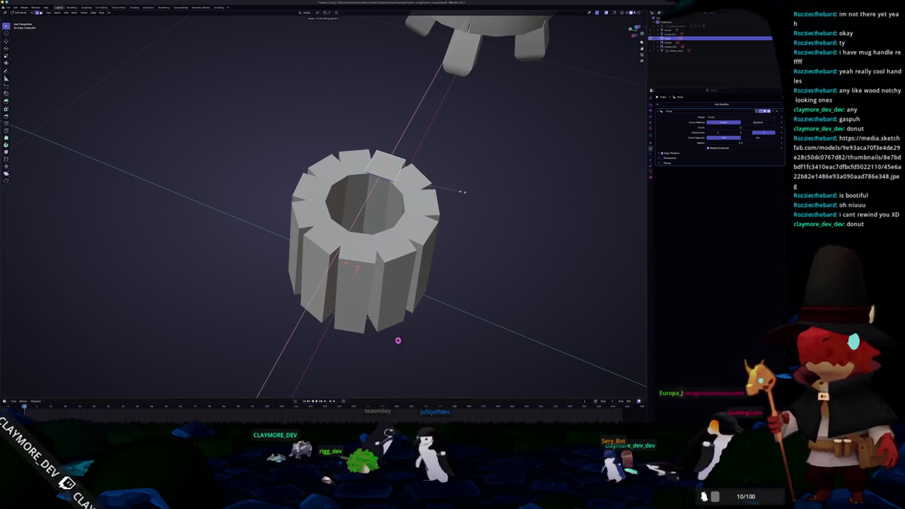
Scale the stave along a single axis to widen it toward its neighbours
{"action": "key", "text": "x"}
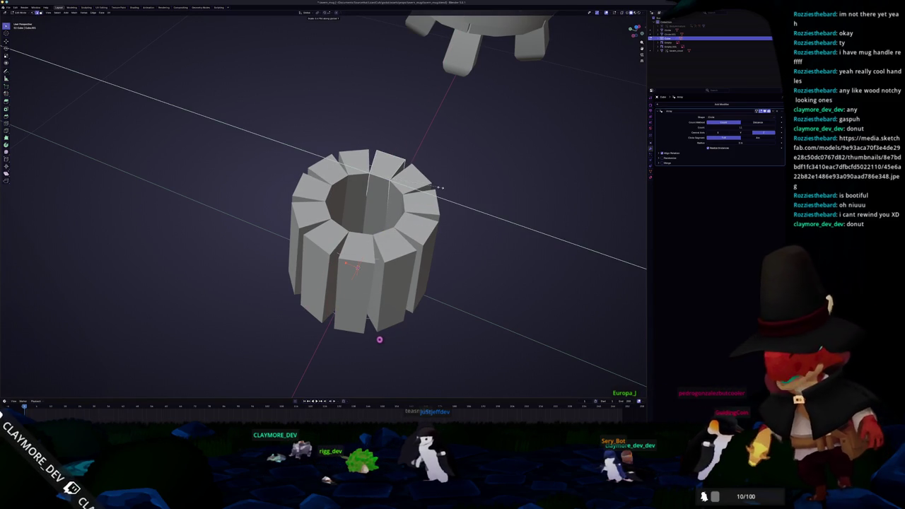
{"action": "middle_click_drag", "start_coordinate": [440, 188], "coordinate": [435, 209]}
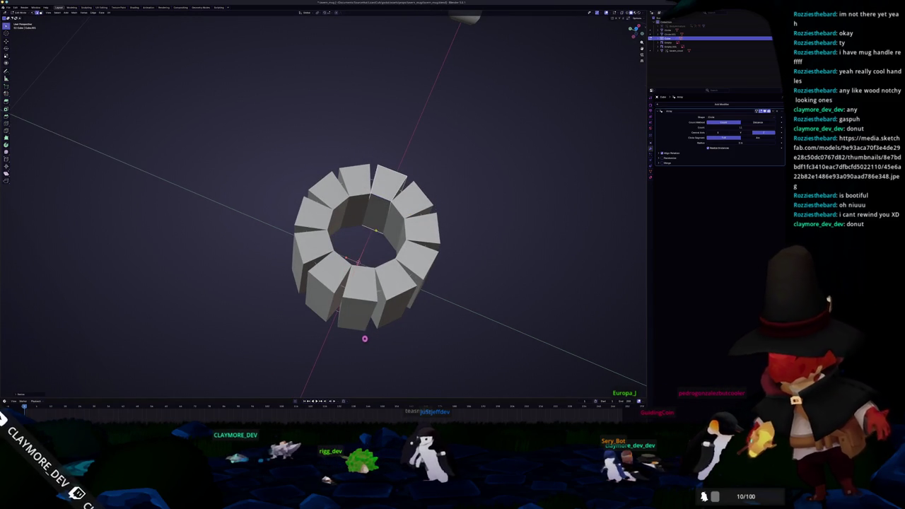
{"action": "key", "text": "s"}
{"action": "key", "text": "x"}
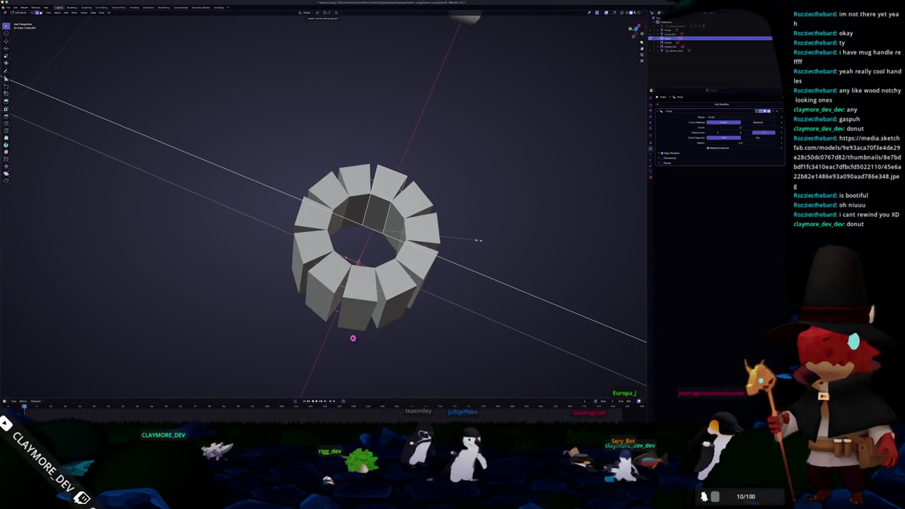
{"action": "left_click", "coordinate": [481, 242]}
{"action": "mouse_move", "coordinate": [481, 242]}
{"action": "middle_mouse_down"}
{"action": "mouse_move", "coordinate": [303, 273]}
{"action": "mouse_move", "coordinate": [395, 231]}
{"action": "middle_mouse_up"}
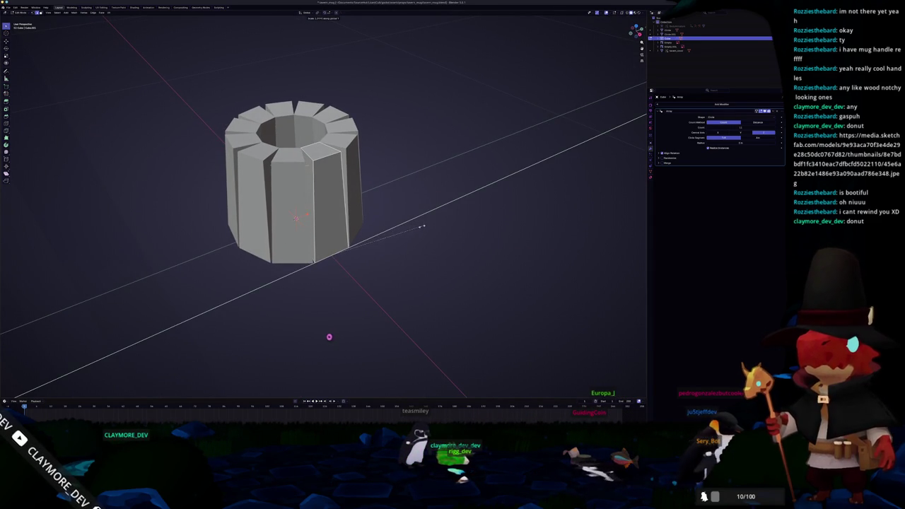
{"action": "left_click", "coordinate": [421, 227]}
Adjust the stave's X-axis width, then check the gap-free ring from above
{"action": "middle_click_drag", "start_coordinate": [422, 226], "coordinate": [394, 231]}
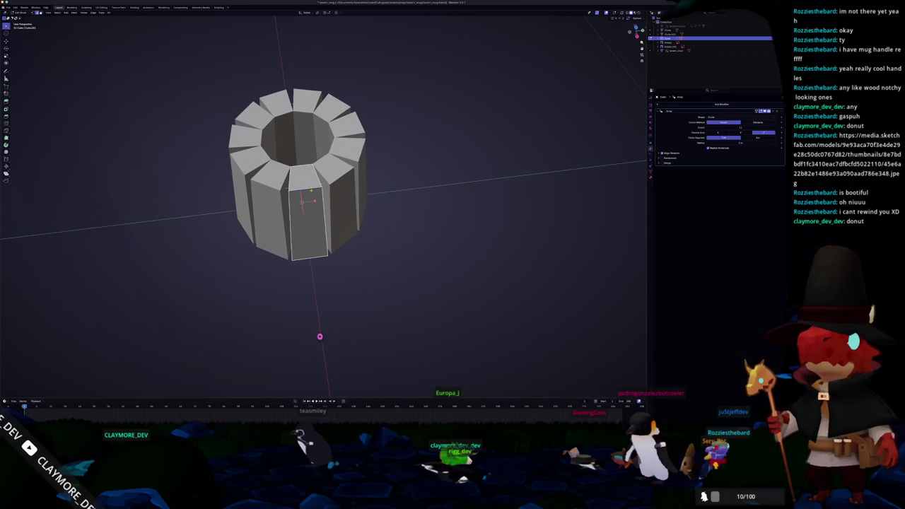
{"action": "key", "text": "x"}
{"action": "left_click", "coordinate": [394, 202]}
{"action": "mouse_move", "coordinate": [395, 202]}
{"action": "middle_mouse_down"}
{"action": "mouse_move", "coordinate": [307, 200]}
{"action": "mouse_move", "coordinate": [311, 226]}
{"action": "middle_mouse_up"}
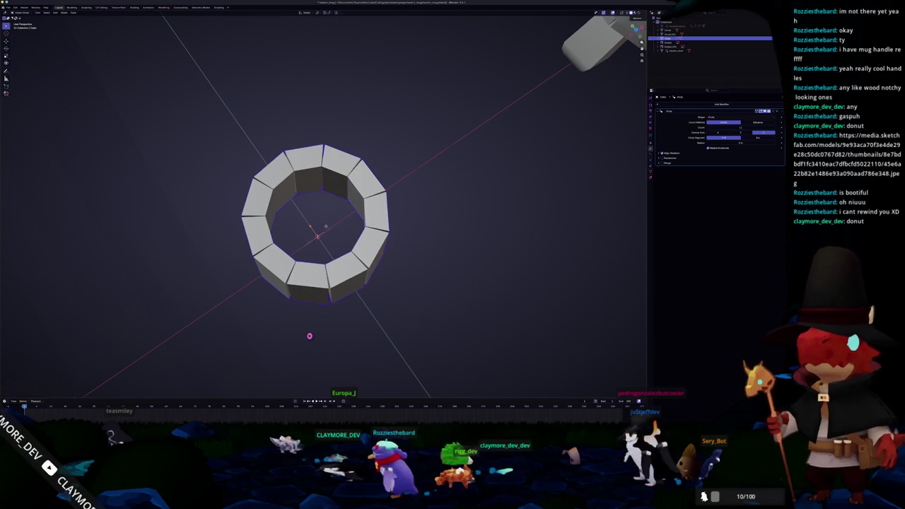
{"action": "middle_click_drag", "start_coordinate": [376, 205], "coordinate": [375, 209]}
{"action": "key", "text": "Tab"}
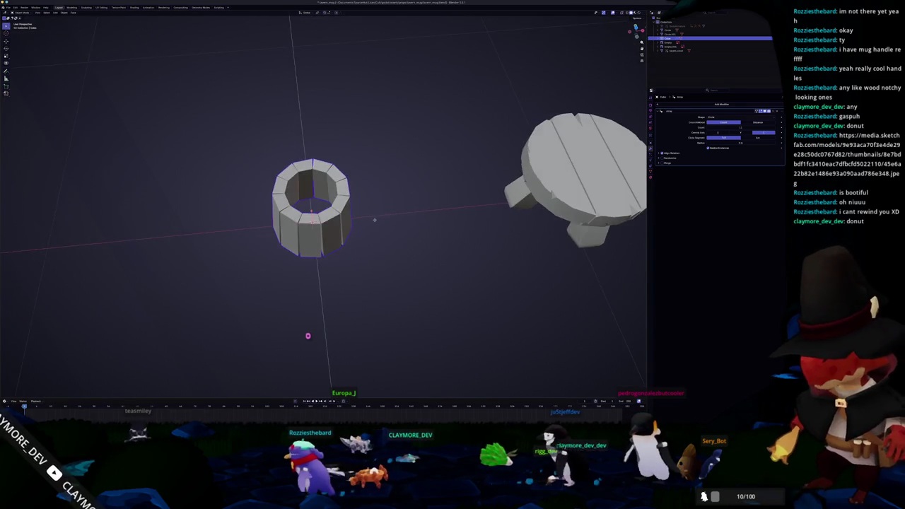
{"action": "key", "text": "Tab"}
{"action": "scroll", "coordinate": [375, 209], "scroll_direction": "up", "scroll_amount": 4}
{"action": "middle_click_drag", "start_coordinate": [307, 336], "coordinate": [304, 335]}
{"action": "scroll", "coordinate": [306, 336], "scroll_direction": "up", "scroll_amount": 5}
{"action": "scroll", "coordinate": [306, 336], "scroll_direction": "up", "scroll_amount": 5}
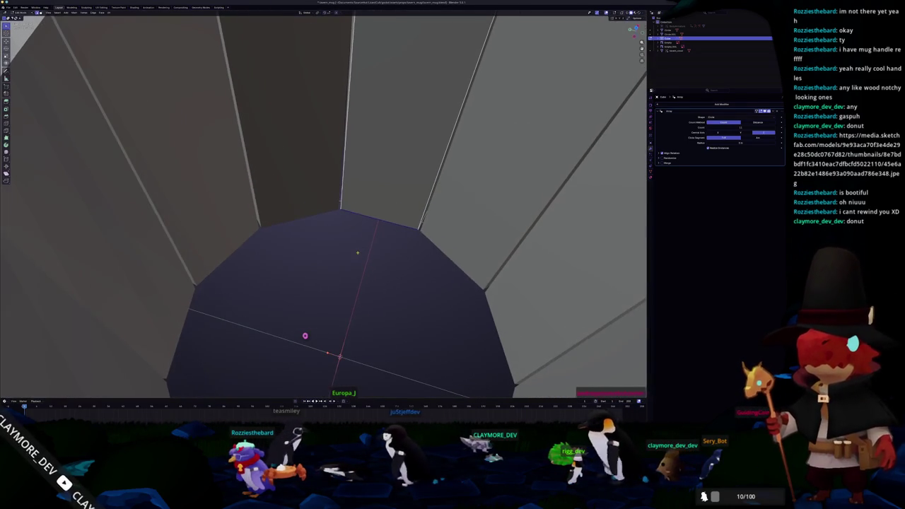
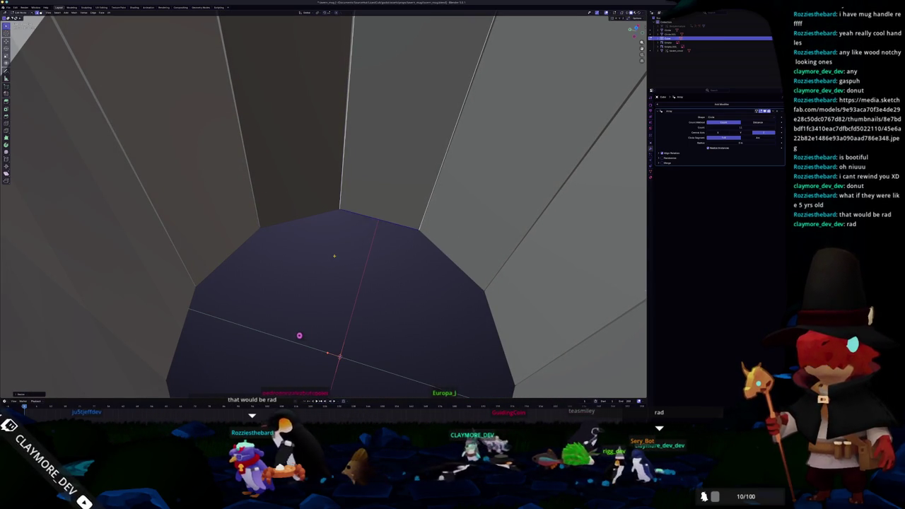
Scale the tapered mug body up so it stands larger beside the stool
{"action": "scroll", "coordinate": [334, 256], "scroll_direction": "up", "scroll_amount": 2}
{"action": "scroll", "coordinate": [307, 247], "scroll_direction": "up", "scroll_amount": 5}
{"action": "scroll", "coordinate": [299, 335], "scroll_direction": "down", "scroll_amount": 5}
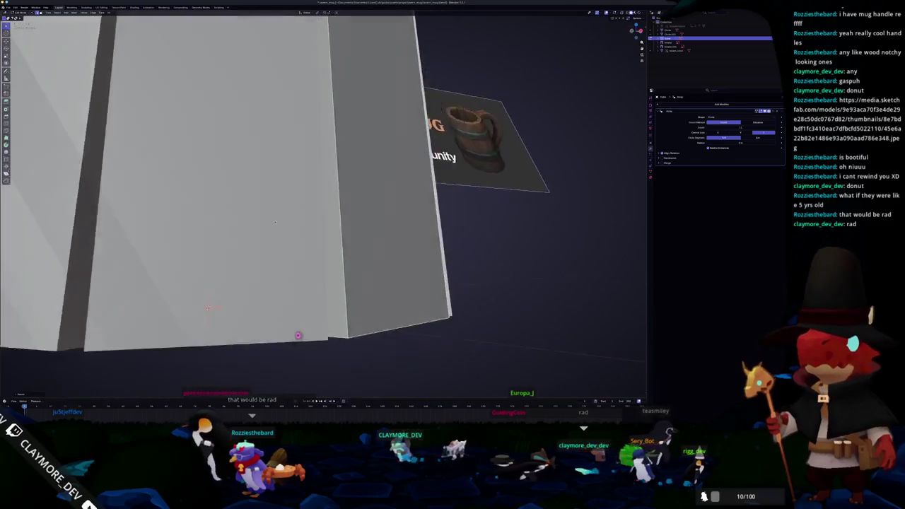
{"action": "scroll", "coordinate": [299, 335], "scroll_direction": "down", "scroll_amount": 3}
{"action": "middle_click_drag", "start_coordinate": [299, 335], "coordinate": [297, 335]}
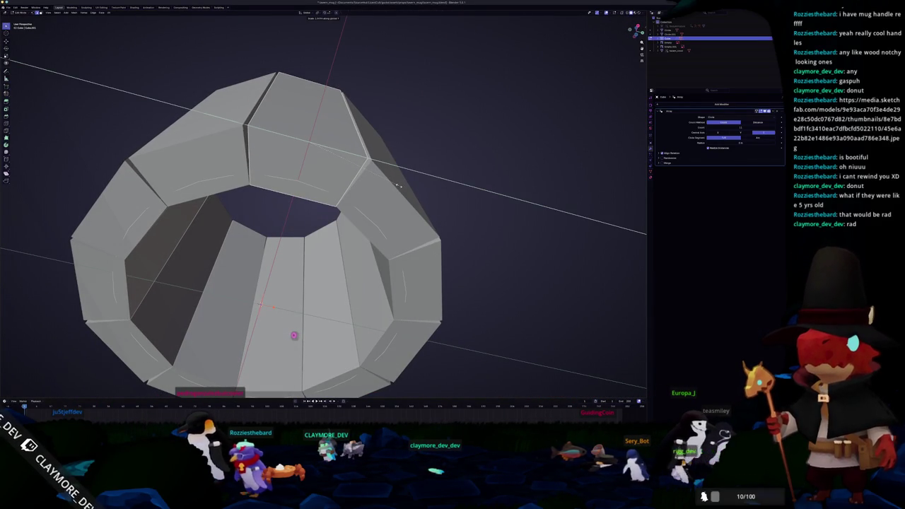
{"action": "left_click", "coordinate": [399, 185]}
{"action": "middle_click_drag", "start_coordinate": [399, 186], "coordinate": [362, 242]}
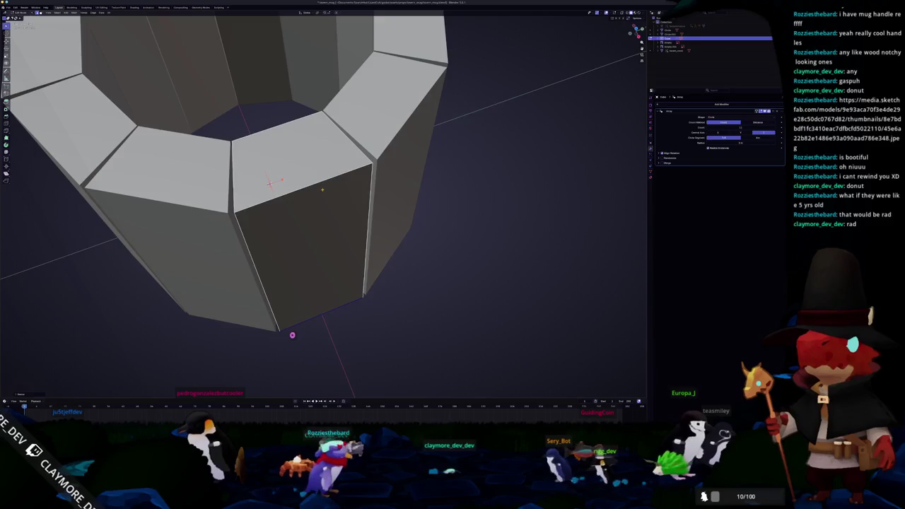
{"action": "scroll", "coordinate": [412, 215], "scroll_direction": "down", "scroll_amount": 5}
{"action": "key", "text": "s"}
{"action": "left_click", "coordinate": [413, 214]}
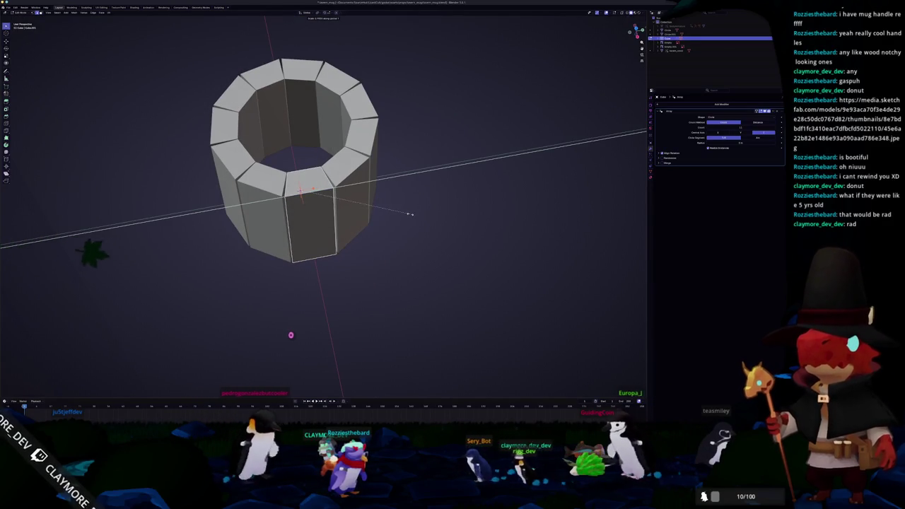
{"action": "scroll", "coordinate": [413, 215], "scroll_direction": "down", "scroll_amount": 5}
{"action": "middle_click_drag", "start_coordinate": [378, 234], "coordinate": [402, 206]}
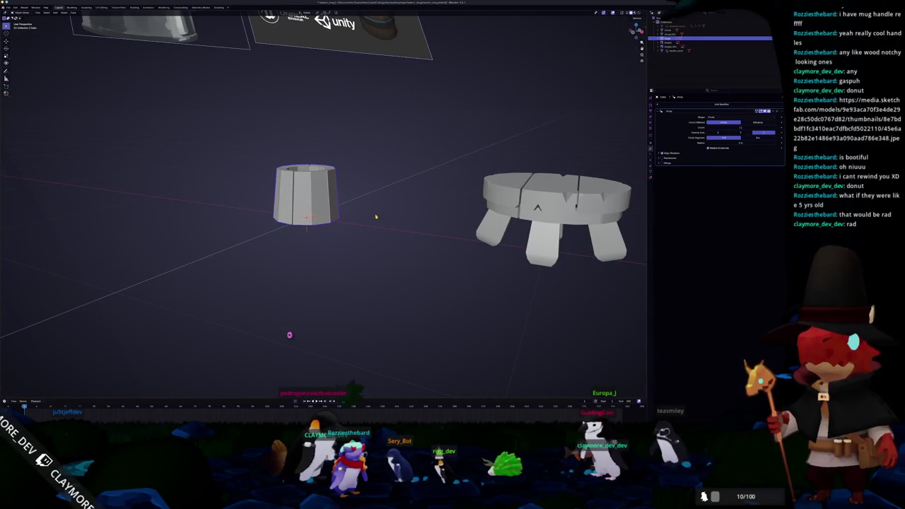
In front orthographic view, move the cup's top edge straight up along Z to make it taller
{"action": "key", "text": "KP_1"}
{"action": "scroll", "coordinate": [372, 206], "scroll_direction": "up", "scroll_amount": 2}
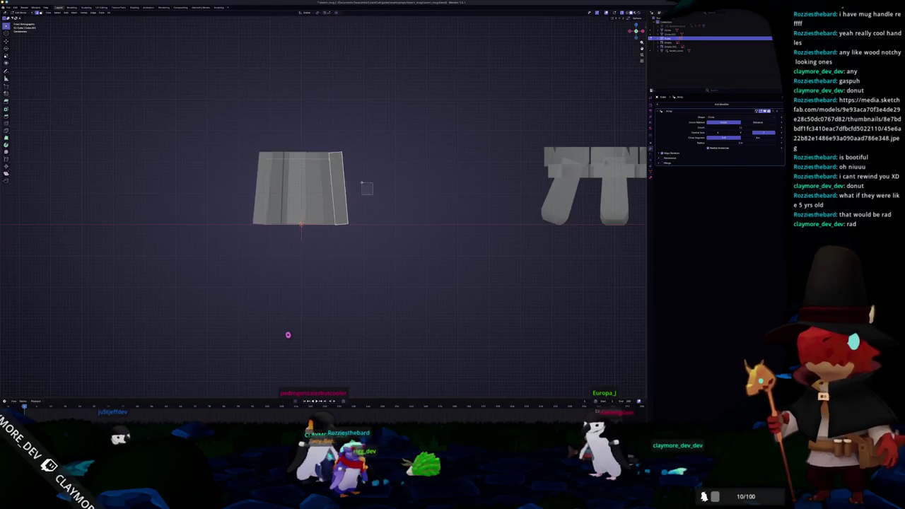
{"action": "key", "text": "g"}
{"action": "key", "text": "z"}
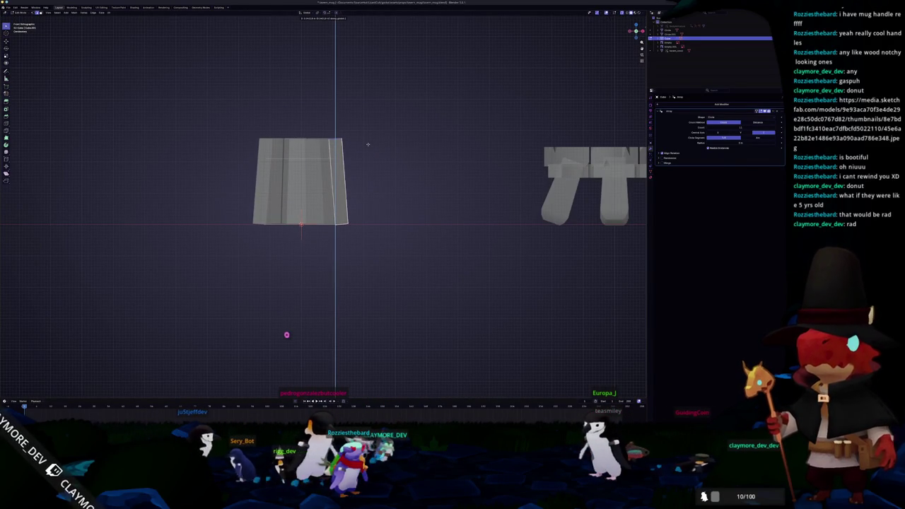
{"action": "left_click", "coordinate": [368, 145]}
{"action": "middle_click_drag", "start_coordinate": [368, 146], "coordinate": [362, 178]}
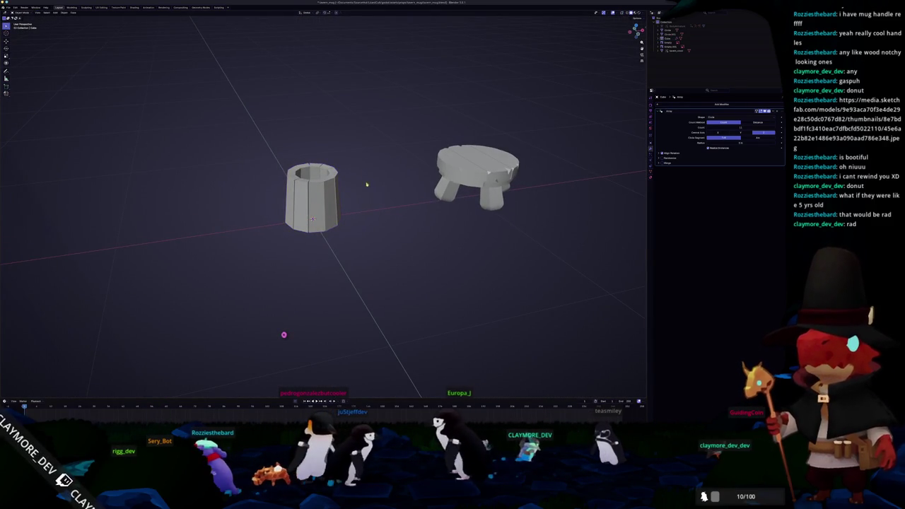
{"action": "scroll", "coordinate": [365, 177], "scroll_direction": "up", "scroll_amount": 2}
{"action": "scroll", "coordinate": [339, 205], "scroll_direction": "down", "scroll_amount": 2}
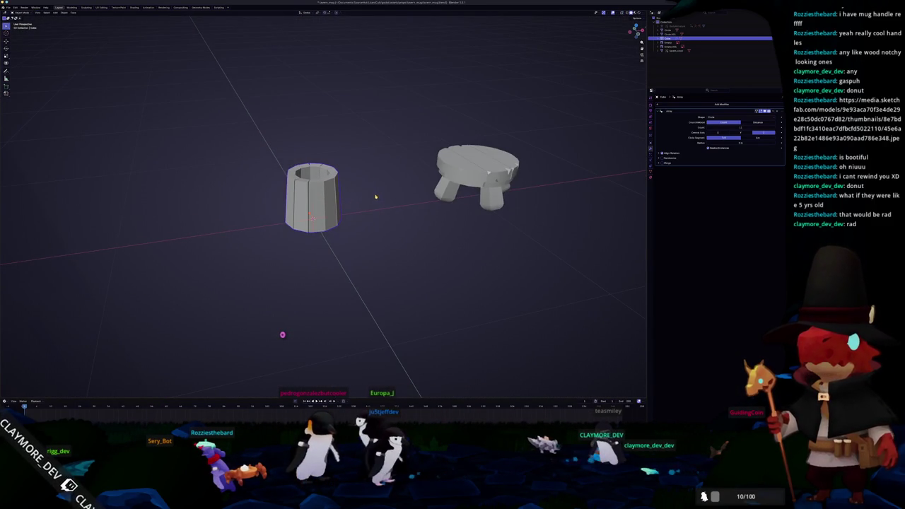
Add a cylinder with 10 vertices around the mug's base
{"action": "key", "text": "shift+a"}
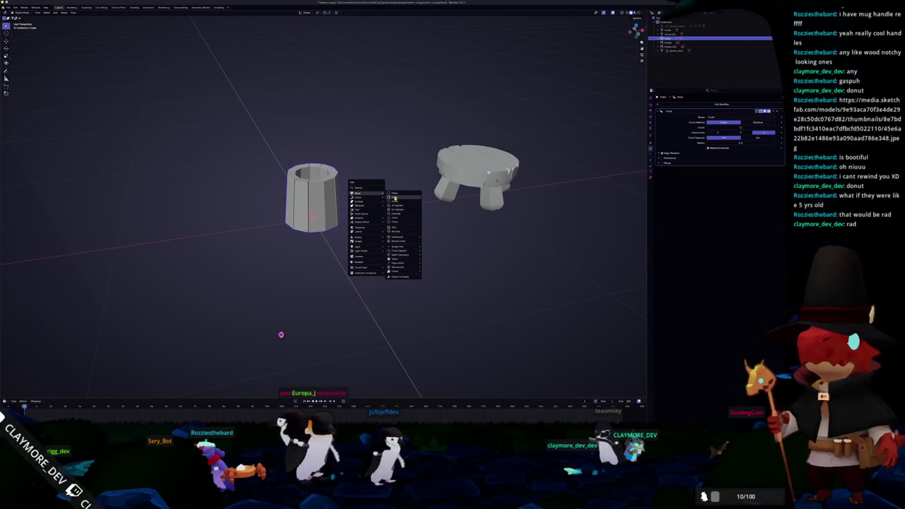
{"action": "left_click", "coordinate": [401, 215]}
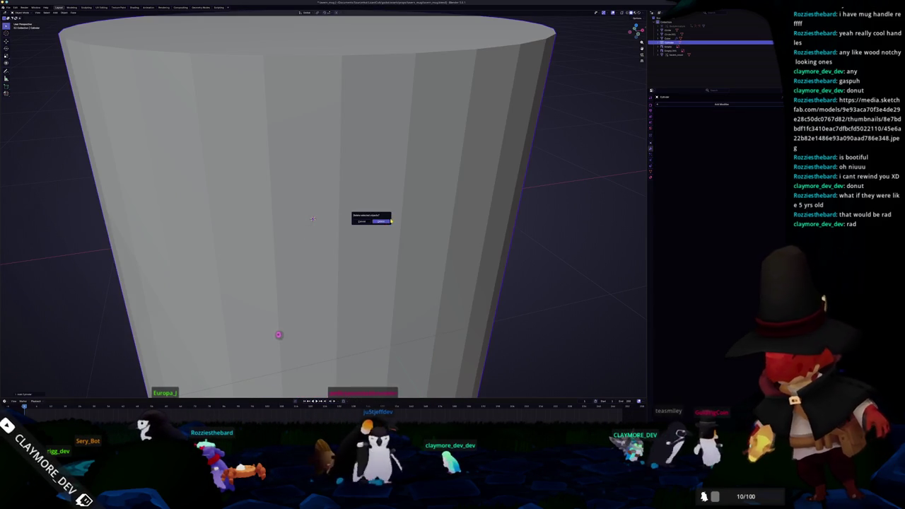
{"action": "key", "text": "ctrl+z"}
{"action": "key", "text": "shift+a"}
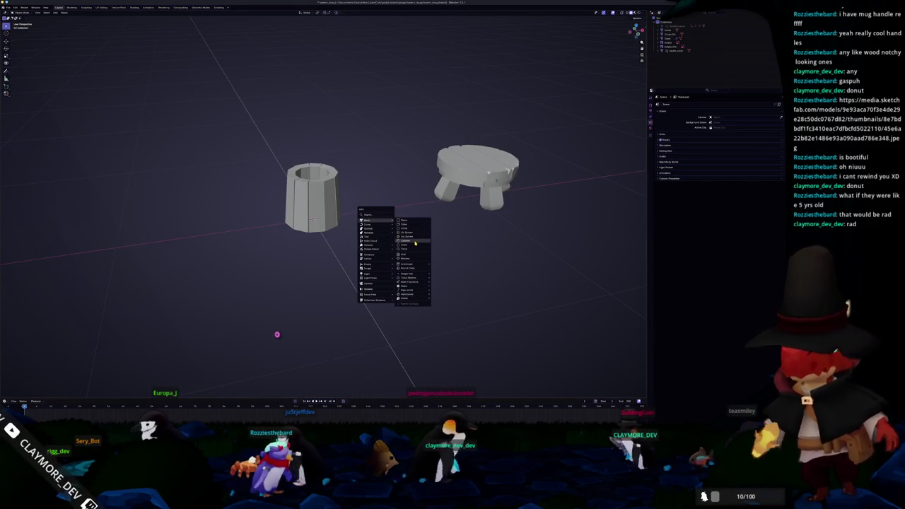
{"action": "left_click", "coordinate": [403, 240]}
{"action": "left_click", "coordinate": [25, 394]}
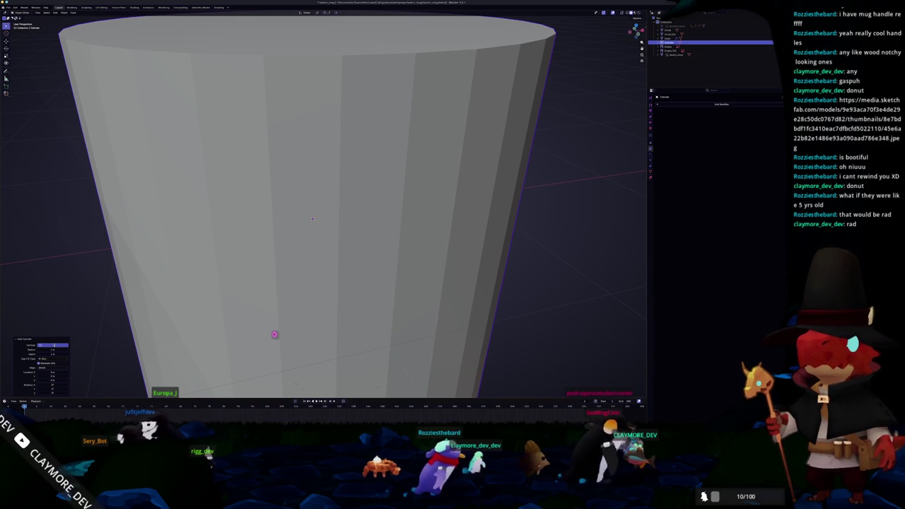
{"action": "type", "text": "10"}
{"action": "key", "text": "Return"}
{"action": "scroll", "coordinate": [349, 267], "scroll_direction": "down", "scroll_amount": 5}
Flatten the cylinder along Z into a short ring and inset its bottom face
{"action": "key", "text": "Tab"}
{"action": "key", "text": "s"}
{"action": "key", "text": "z"}
{"action": "left_click", "coordinate": [341, 213]}
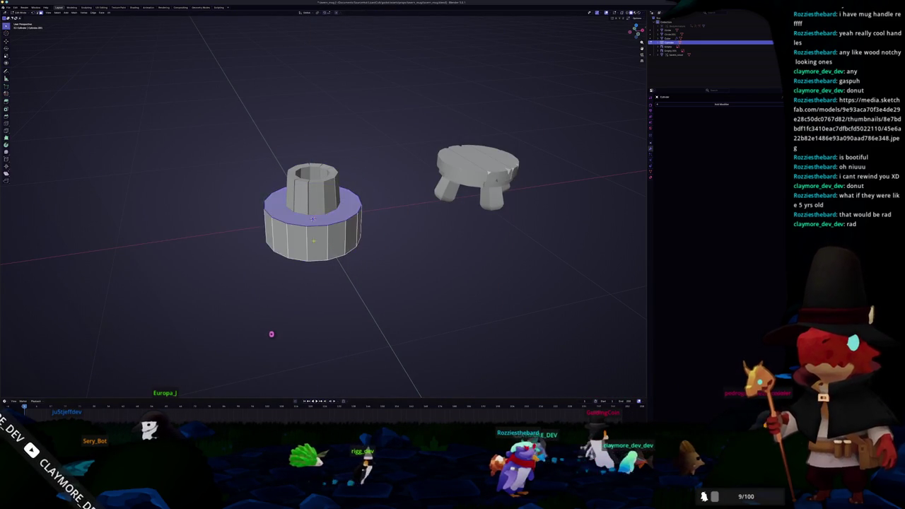
{"action": "middle_click_drag", "start_coordinate": [271, 334], "coordinate": [271, 334]}
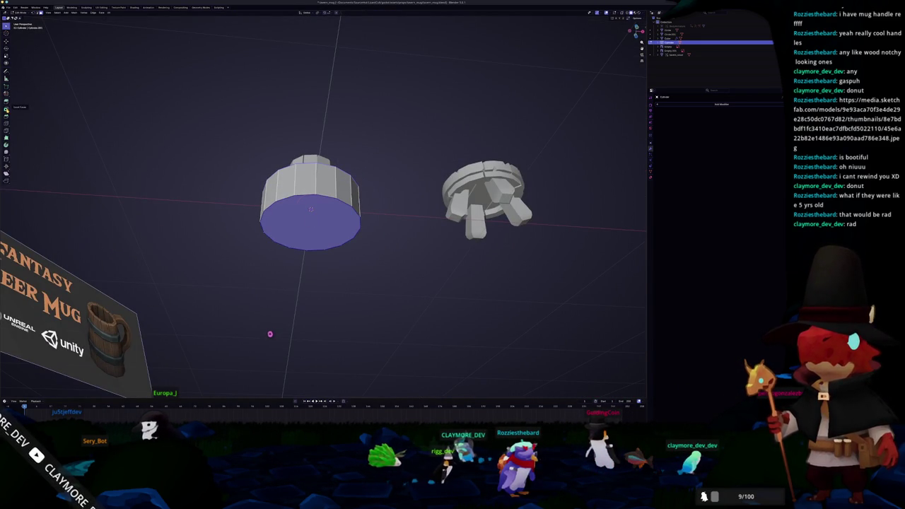
{"action": "key", "text": "i"}
{"action": "left_click", "coordinate": [269, 333]}
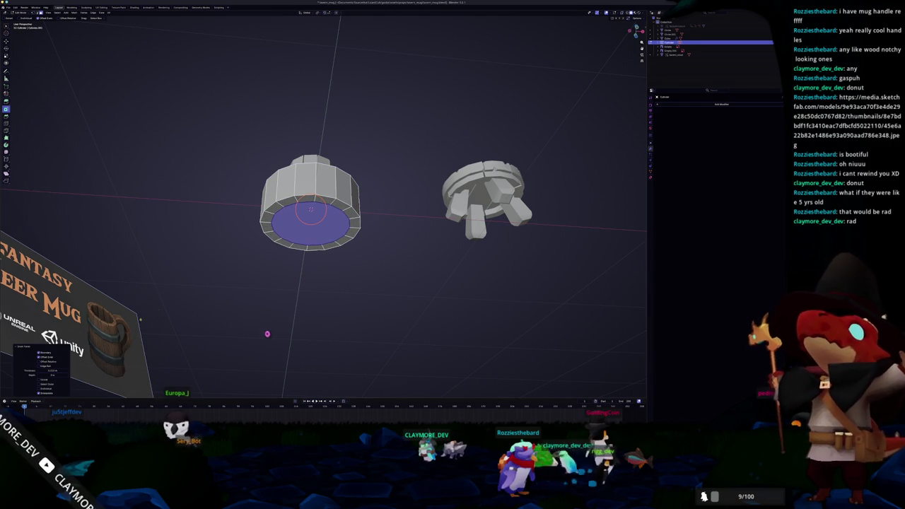
Delete the ring's centre bottom face and bridge the edge loops into inner walls
{"action": "key", "text": "x"}
{"action": "left_click", "coordinate": [189, 291]}
{"action": "middle_click_drag", "start_coordinate": [267, 334], "coordinate": [266, 334]}
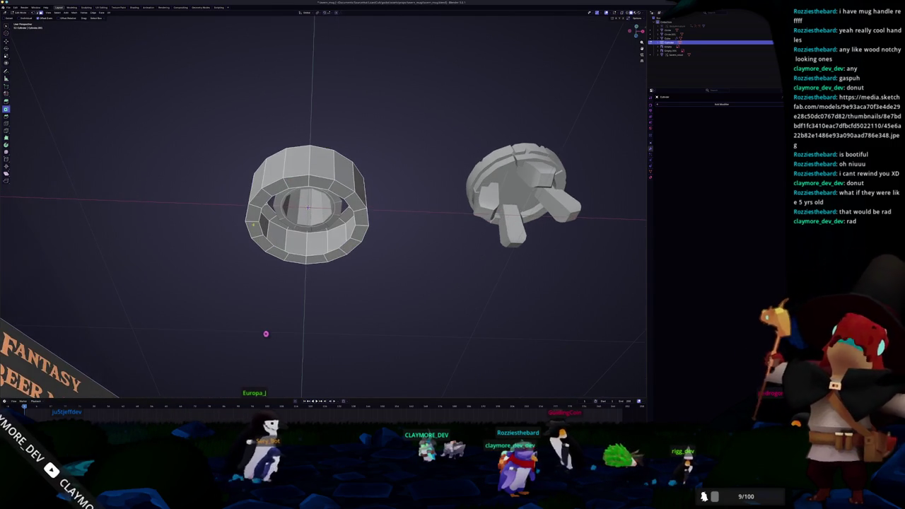
{"action": "key", "text": "ctrl+z"}
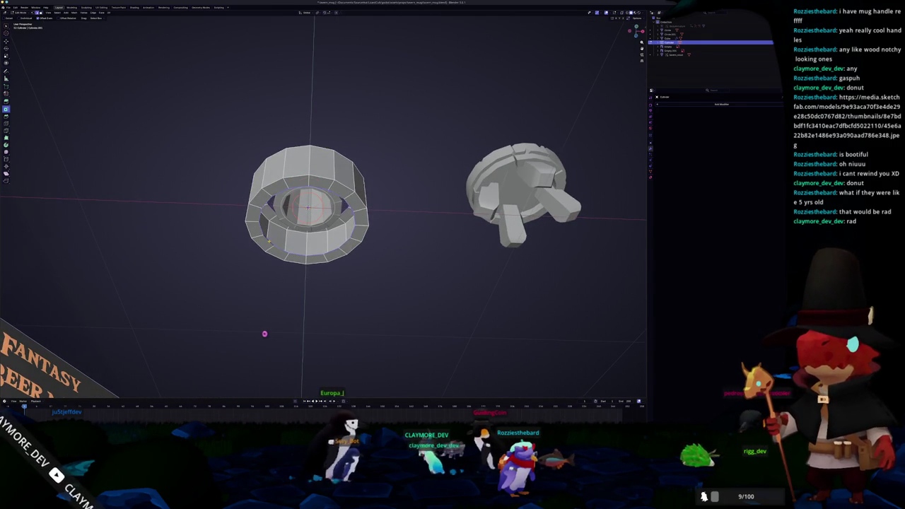
{"action": "key", "text": "ctrl+z"}
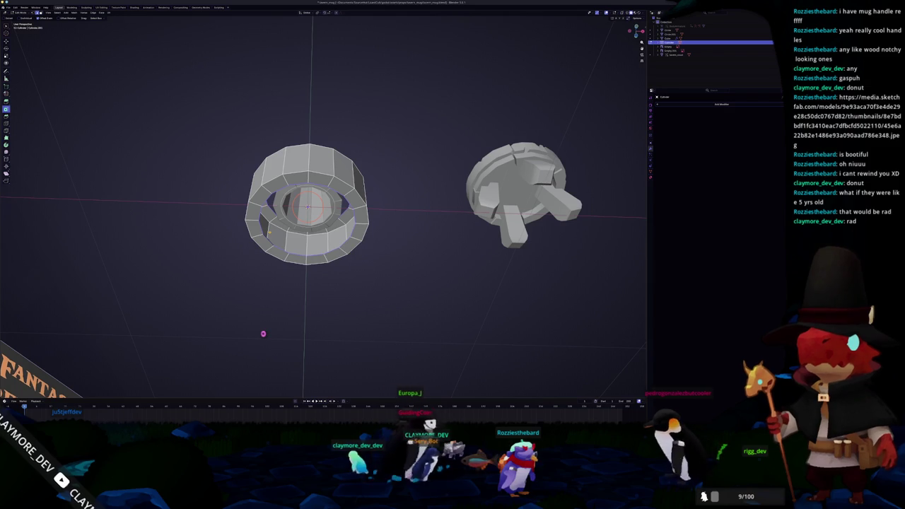
{"action": "key", "text": "x"}
{"action": "key", "text": "Return"}
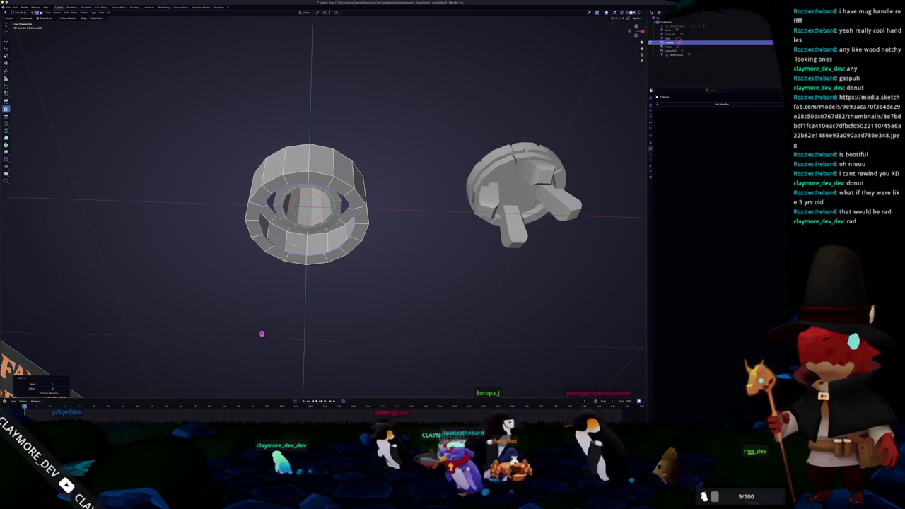
{"action": "scroll", "coordinate": [261, 334], "scroll_direction": "down", "scroll_amount": 5}
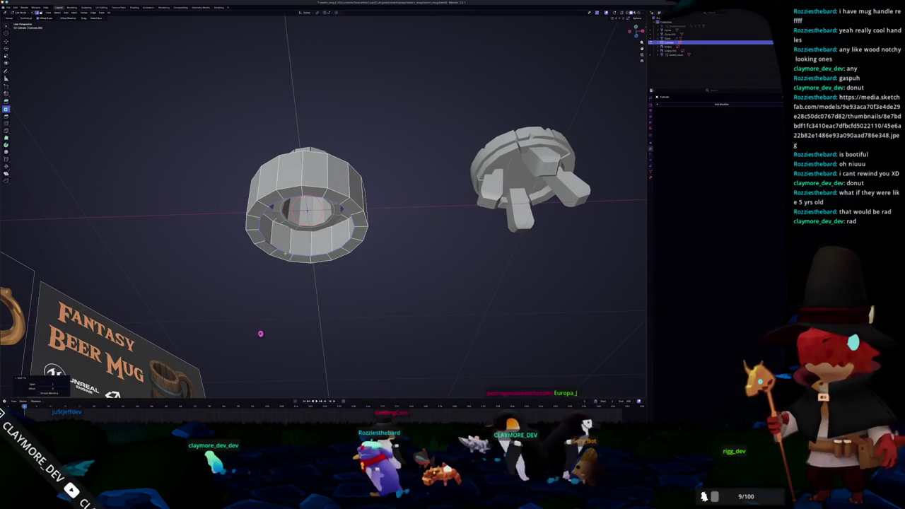
{"action": "key", "text": "F3"}
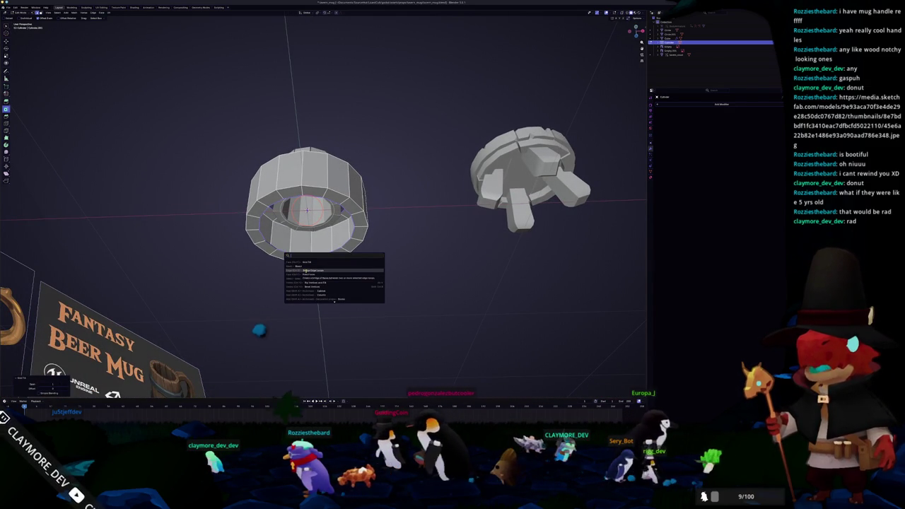
{"action": "left_click", "coordinate": [304, 270]}
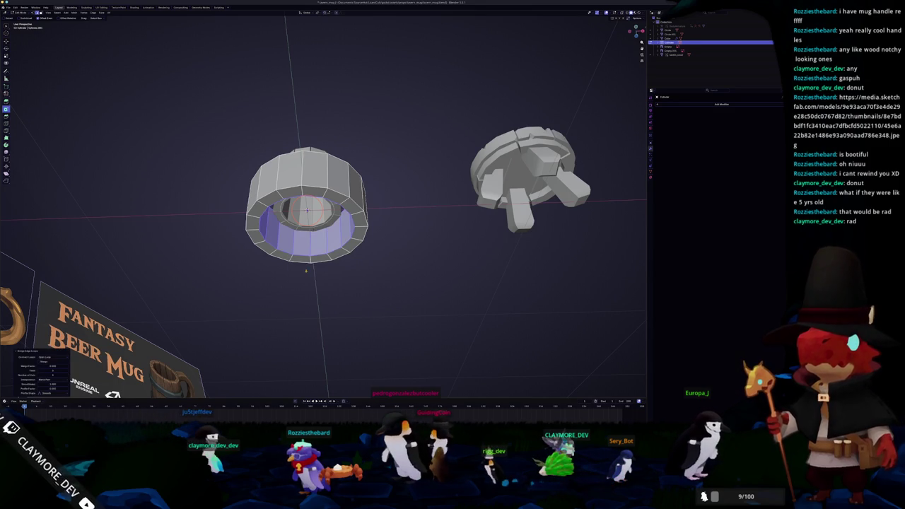
In X-ray front view, select the lower ring's faces and widen the band's top edge
{"action": "key", "text": "KP_1"}
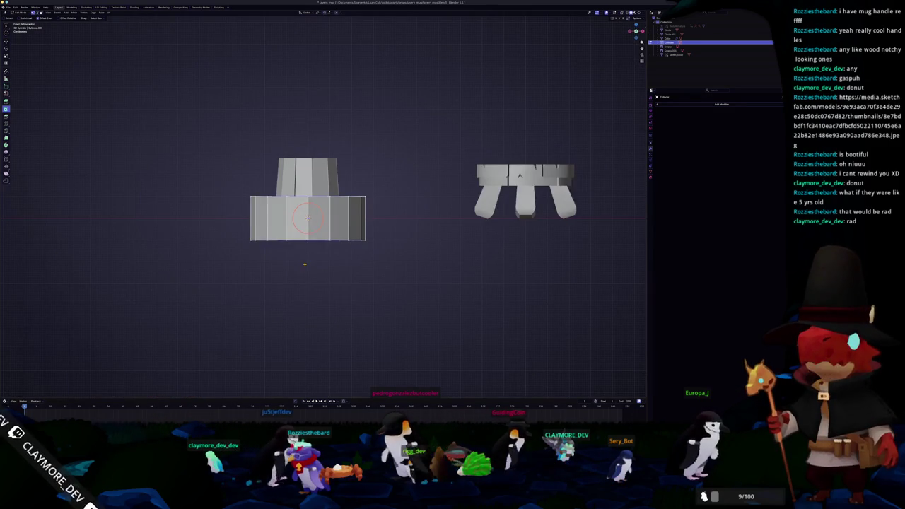
{"action": "key", "text": "alt+z"}
{"action": "left_click_drag", "start_coordinate": [389, 270], "coordinate": [205, 219]}
{"action": "scroll", "coordinate": [362, 274], "scroll_direction": "up", "scroll_amount": 2}
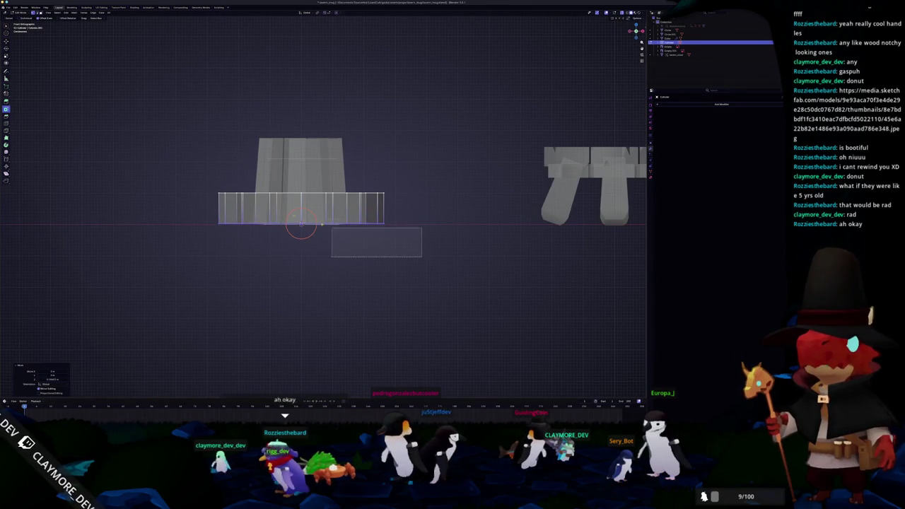
{"action": "left_click_drag", "start_coordinate": [372, 242], "coordinate": [211, 168]}
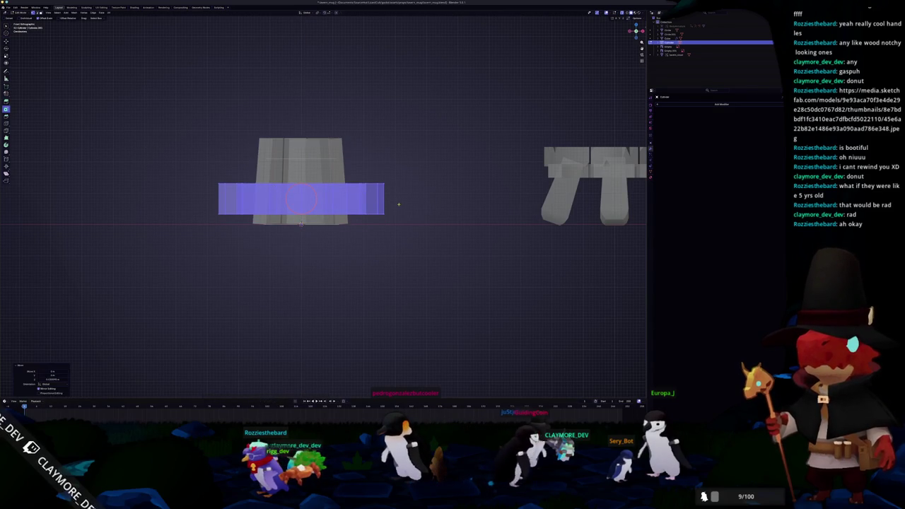
{"action": "left_click_drag", "start_coordinate": [401, 201], "coordinate": [204, 156]}
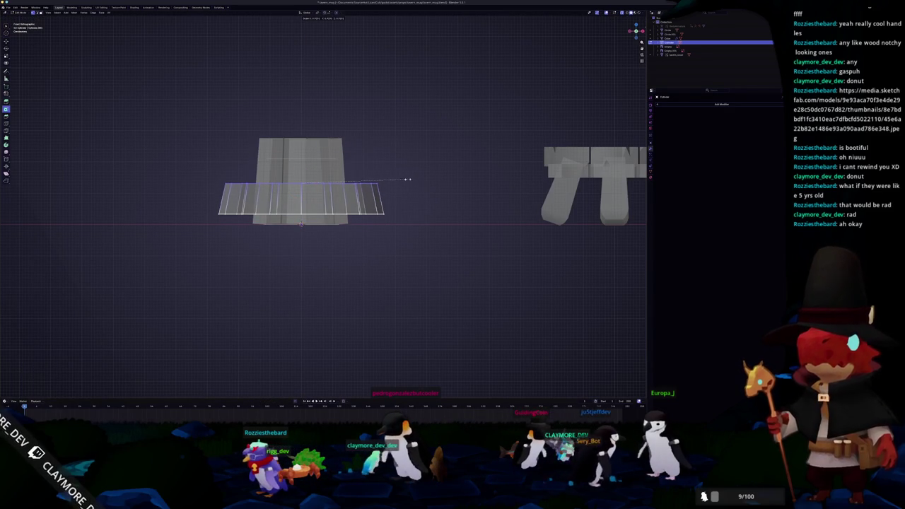
{"action": "left_click", "coordinate": [408, 179]}
{"action": "key", "text": "Tab"}
{"action": "middle_click_drag", "start_coordinate": [427, 181], "coordinate": [425, 193]}
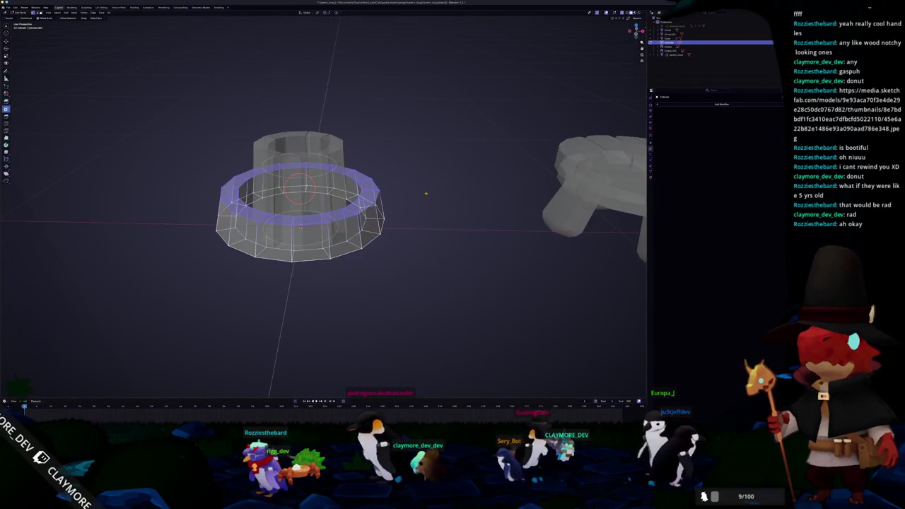
Resize the selected lower ring faces around the cup
{"action": "key", "text": "s"}
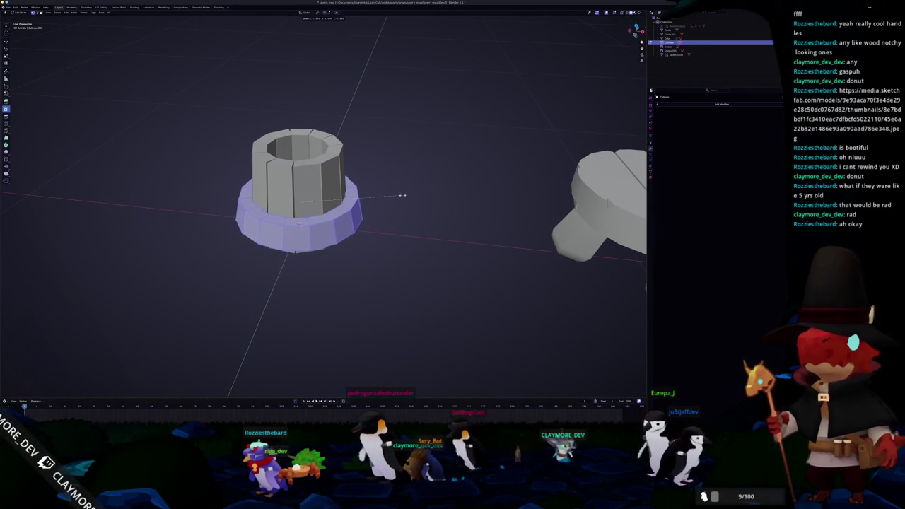
{"action": "mouse_move", "coordinate": [341, 224]}
{"action": "middle_mouse_down"}
{"action": "mouse_move", "coordinate": [353, 213]}
{"action": "mouse_move", "coordinate": [382, 213]}
{"action": "middle_mouse_up"}
{"action": "left_click", "coordinate": [353, 212], "text": "alt"}
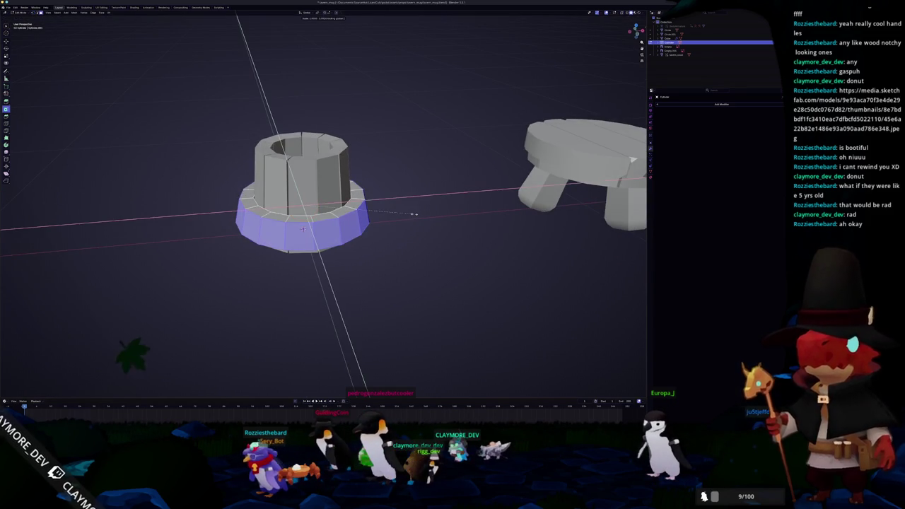
{"action": "left_click", "coordinate": [404, 211]}
{"action": "middle_click_drag", "start_coordinate": [403, 211], "coordinate": [403, 233]}
{"action": "scroll", "coordinate": [349, 208], "scroll_direction": "up", "scroll_amount": 2}
{"action": "key", "text": "s"}
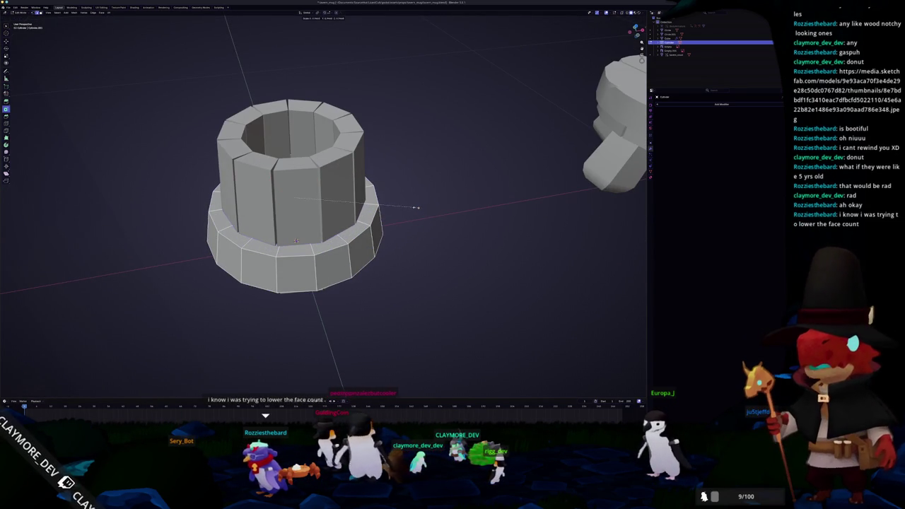
{"action": "left_click", "coordinate": [415, 207]}
Select the ring's inner back faces in X-ray and delete them, leaving a hollow band
{"action": "key", "text": "alt+z"}
{"action": "mouse_move", "coordinate": [415, 207]}
{"action": "middle_mouse_down"}
{"action": "mouse_move", "coordinate": [350, 196]}
{"action": "mouse_move", "coordinate": [343, 187]}
{"action": "mouse_move", "coordinate": [356, 186]}
{"action": "mouse_move", "coordinate": [342, 172]}
{"action": "mouse_move", "coordinate": [263, 172]}
{"action": "mouse_move", "coordinate": [314, 246]}
{"action": "mouse_move", "coordinate": [353, 244]}
{"action": "middle_mouse_up"}
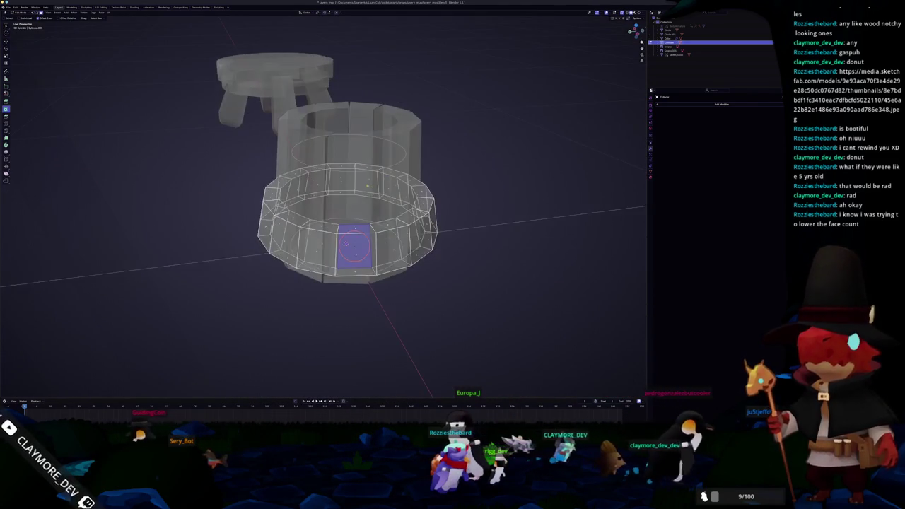
{"action": "left_click", "coordinate": [417, 212], "text": "ctrl"}
{"action": "middle_click_drag", "start_coordinate": [417, 212], "coordinate": [293, 241]}
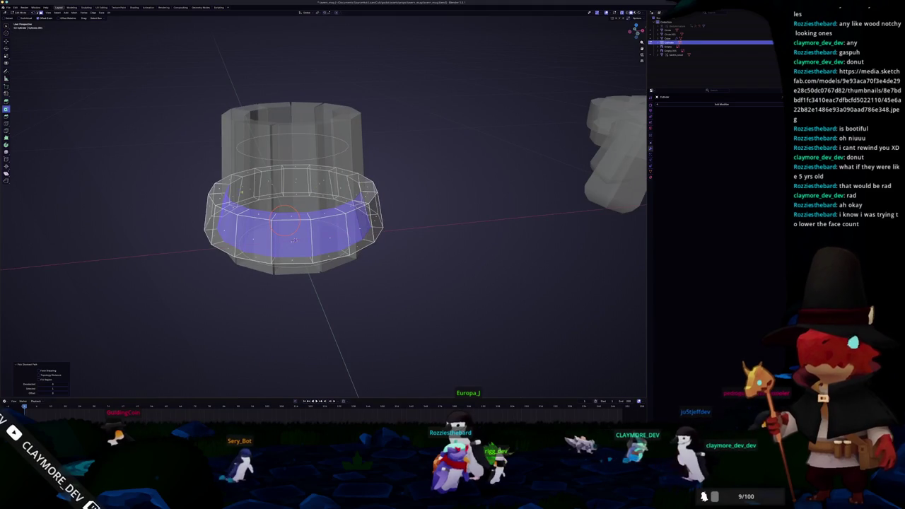
{"action": "right_click", "coordinate": [235, 196]}
{"action": "left_click", "coordinate": [225, 212]}
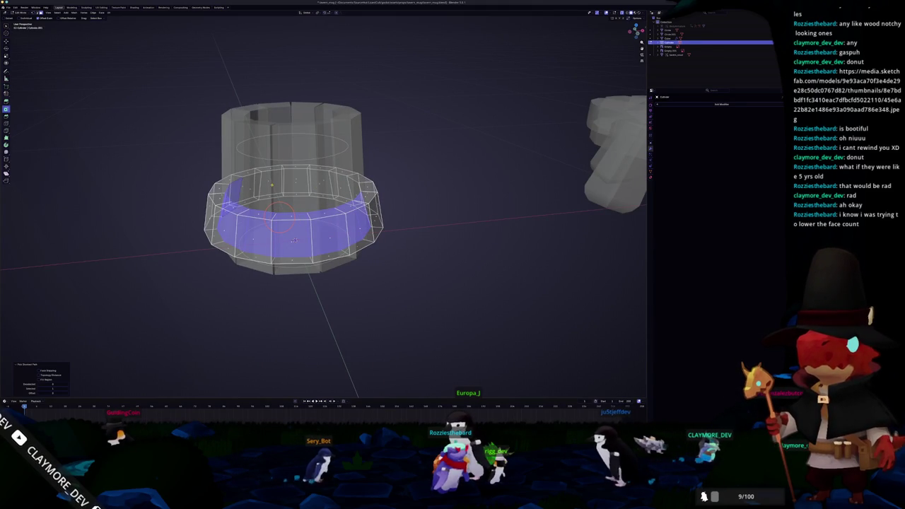
{"action": "middle_click_drag", "start_coordinate": [294, 241], "coordinate": [330, 247]}
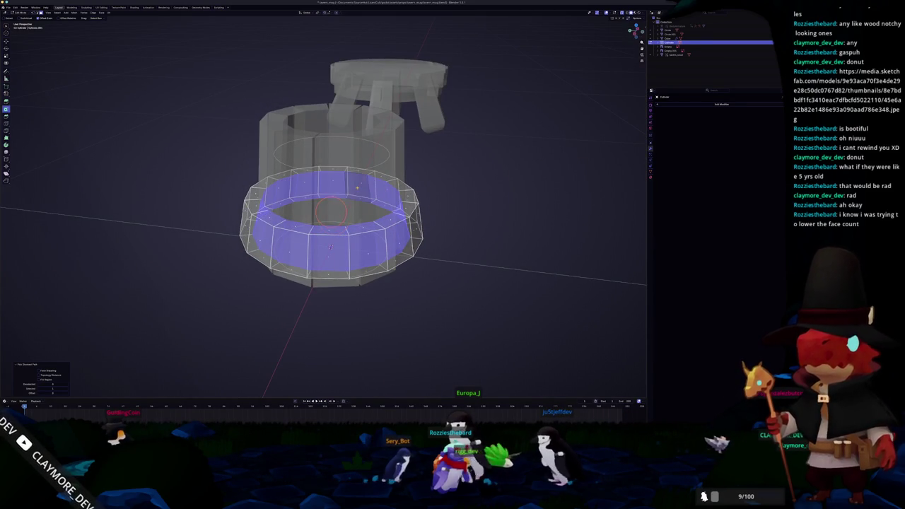
{"action": "left_click", "coordinate": [358, 188]}
{"action": "key", "text": "alt+z"}
{"action": "middle_click_drag", "start_coordinate": [358, 196], "coordinate": [448, 215]}
Widen the ring's outer band of faces around the cup in front view
{"action": "left_click", "coordinate": [391, 209], "text": "alt"}
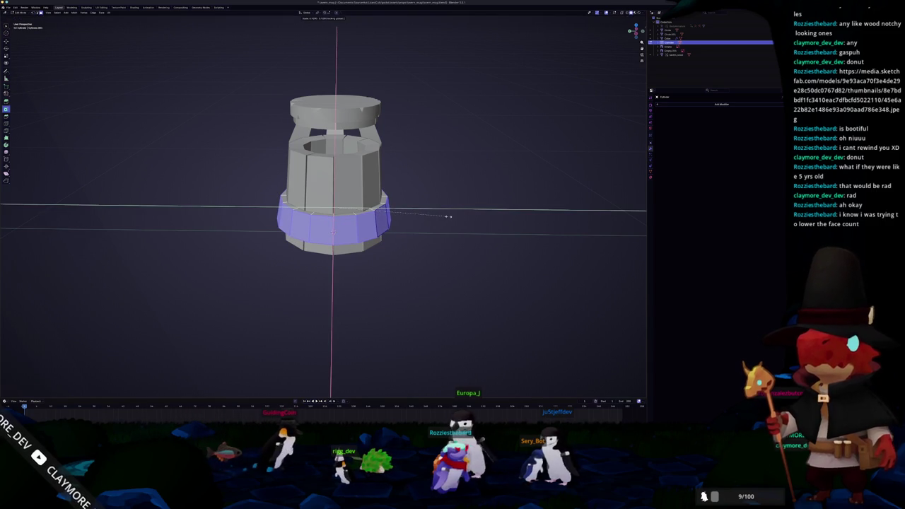
{"action": "left_click", "coordinate": [447, 216]}
{"action": "mouse_move", "coordinate": [447, 216]}
{"action": "middle_mouse_down"}
{"action": "mouse_move", "coordinate": [410, 233]}
{"action": "mouse_move", "coordinate": [388, 218]}
{"action": "middle_mouse_up"}
{"action": "scroll", "coordinate": [413, 231], "scroll_direction": "down", "scroll_amount": 3}
{"action": "key", "text": "Tab"}
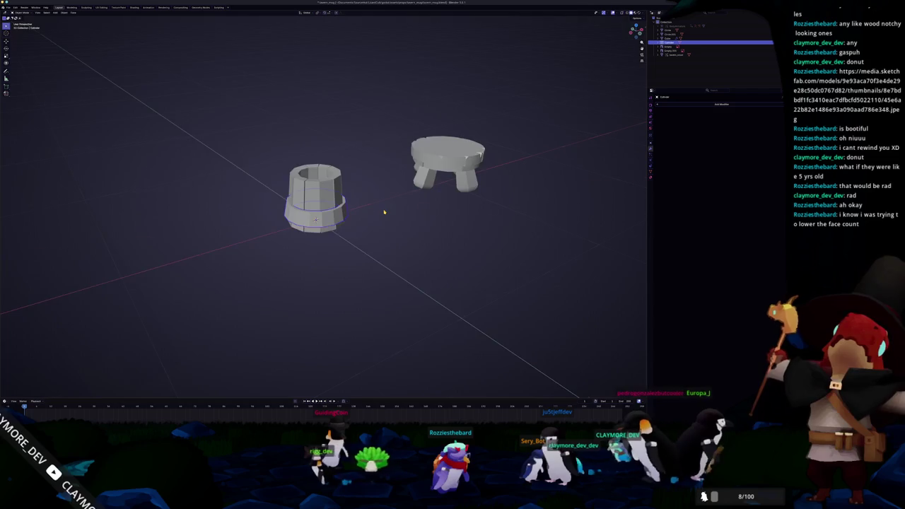
{"action": "key", "text": "KP_1"}
{"action": "scroll", "coordinate": [384, 208], "scroll_direction": "up", "scroll_amount": 3}
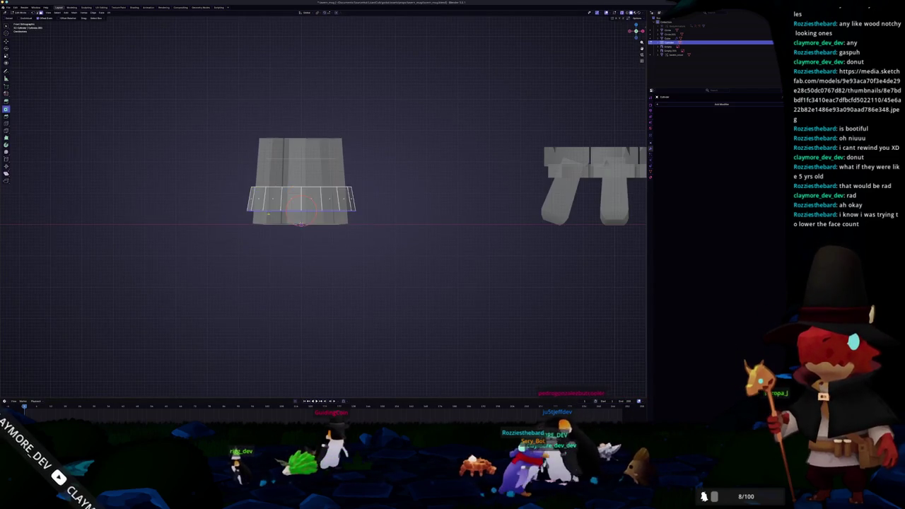
{"action": "scroll", "coordinate": [302, 224], "scroll_direction": "up", "scroll_amount": 2}
{"action": "key", "text": "s"}
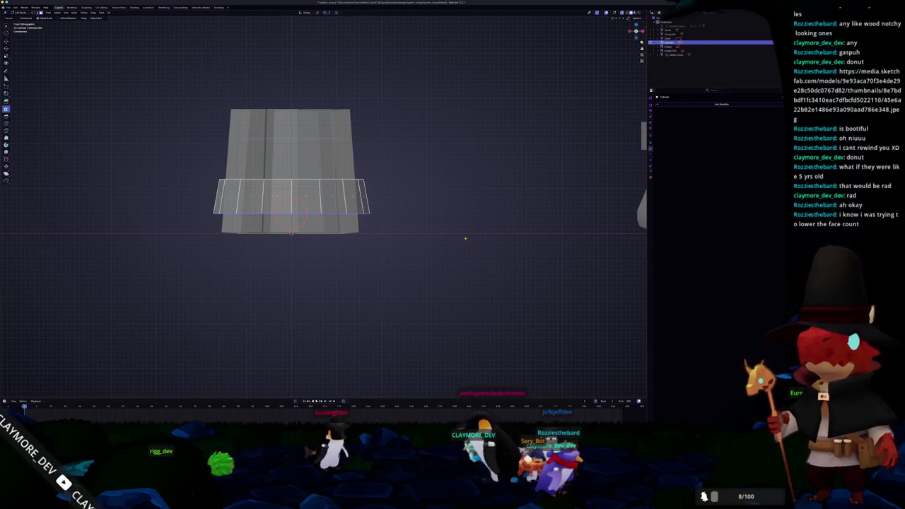
{"action": "scroll", "coordinate": [449, 245], "scroll_direction": "up", "scroll_amount": 2}
{"action": "key", "text": "s"}
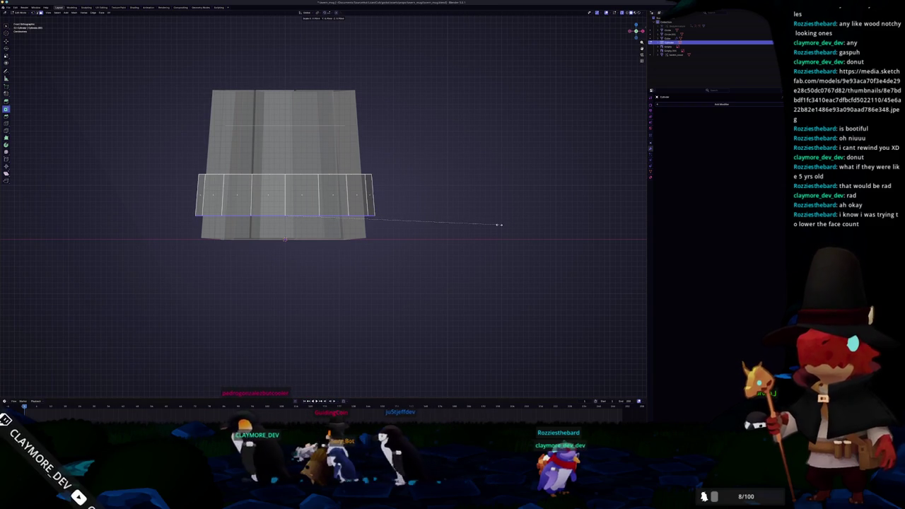
{"action": "left_click", "coordinate": [497, 224]}
{"action": "scroll", "coordinate": [465, 228], "scroll_direction": "down", "scroll_amount": 3}
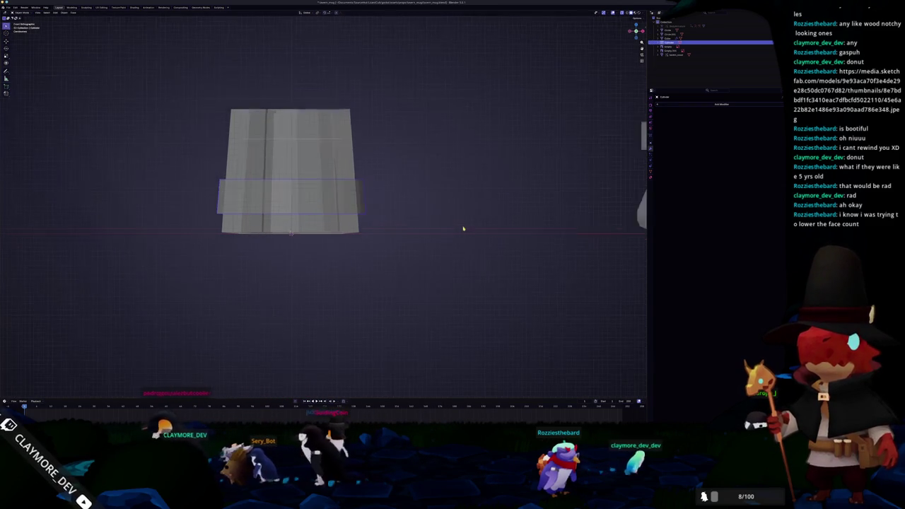
From top view, rotate the ring around the cup's axis and scale it slightly smaller
{"action": "key", "text": "Tab"}
{"action": "scroll", "coordinate": [446, 228], "scroll_direction": "up", "scroll_amount": 3}
{"action": "key", "text": "Tab"}
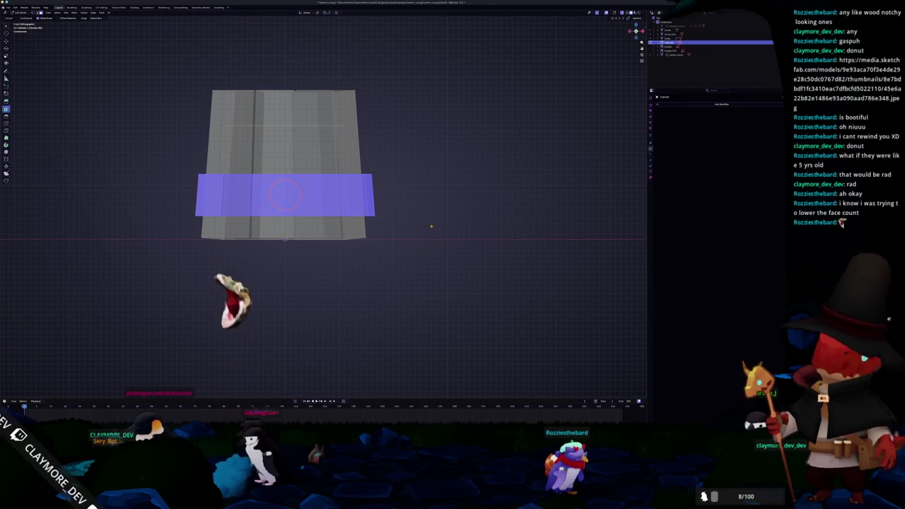
{"action": "key", "text": "KP_7"}
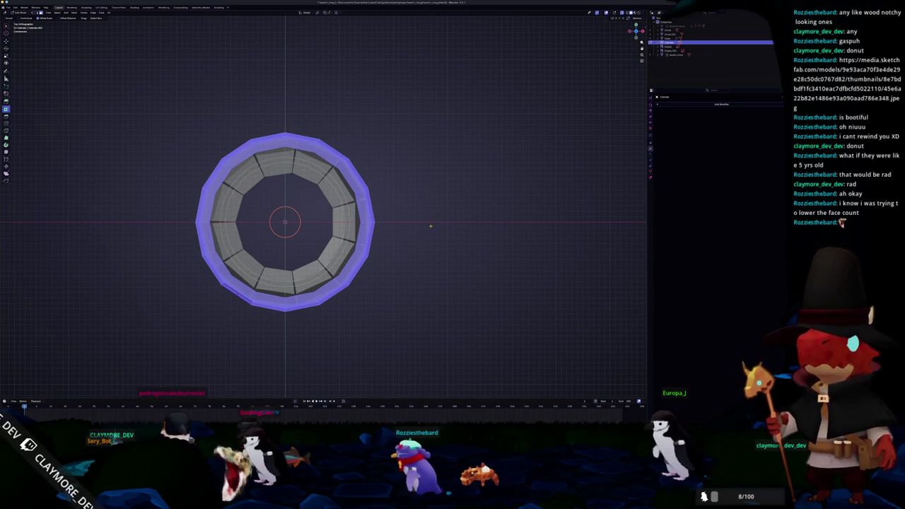
{"action": "left_click", "coordinate": [313, 219]}
{"action": "key", "text": "r"}
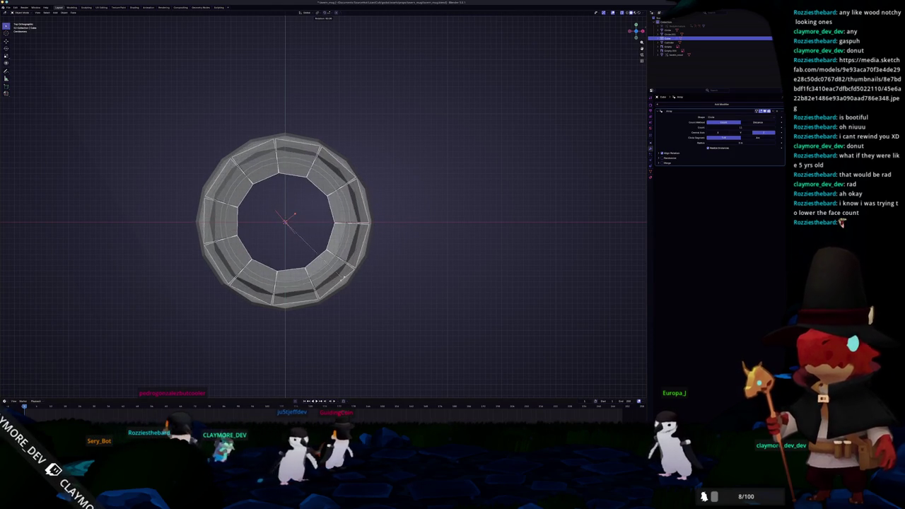
{"action": "left_click", "coordinate": [356, 253]}
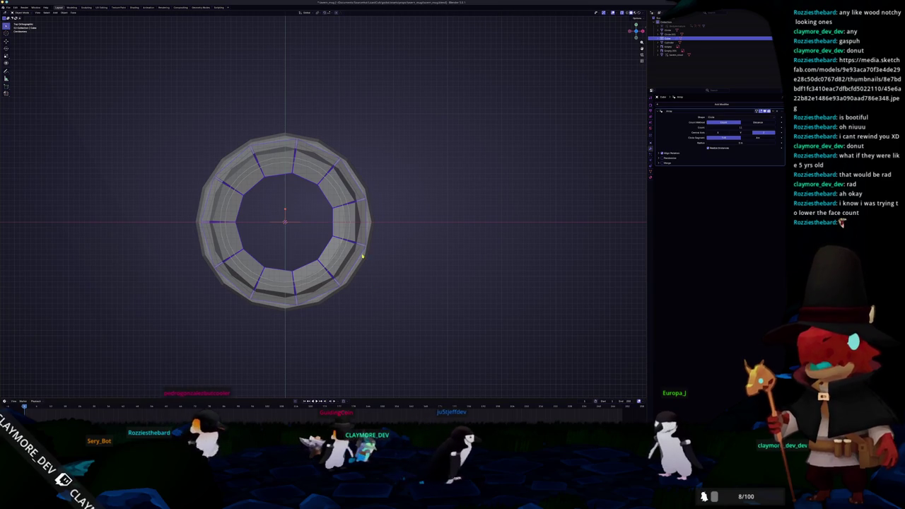
{"action": "left_click", "coordinate": [365, 261]}
{"action": "key", "text": "s"}
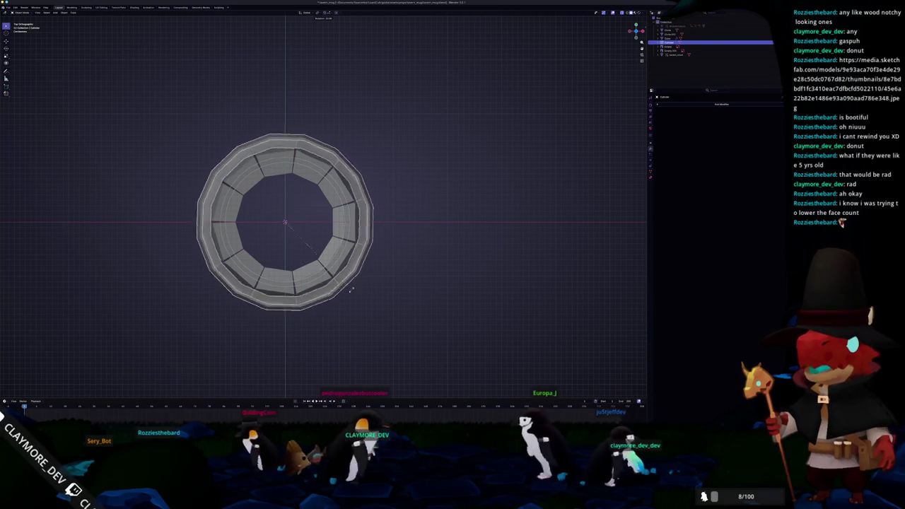
{"action": "left_click", "coordinate": [414, 198]}
Lower the ring's top edge loop along Z and resize it to thin the band
{"action": "key", "text": "KP_1"}
{"action": "key", "text": "Tab"}
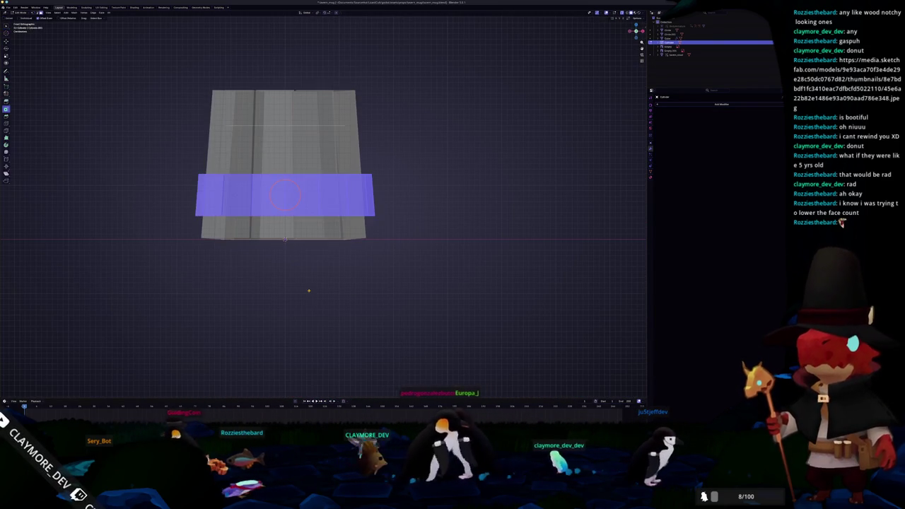
{"action": "key", "text": "alt+z"}
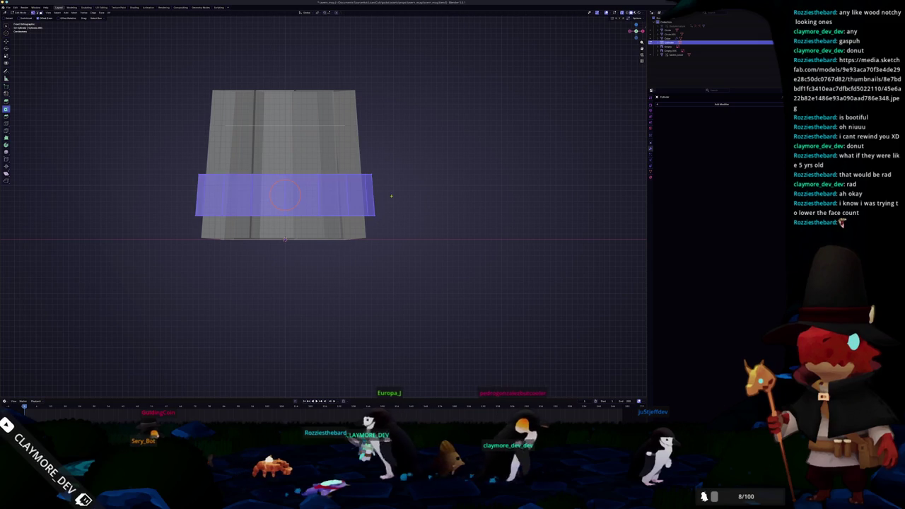
{"action": "key", "text": "alt+a"}
{"action": "key", "text": "g"}
{"action": "key", "text": "z"}
{"action": "left_click", "coordinate": [384, 181]}
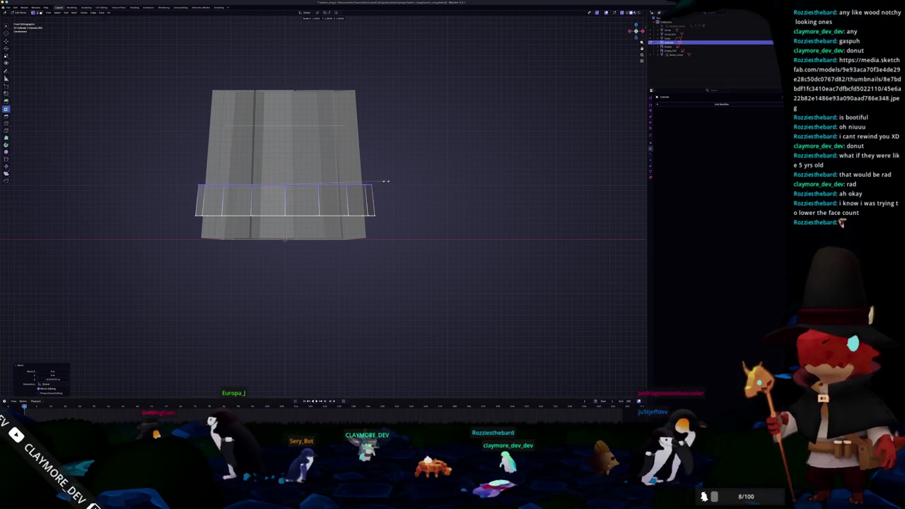
{"action": "key", "text": "s"}
{"action": "scroll", "coordinate": [387, 180], "scroll_direction": "down", "scroll_amount": 2}
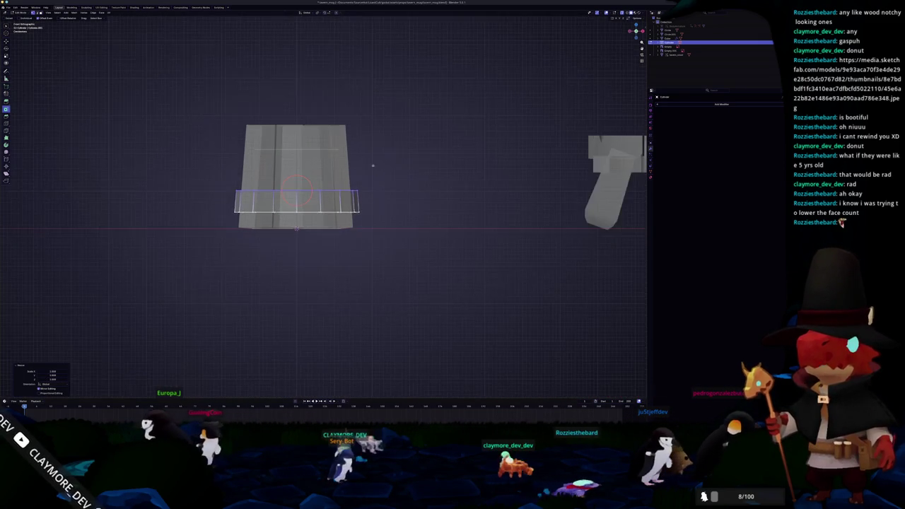
Place the copied band near the mug's top and resize it to fit
{"action": "key", "text": "Tab"}
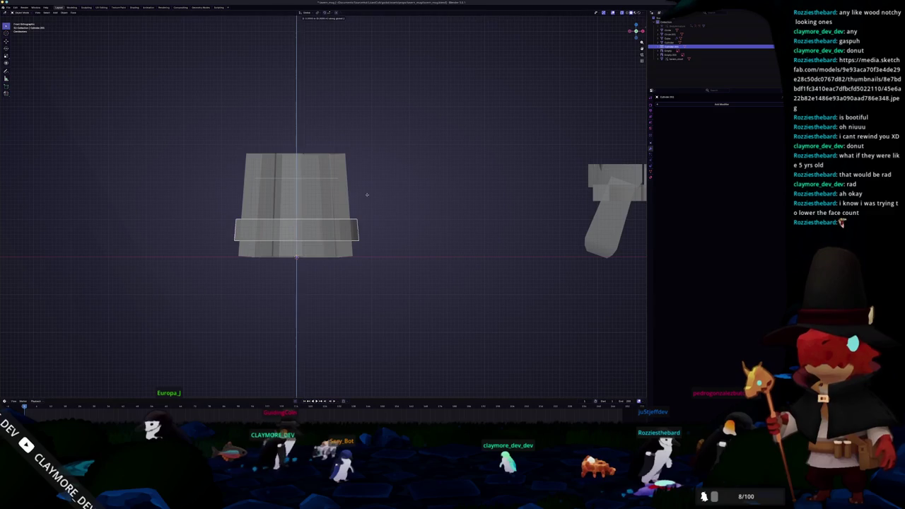
{"action": "left_click", "coordinate": [369, 134]}
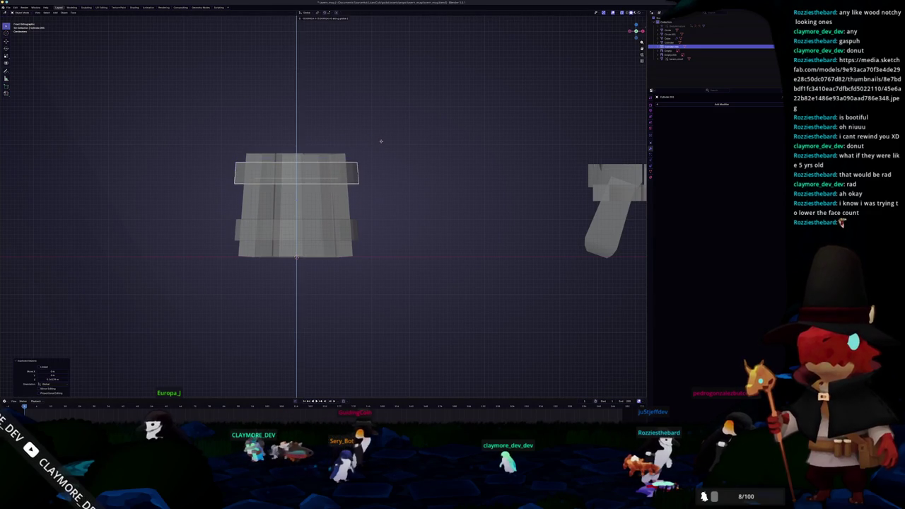
{"action": "left_click", "coordinate": [413, 152]}
{"action": "key", "text": "Tab"}
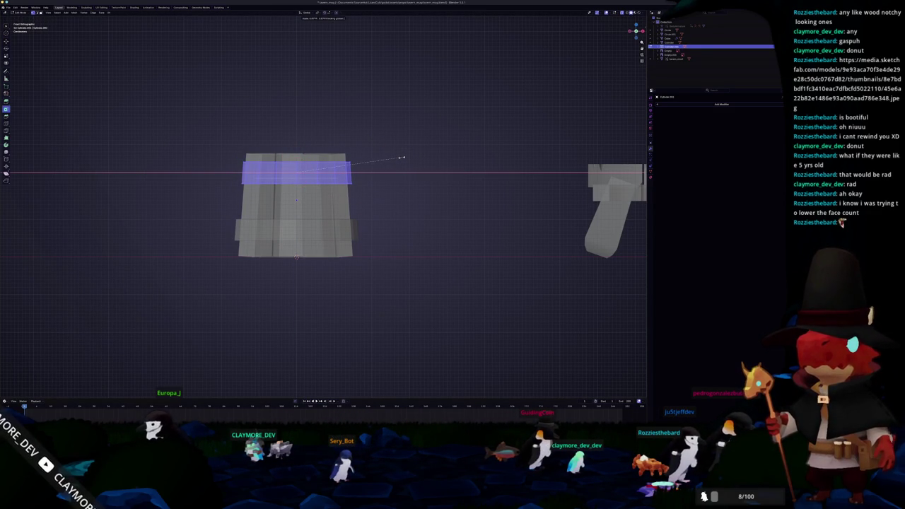
{"action": "left_click", "coordinate": [402, 159]}
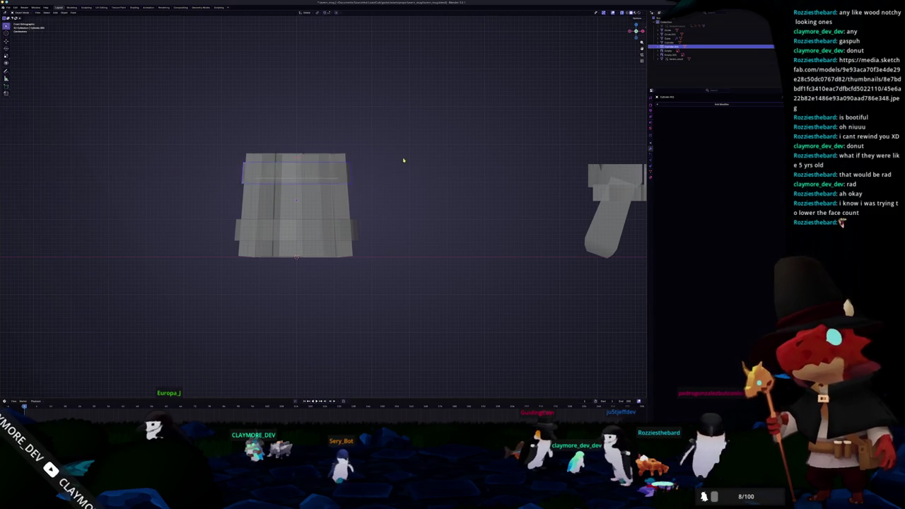
{"action": "scroll", "coordinate": [396, 162], "scroll_direction": "down", "scroll_amount": 3}
{"action": "mouse_move", "coordinate": [389, 170]}
{"action": "middle_mouse_down"}
{"action": "mouse_move", "coordinate": [360, 198]}
{"action": "mouse_move", "coordinate": [368, 198]}
{"action": "middle_mouse_up"}
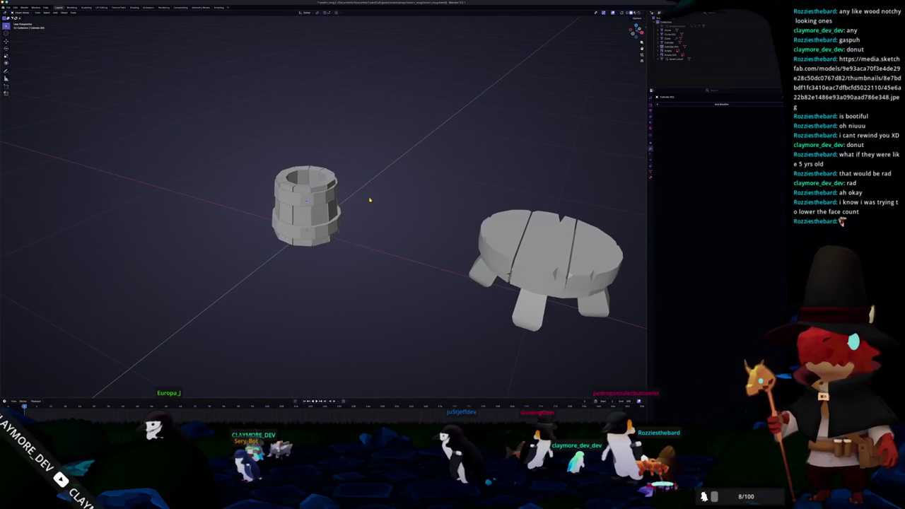
{"action": "key", "text": "shift+a"}
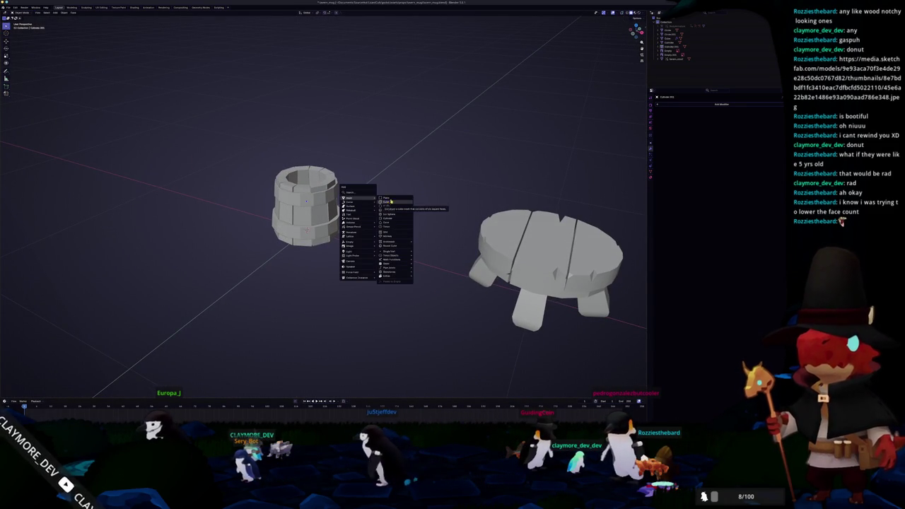
{"action": "key", "text": "Escape"}
{"action": "scroll", "coordinate": [323, 205], "scroll_direction": "down", "scroll_amount": 10}
{"action": "key", "text": "ctrl+v"}
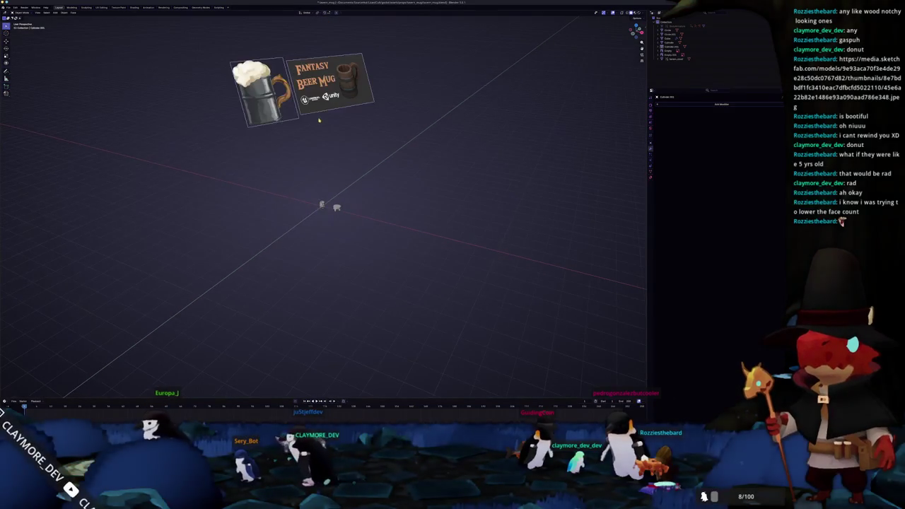
{"action": "key", "text": "KP_Decimal"}
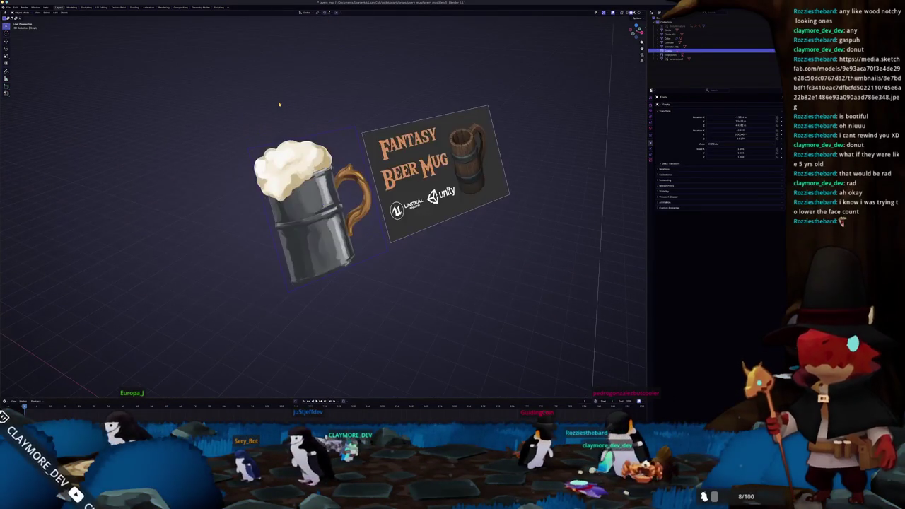
{"action": "scroll", "coordinate": [311, 130], "scroll_direction": "up", "scroll_amount": 3}
{"action": "scroll", "coordinate": [310, 137], "scroll_direction": "up", "scroll_amount": 2}
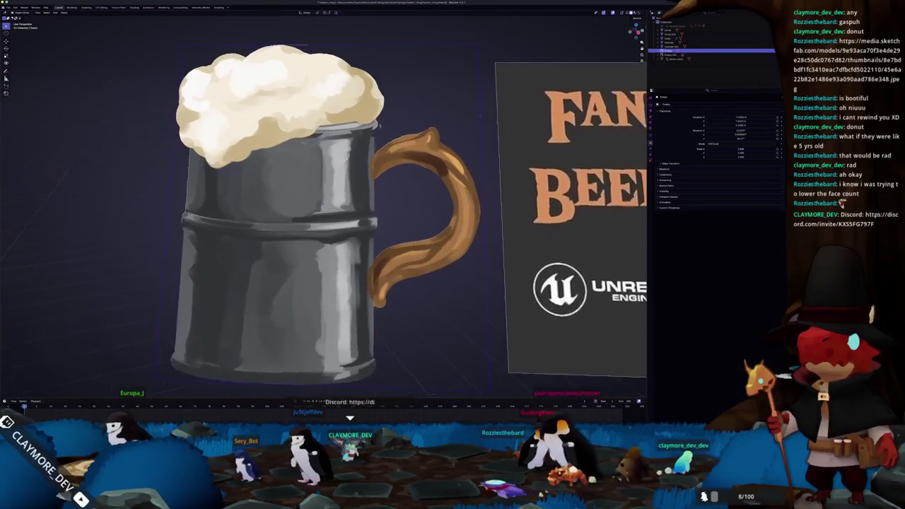
{"action": "middle_click_drag", "start_coordinate": [307, 144], "coordinate": [308, 146]}
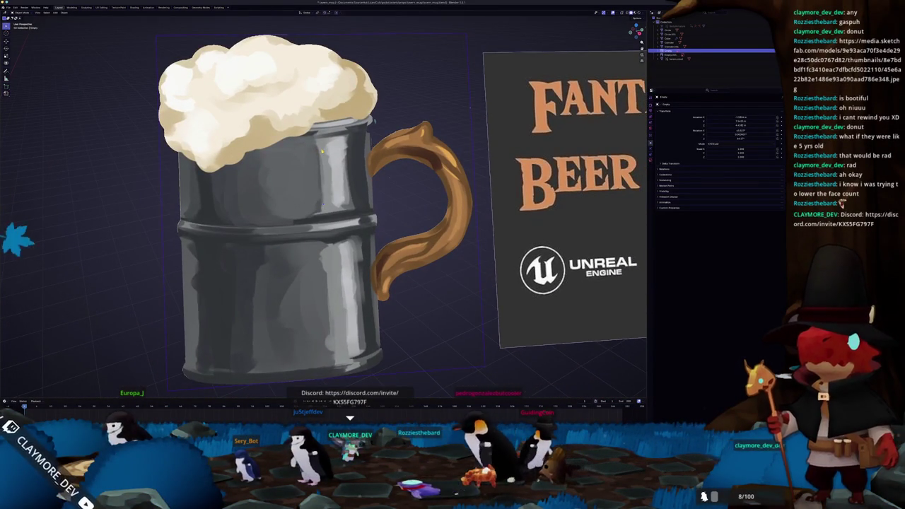
{"action": "scroll", "coordinate": [309, 148], "scroll_direction": "down", "scroll_amount": 1}
{"action": "scroll", "coordinate": [324, 152], "scroll_direction": "down", "scroll_amount": 1}
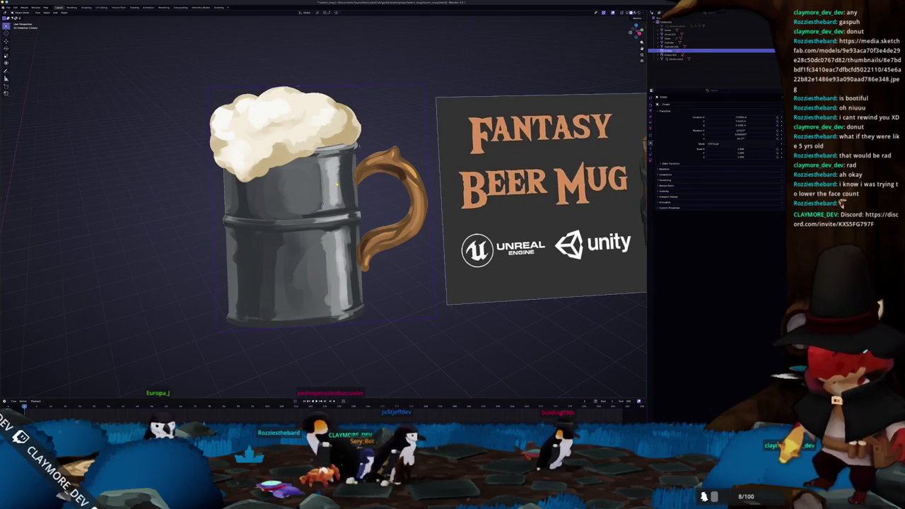
{"action": "scroll", "coordinate": [337, 186], "scroll_direction": "down", "scroll_amount": 3}
{"action": "scroll", "coordinate": [311, 285], "scroll_direction": "down", "scroll_amount": 3}
{"action": "middle_click_drag", "start_coordinate": [311, 284], "coordinate": [425, 297]}
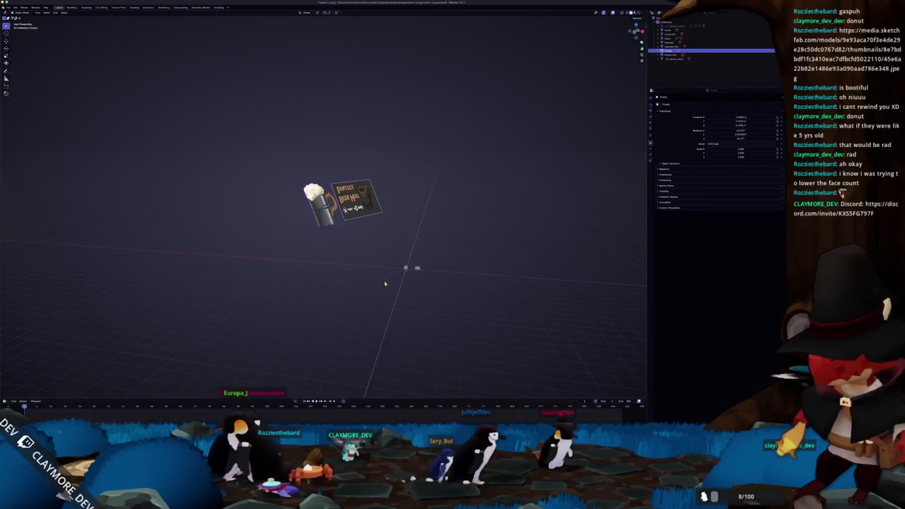
{"action": "left_click", "coordinate": [456, 305]}
Add a cube at the mug body, view it from the front and give it level-1 subdivision
{"action": "key", "text": "KP_Decimal"}
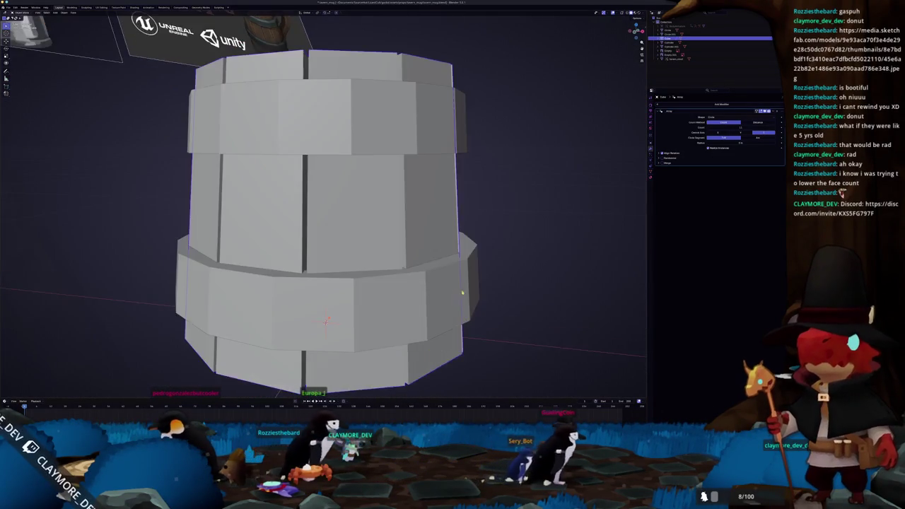
{"action": "scroll", "coordinate": [439, 206], "scroll_direction": "down", "scroll_amount": 5}
{"action": "key", "text": "shift+a"}
{"action": "left_click", "coordinate": [457, 209]}
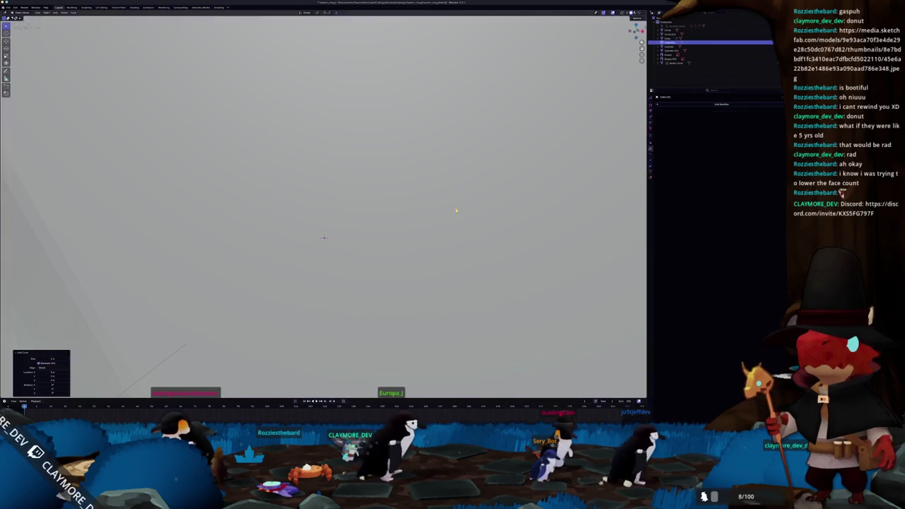
{"action": "scroll", "coordinate": [396, 212], "scroll_direction": "down", "scroll_amount": 3}
{"action": "scroll", "coordinate": [353, 216], "scroll_direction": "down", "scroll_amount": 3}
{"action": "scroll", "coordinate": [336, 221], "scroll_direction": "down", "scroll_amount": 2}
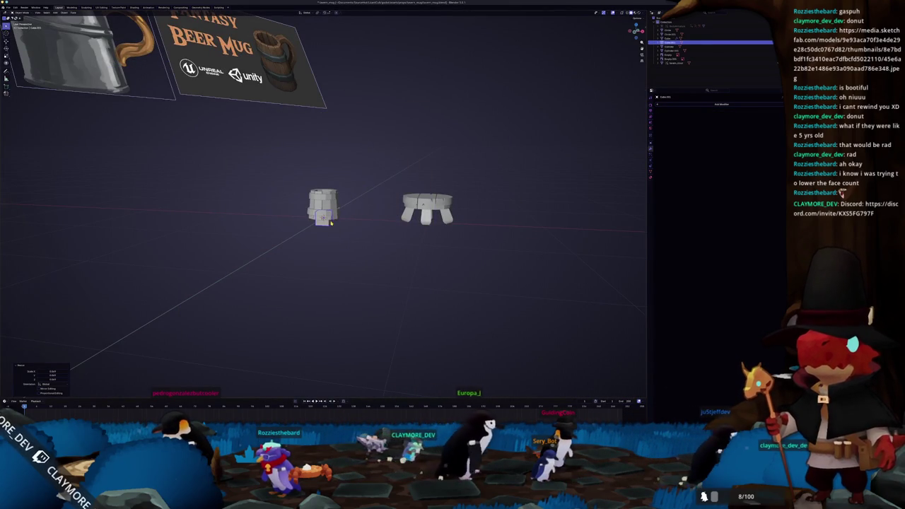
{"action": "key", "text": "KP_1"}
{"action": "scroll", "coordinate": [396, 219], "scroll_direction": "up", "scroll_amount": 4}
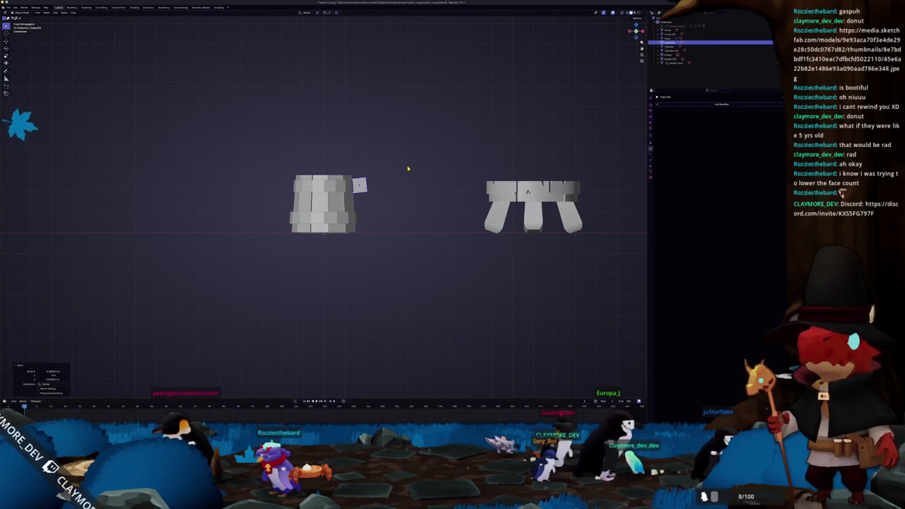
{"action": "key", "text": "ctrl+1"}
{"action": "scroll", "coordinate": [359, 183], "scroll_direction": "up", "scroll_amount": 2}
In Edit Mode, extrude a side face outward, rotate it downward and reposition it to start the handle
{"action": "key", "text": "Tab"}
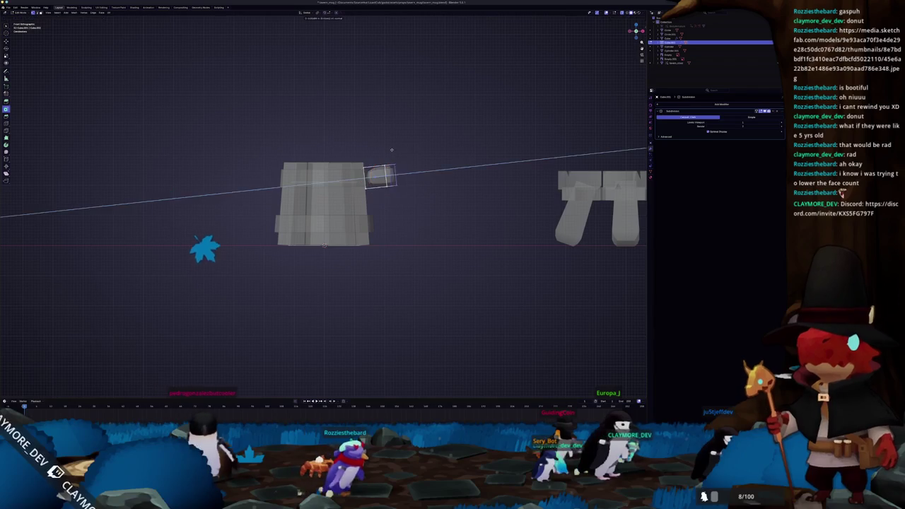
{"action": "left_click", "coordinate": [386, 178]}
{"action": "key", "text": "e"}
{"action": "left_click", "coordinate": [442, 218]}
{"action": "key", "text": "r"}
{"action": "left_click", "coordinate": [456, 228]}
{"action": "key", "text": "g"}
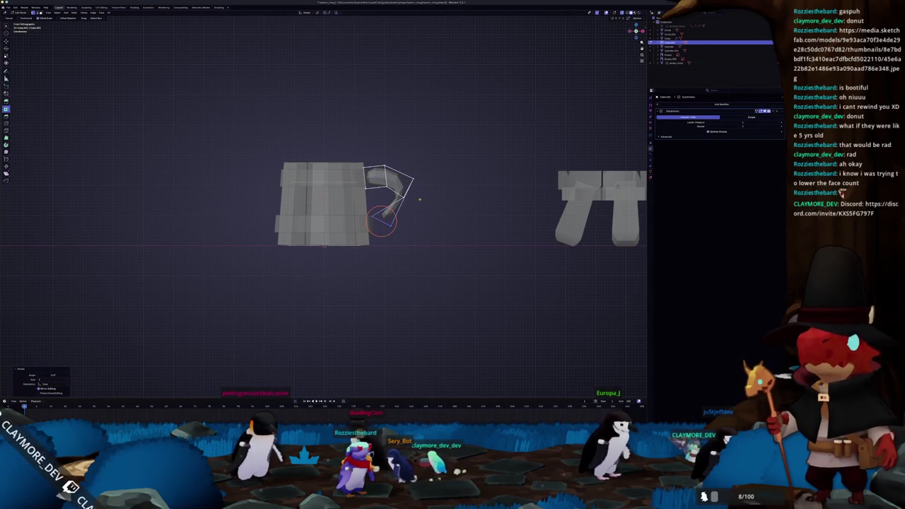
{"action": "key", "text": "g"}
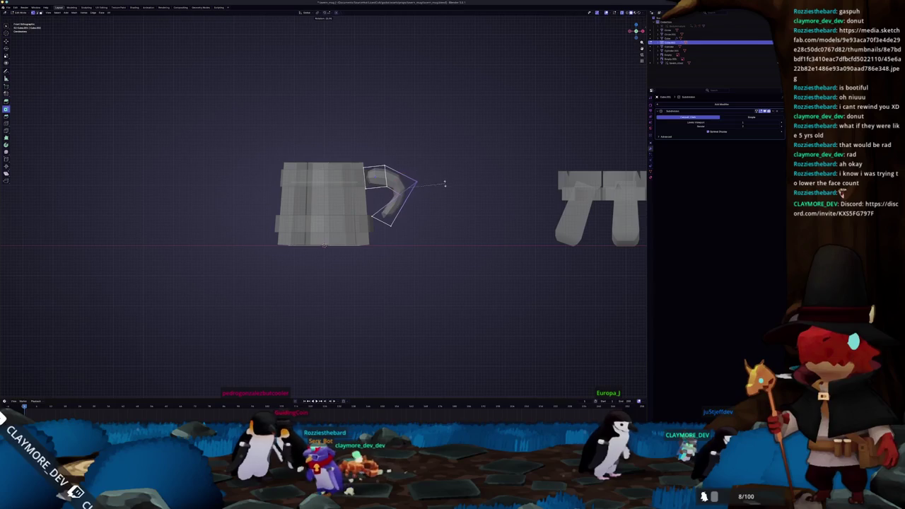
{"action": "left_click", "coordinate": [424, 208]}
{"action": "key", "text": "g"}
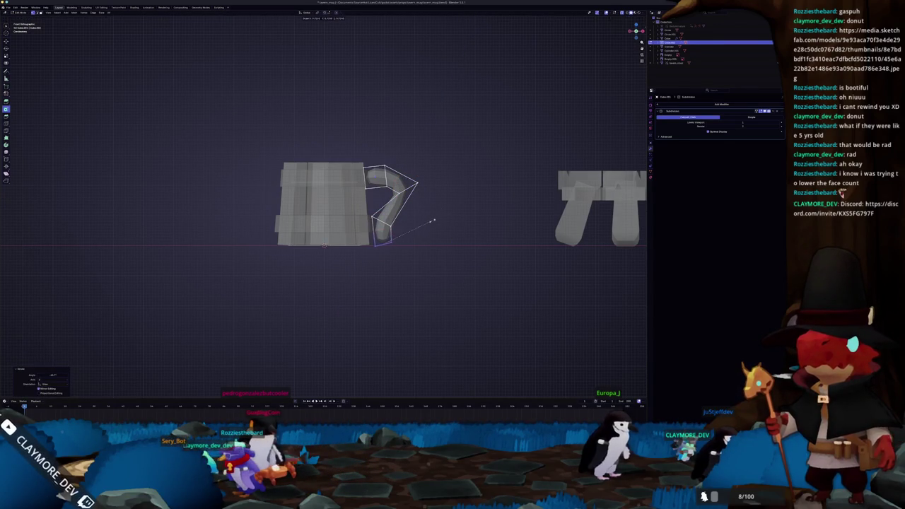
{"action": "left_click", "coordinate": [431, 225]}
Move the handle vertices to curve it, raise the top along Z, then leave Edit Mode
{"action": "scroll", "coordinate": [447, 226], "scroll_direction": "up", "scroll_amount": 2}
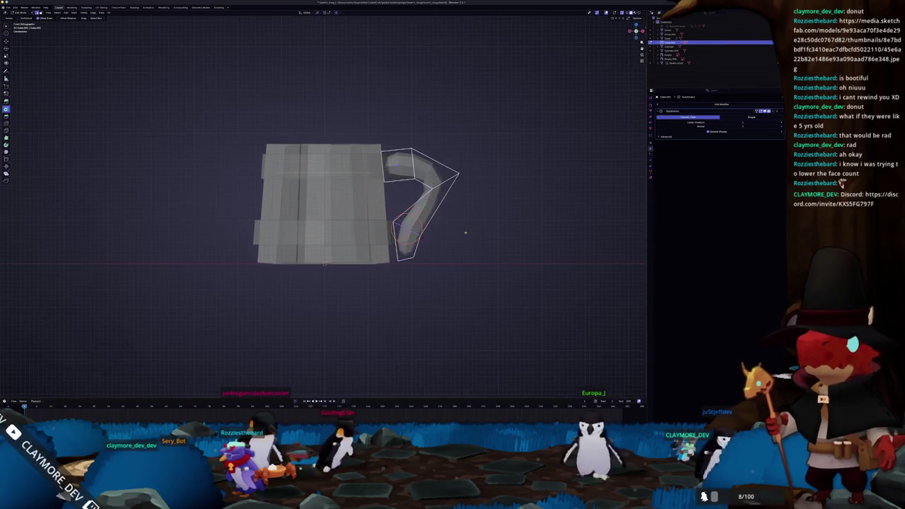
{"action": "left_click", "coordinate": [462, 196]}
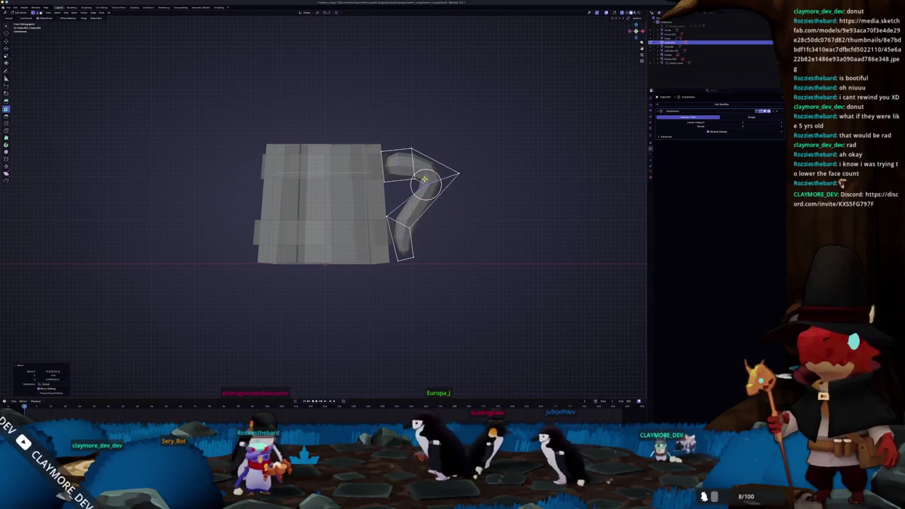
{"action": "key", "text": "g"}
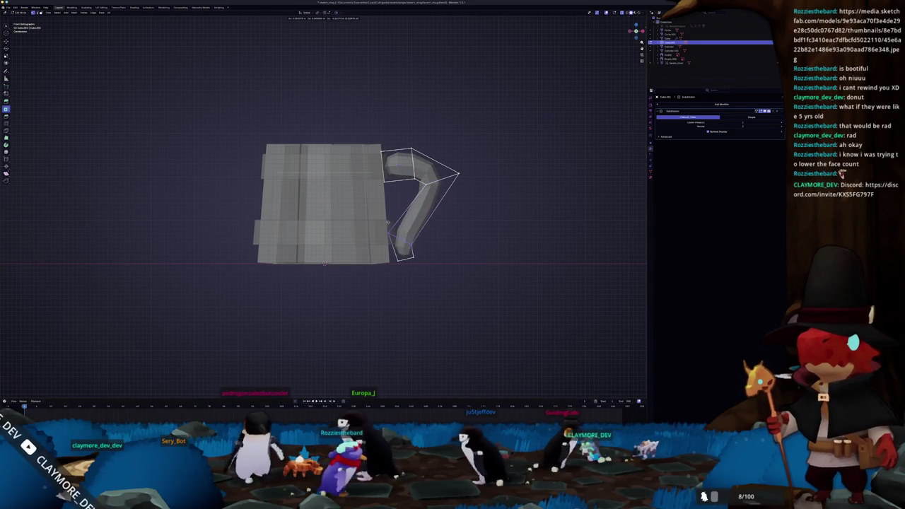
{"action": "left_click", "coordinate": [464, 224]}
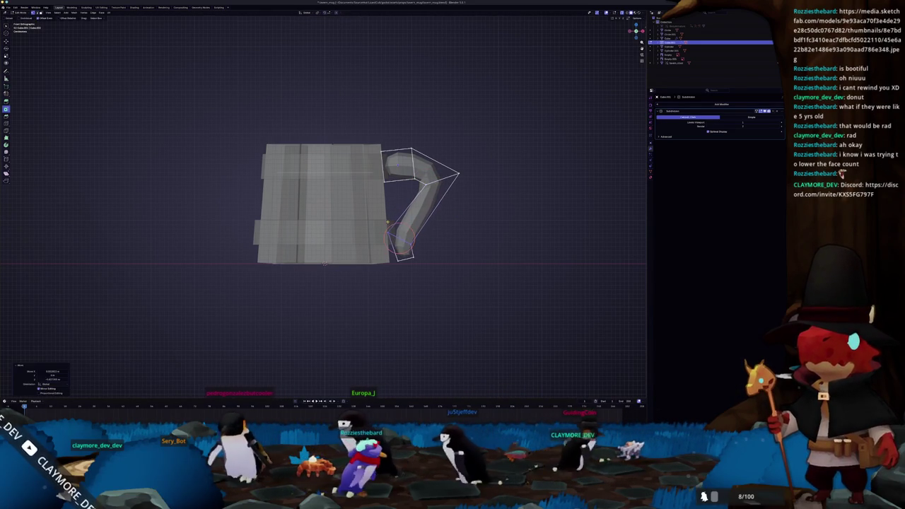
{"action": "left_click", "coordinate": [470, 225]}
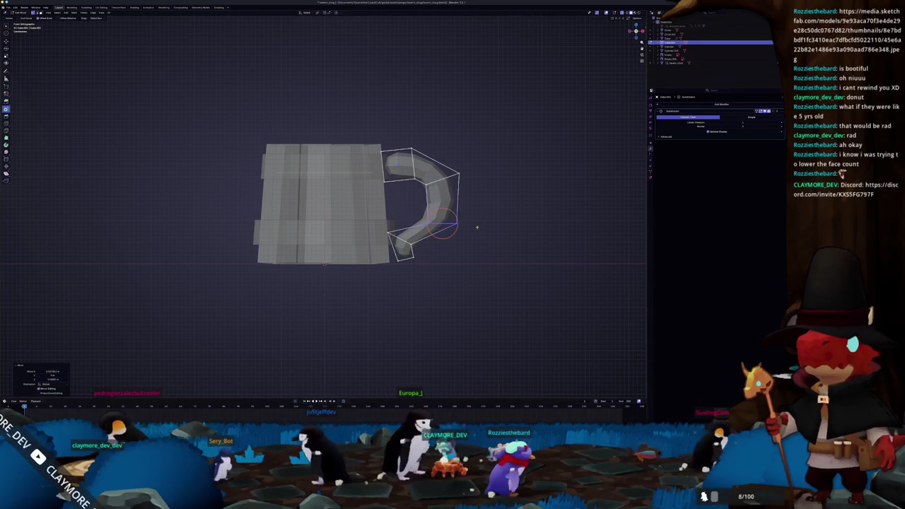
{"action": "key", "text": "g"}
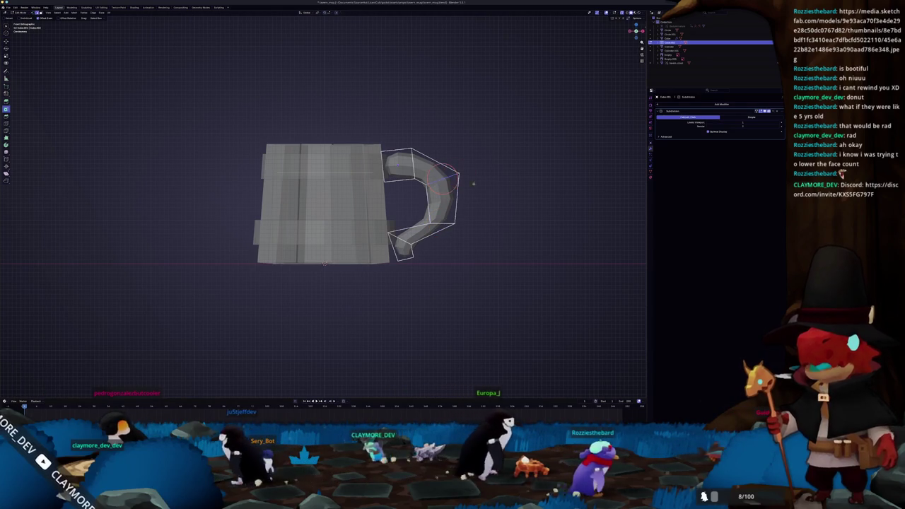
{"action": "left_click", "coordinate": [483, 185]}
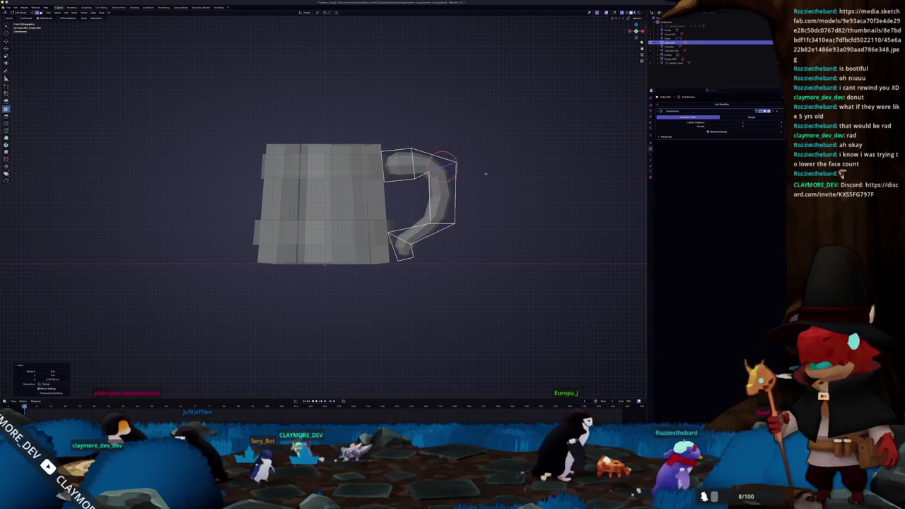
{"action": "key", "text": "g"}
{"action": "key", "text": "z"}
{"action": "left_click", "coordinate": [447, 150]}
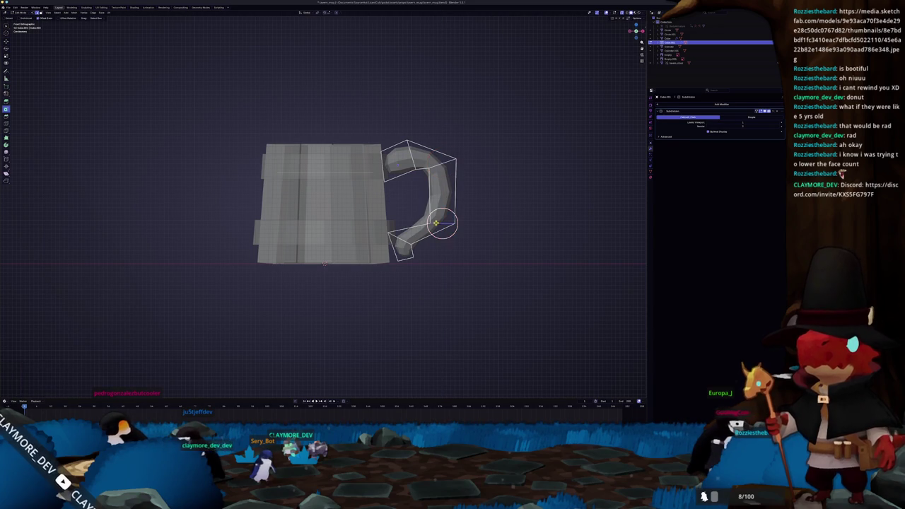
{"action": "left_click", "coordinate": [436, 229]}
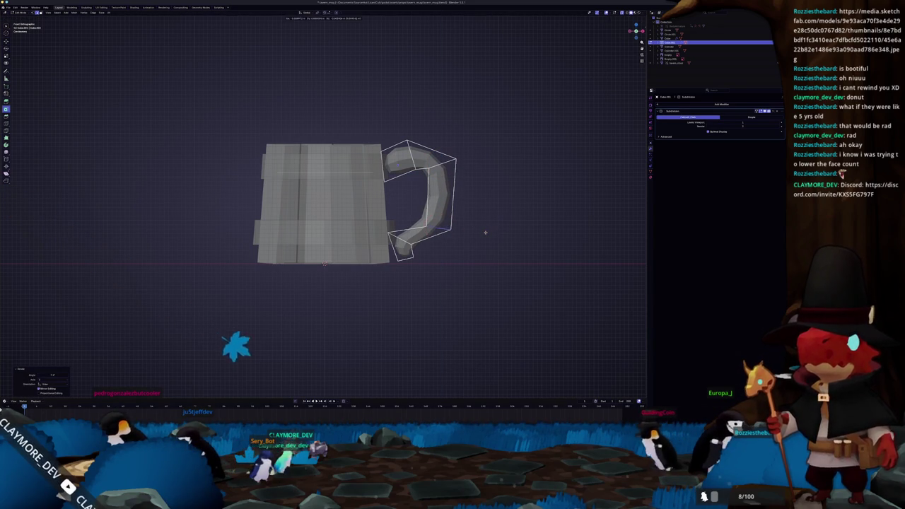
{"action": "left_click", "coordinate": [404, 258]}
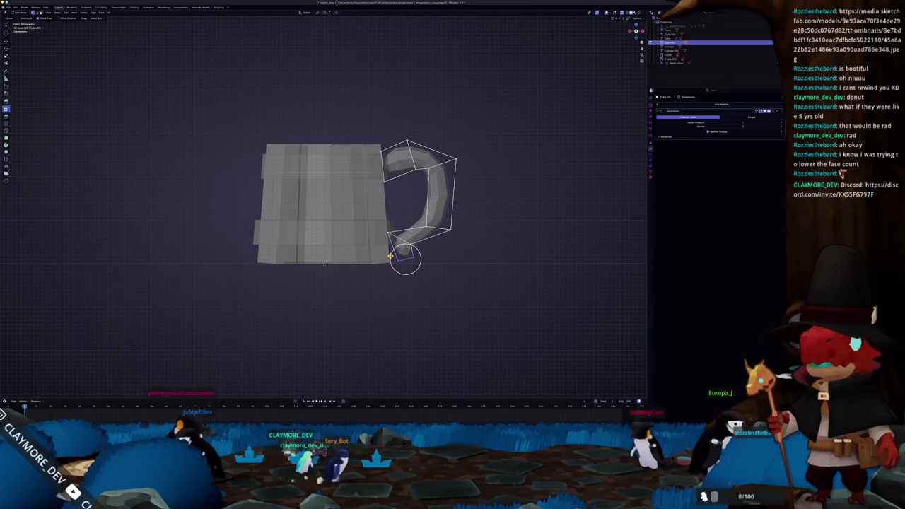
{"action": "key", "text": "Tab"}
{"action": "scroll", "coordinate": [424, 247], "scroll_direction": "down", "scroll_amount": 8}
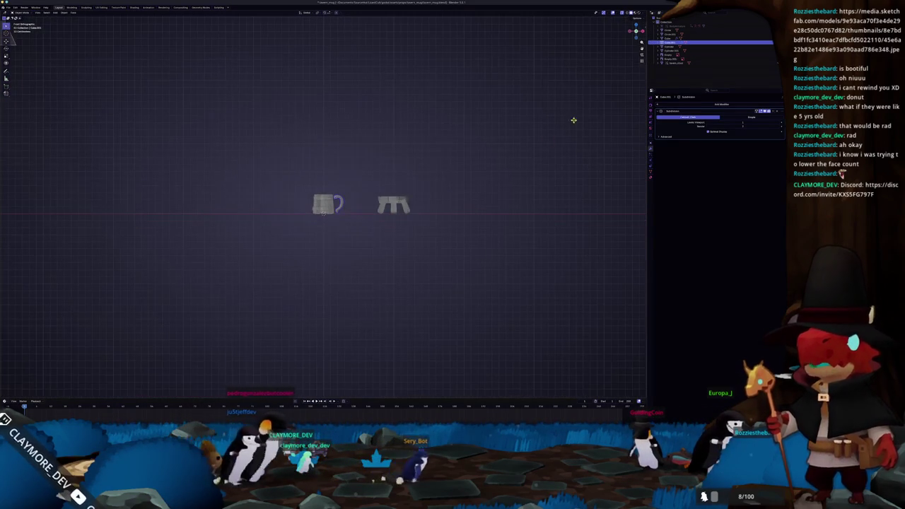
Unhide the character rig and move the mug next to the character
{"action": "key", "text": "alt+h"}
{"action": "scroll", "coordinate": [322, 211], "scroll_direction": "up", "scroll_amount": 3}
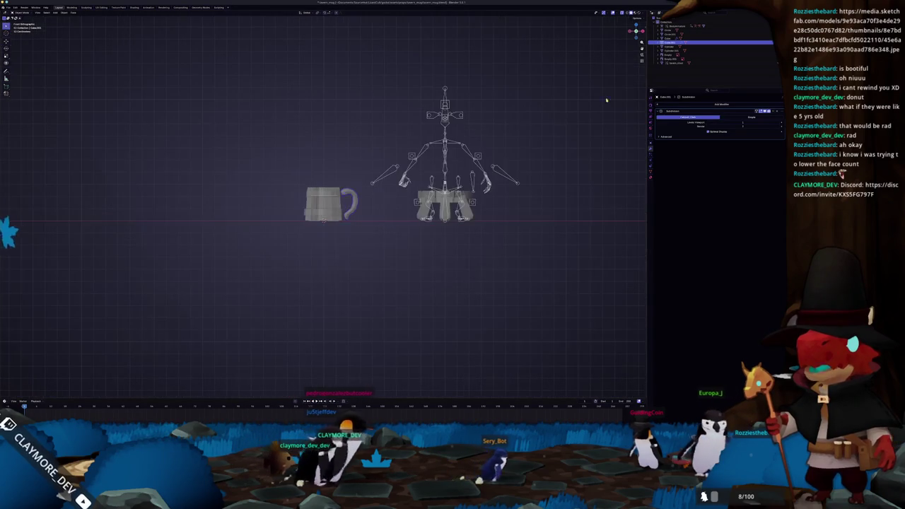
{"action": "left_click", "coordinate": [670, 26]}
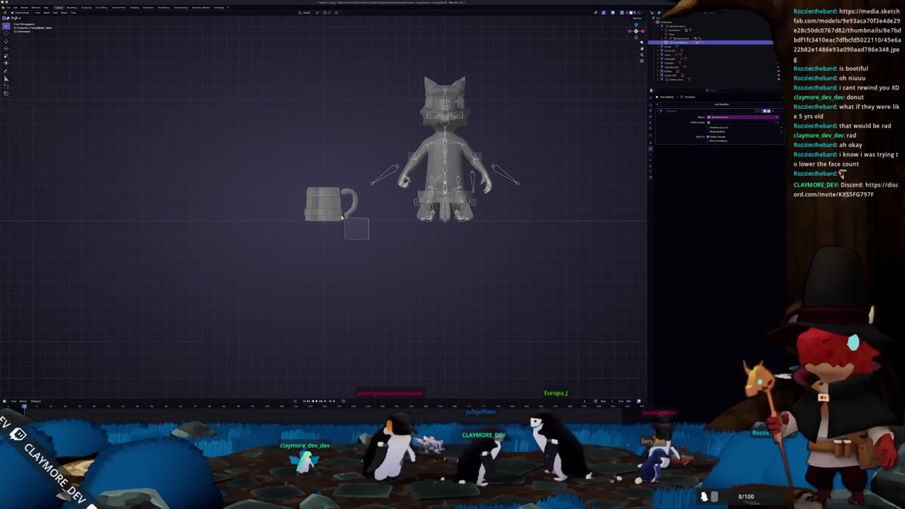
{"action": "left_click_drag", "start_coordinate": [359, 229], "coordinate": [273, 172]}
{"action": "key", "text": "g"}
{"action": "left_click", "coordinate": [323, 151]}
{"action": "middle_click_drag", "start_coordinate": [323, 152], "coordinate": [347, 202]}
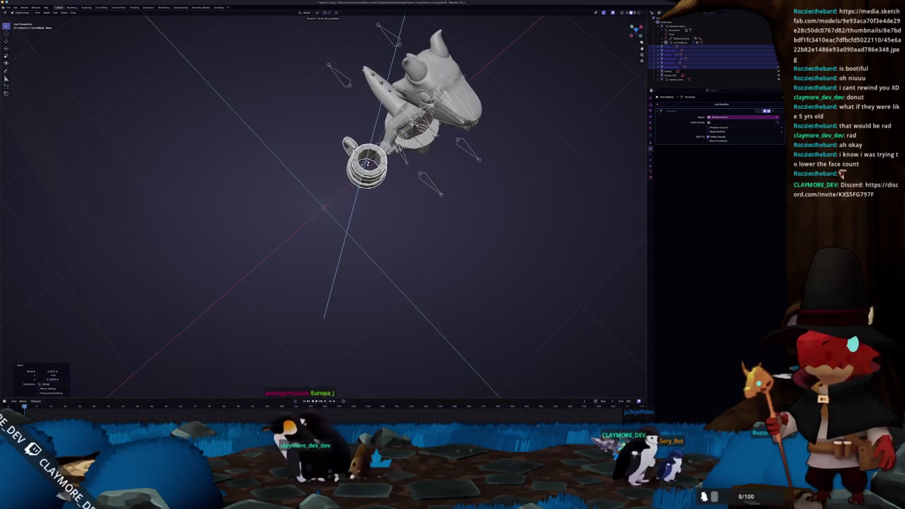
{"action": "left_click", "coordinate": [324, 318]}
Check the mug and character from front and side views, then reset the character's pose
{"action": "key", "text": "KP_1"}
{"action": "key", "text": "KP_3"}
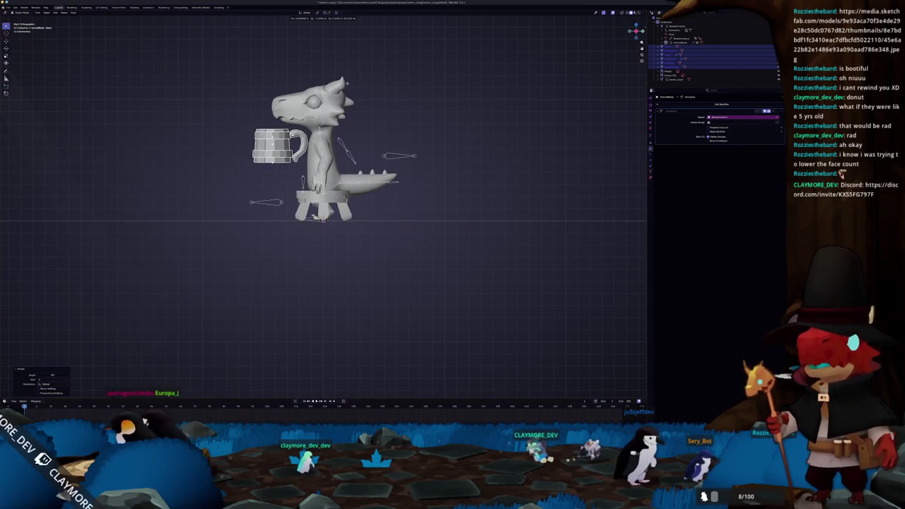
{"action": "mouse_move", "coordinate": [264, 168]}
{"action": "middle_mouse_down"}
{"action": "mouse_move", "coordinate": [358, 181]}
{"action": "mouse_move", "coordinate": [311, 195]}
{"action": "middle_mouse_up"}
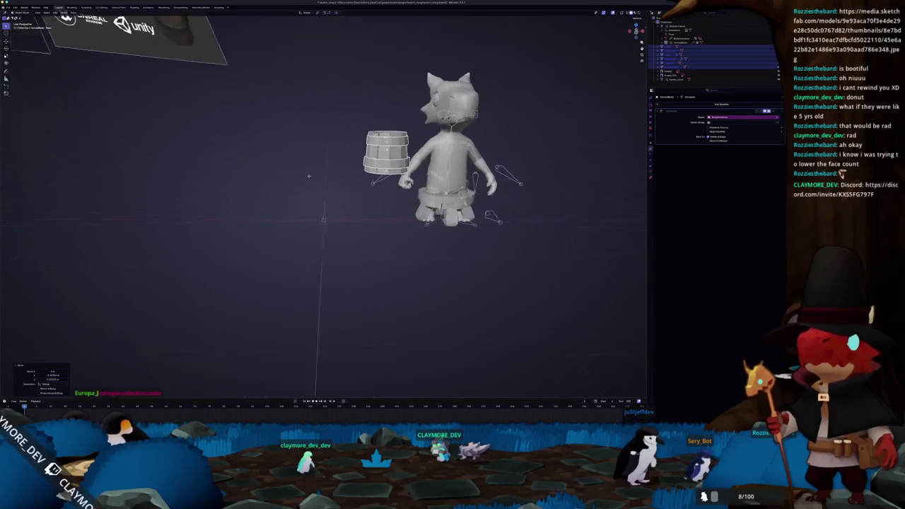
{"action": "middle_click_drag", "start_coordinate": [311, 195], "coordinate": [317, 181]}
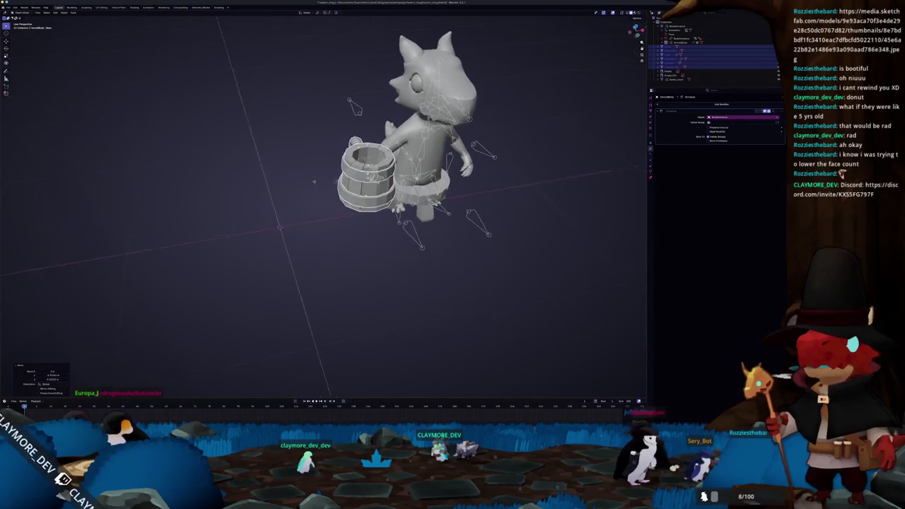
{"action": "key", "text": "g"}
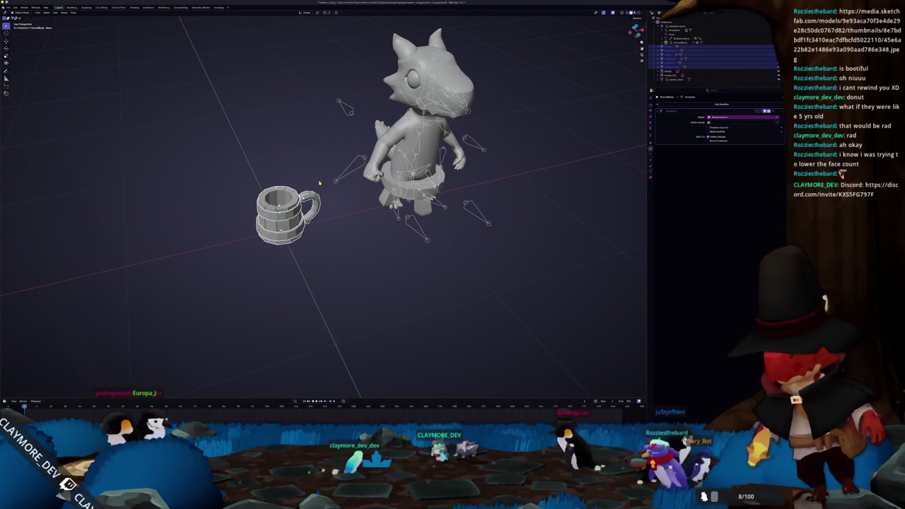
Select the mug's handle in front view and zoom in close on it
{"action": "key", "text": "KP_1"}
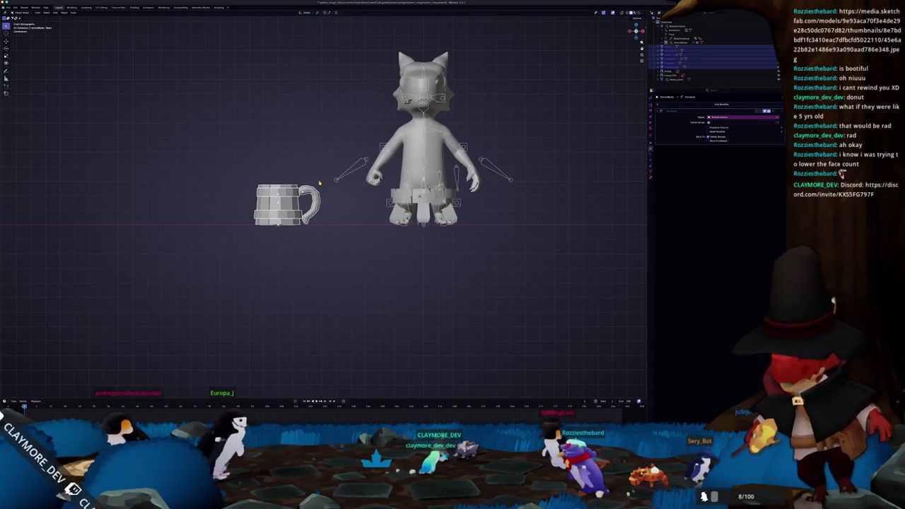
{"action": "left_click", "coordinate": [314, 216]}
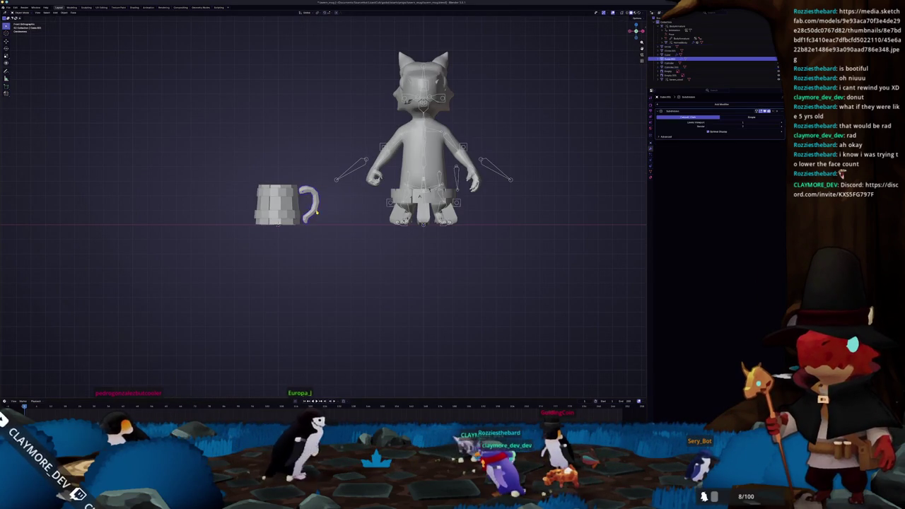
{"action": "scroll", "coordinate": [407, 170], "scroll_direction": "up", "scroll_amount": 2}
{"action": "scroll", "coordinate": [407, 170], "scroll_direction": "up", "scroll_amount": 2}
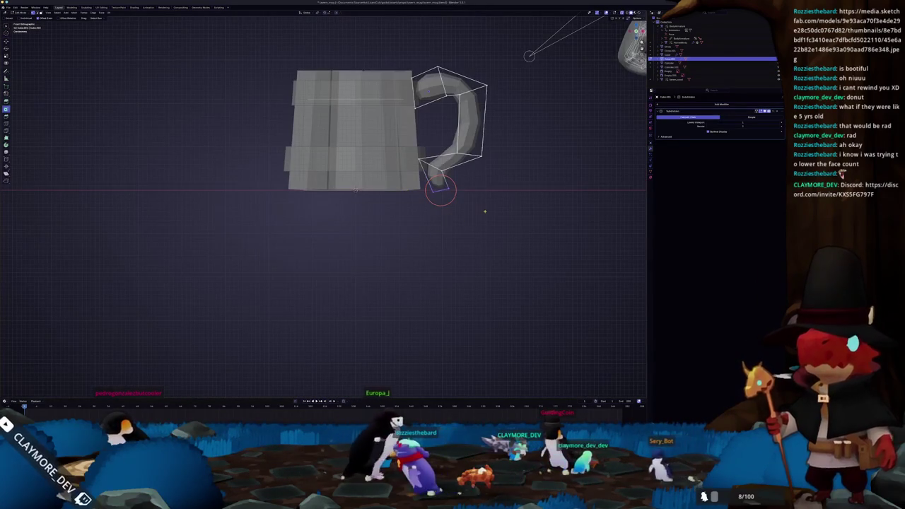
{"action": "scroll", "coordinate": [312, 216], "scroll_direction": "up", "scroll_amount": 2}
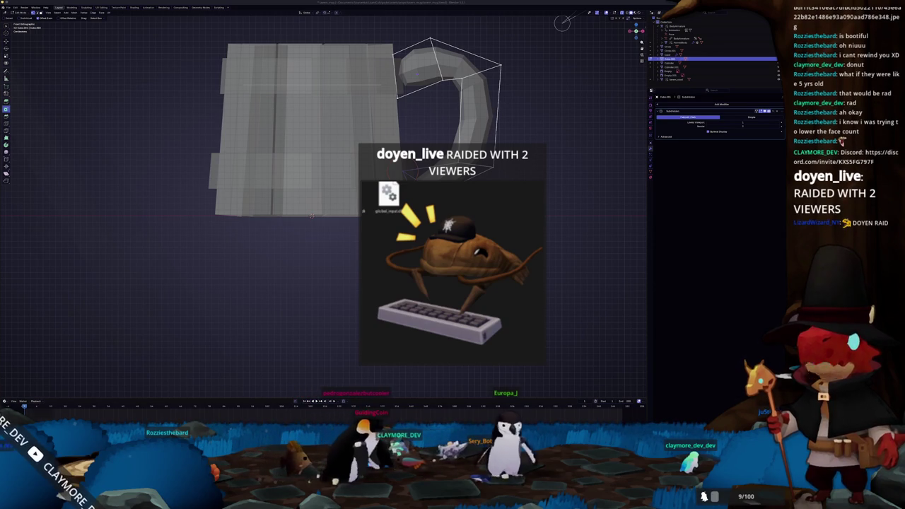
Switch to the browser with the raiding streamer's Twitch channel and open their latest video
{"action": "key", "text": "alt+Tab"}
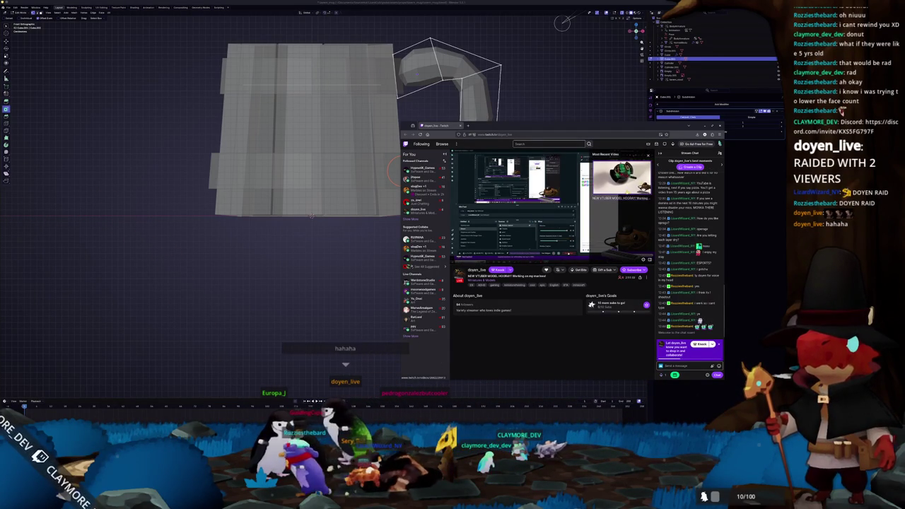
{"action": "left_click", "coordinate": [621, 178]}
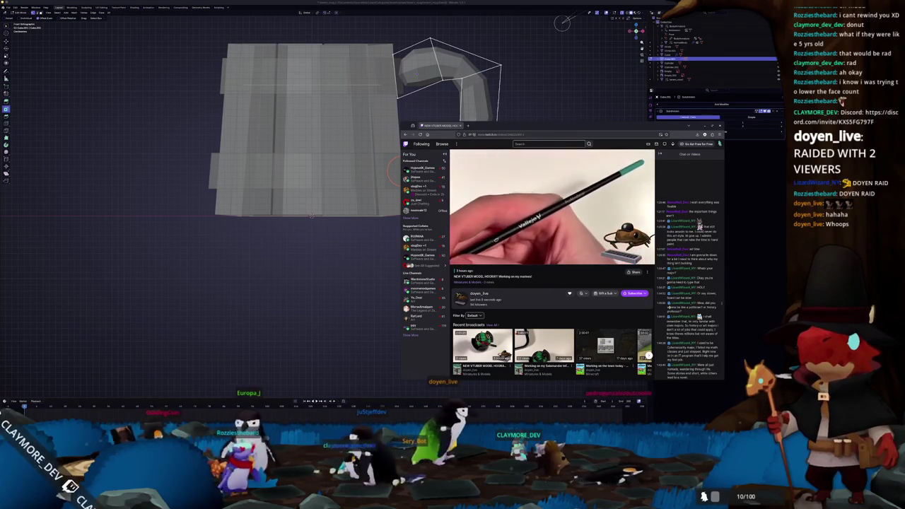
Skip along the seek bar and step back with the Left arrow to see the painted miniature
{"action": "scroll", "coordinate": [637, 322], "scroll_direction": "down", "scroll_amount": 1}
{"action": "scroll", "coordinate": [637, 322], "scroll_direction": "up", "scroll_amount": 1}
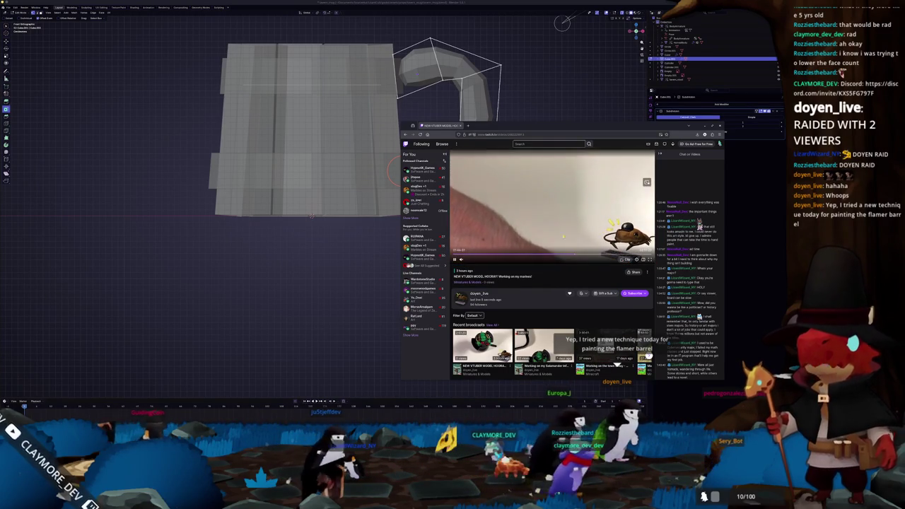
{"action": "left_click", "coordinate": [610, 253]}
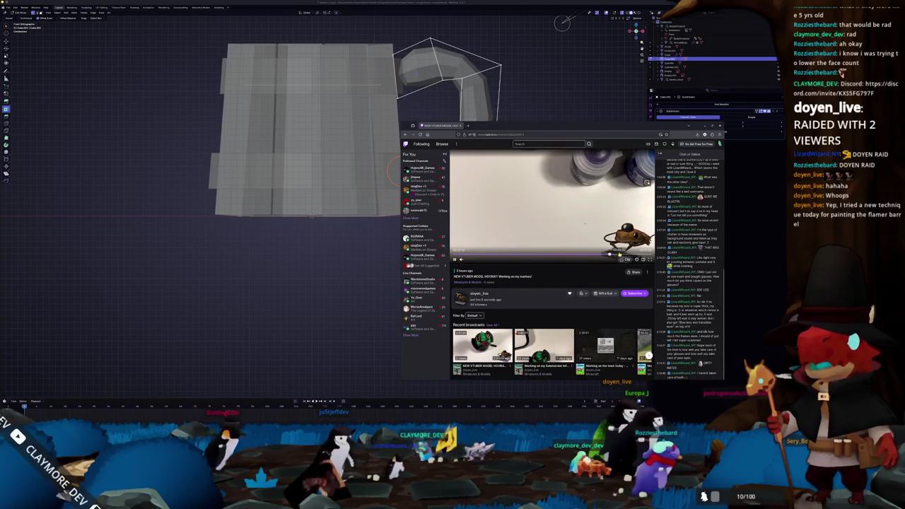
{"action": "left_click", "coordinate": [576, 255]}
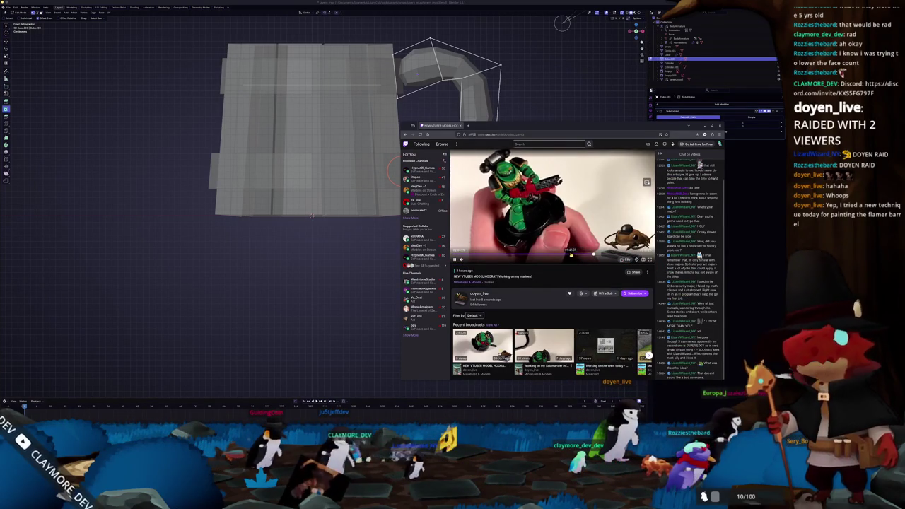
{"action": "left_click", "coordinate": [586, 256]}
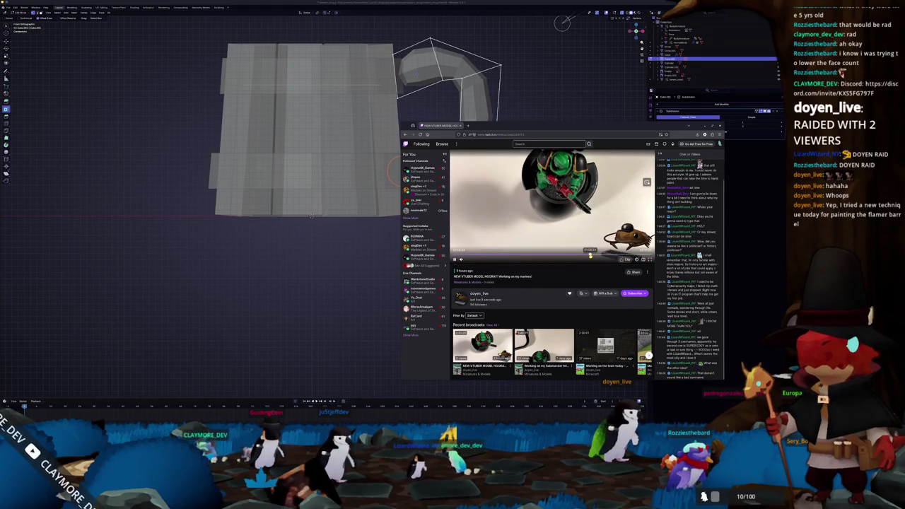
{"action": "left_click", "coordinate": [591, 255]}
{"action": "left_click", "coordinate": [595, 255]}
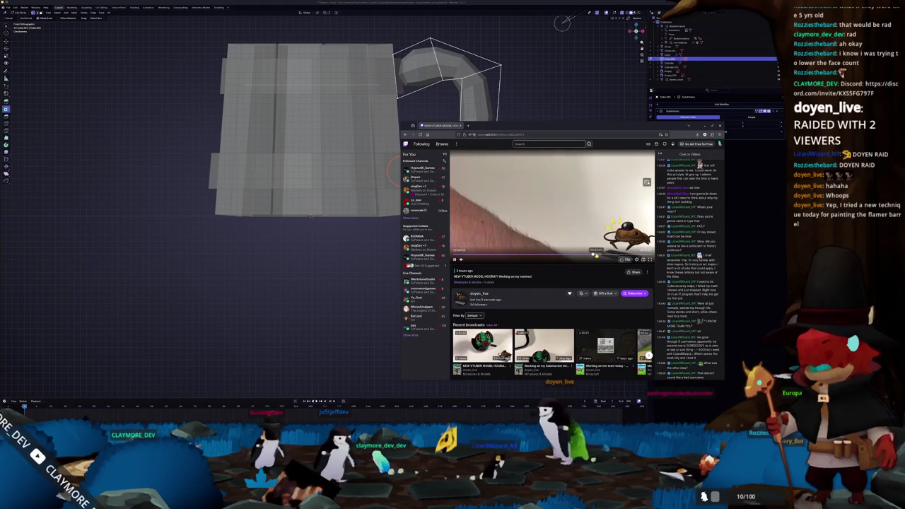
{"action": "left_click", "coordinate": [598, 256]}
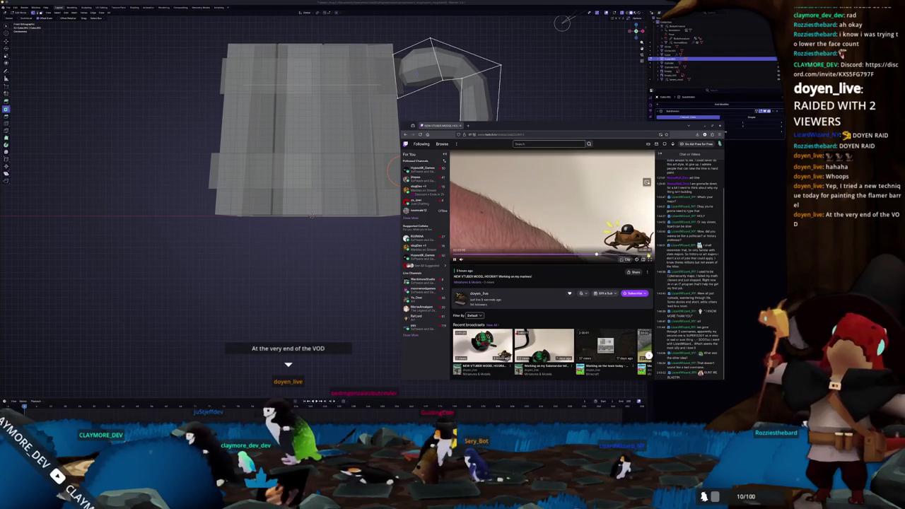
{"action": "key", "text": "Left"}
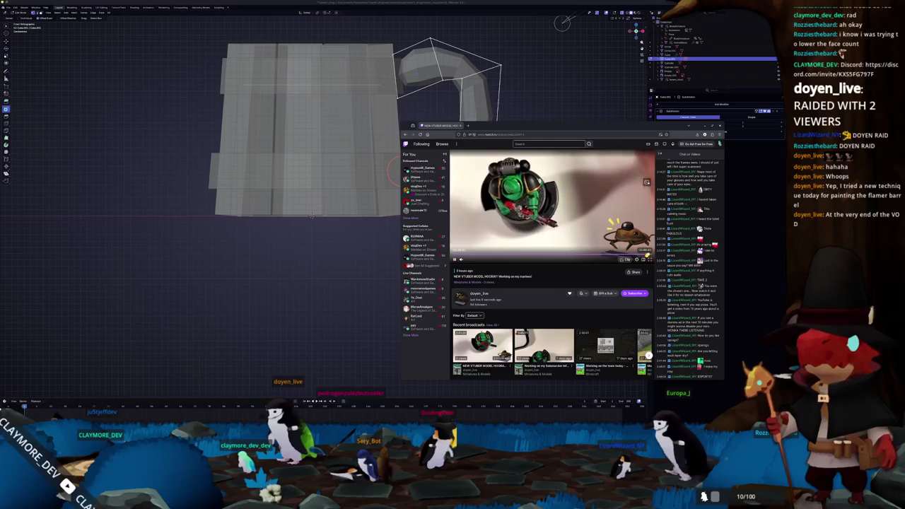
{"action": "key", "text": "Left"}
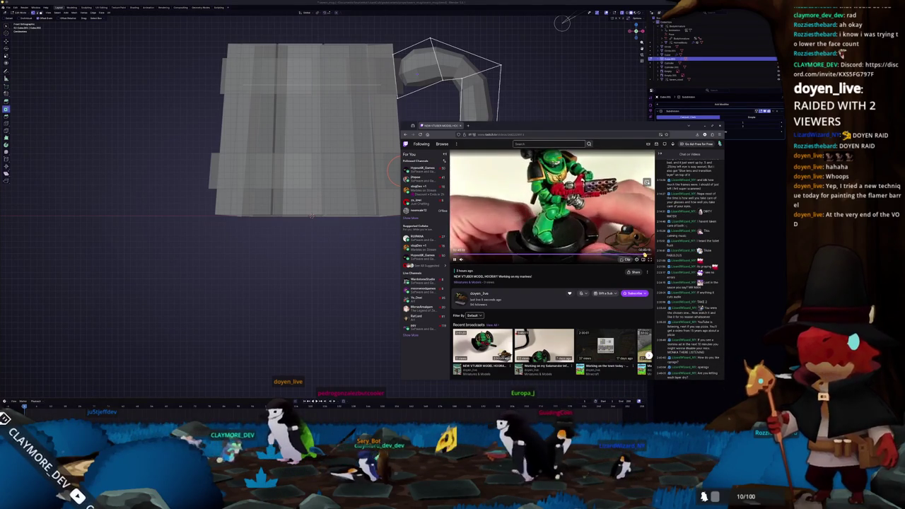
{"action": "key", "text": "Left"}
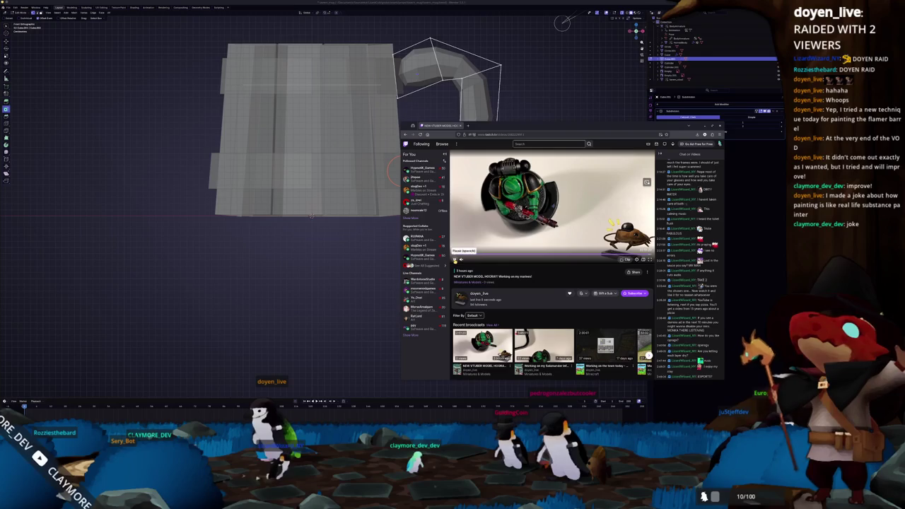
Return to Blender and move the handle's base vertex to a new position
{"action": "left_click", "coordinate": [357, 263]}
{"action": "middle_click_drag", "start_coordinate": [358, 263], "coordinate": [407, 226]}
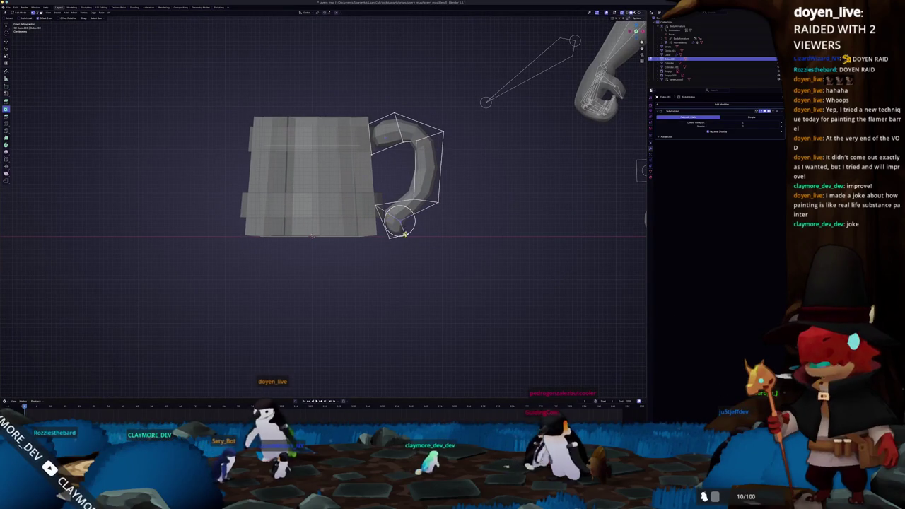
{"action": "key", "text": "g"}
{"action": "left_click", "coordinate": [414, 242]}
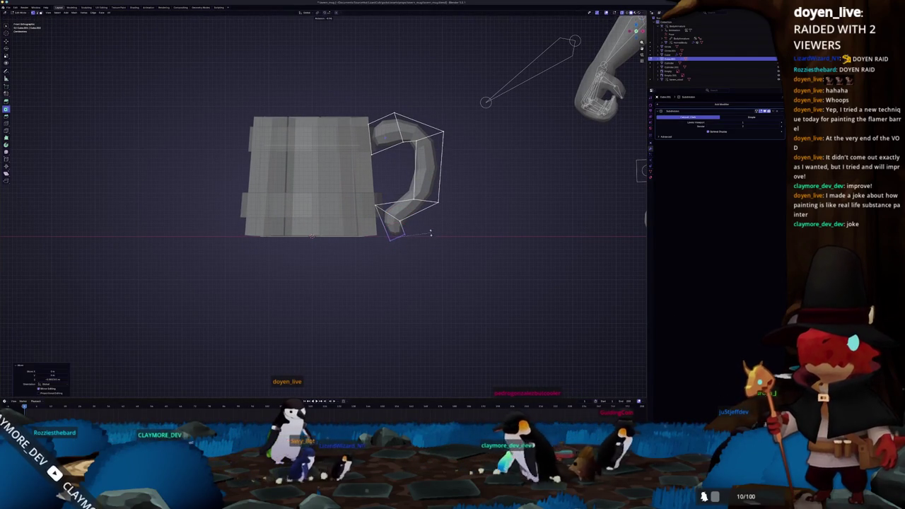
{"action": "key", "text": "g"}
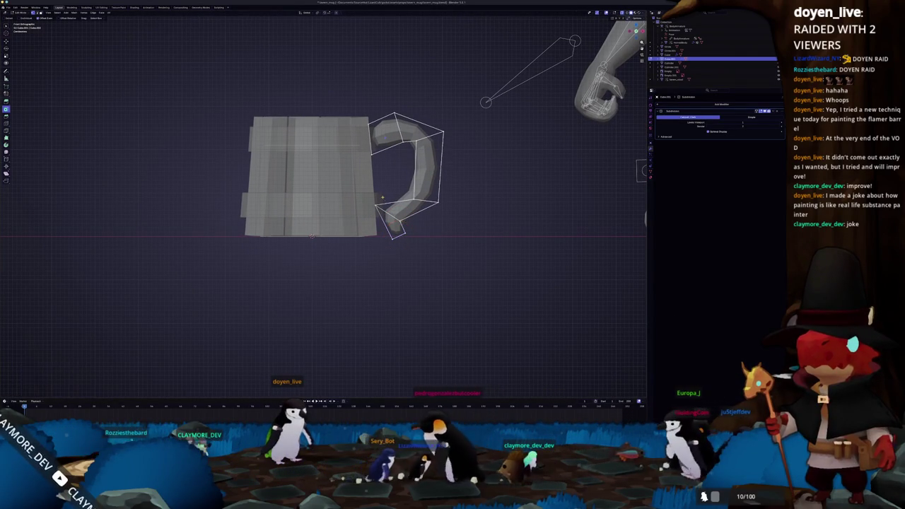
{"action": "scroll", "coordinate": [428, 230], "scroll_direction": "up", "scroll_amount": 2}
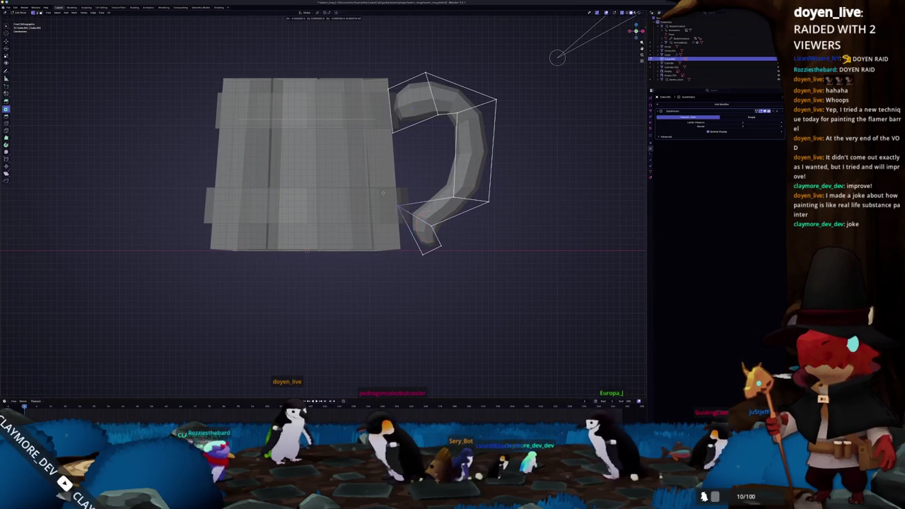
{"action": "key", "text": "g"}
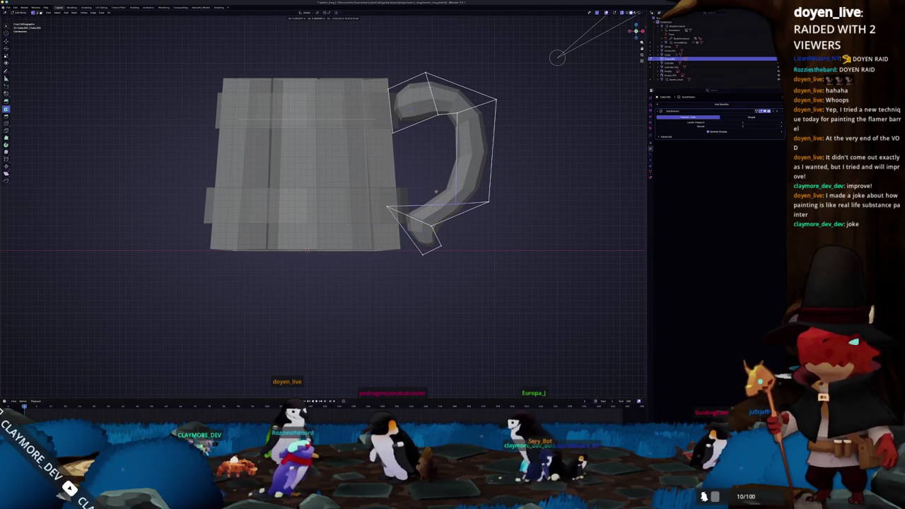
{"action": "left_click", "coordinate": [435, 192]}
Reposition another handle vertex, raise the top-right vertex, and start moving the bottom-right vertex
{"action": "key", "text": "g"}
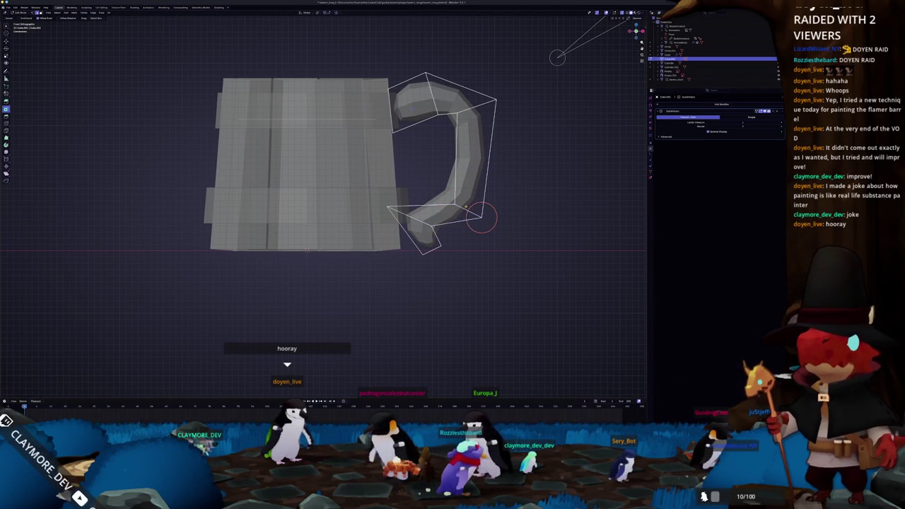
{"action": "left_click", "coordinate": [476, 208]}
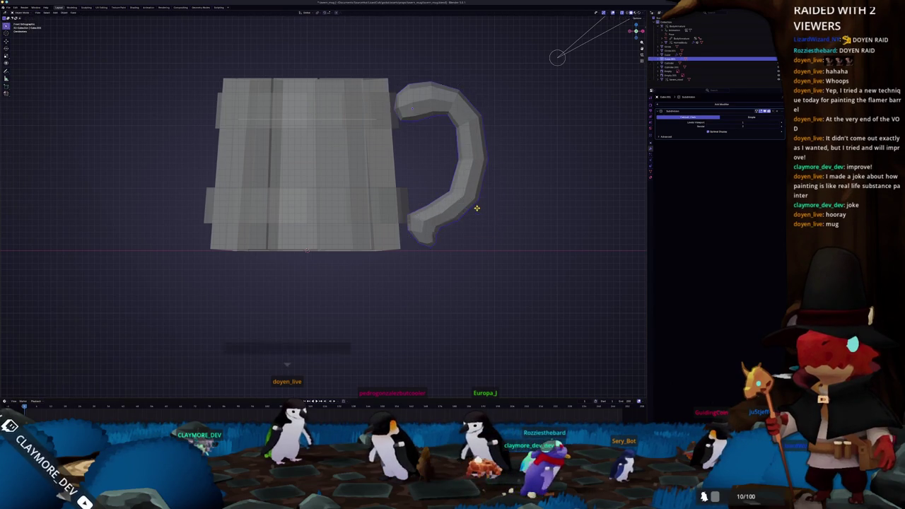
{"action": "scroll", "coordinate": [476, 205], "scroll_direction": "down", "scroll_amount": 2}
{"action": "scroll", "coordinate": [453, 170], "scroll_direction": "up", "scroll_amount": 1}
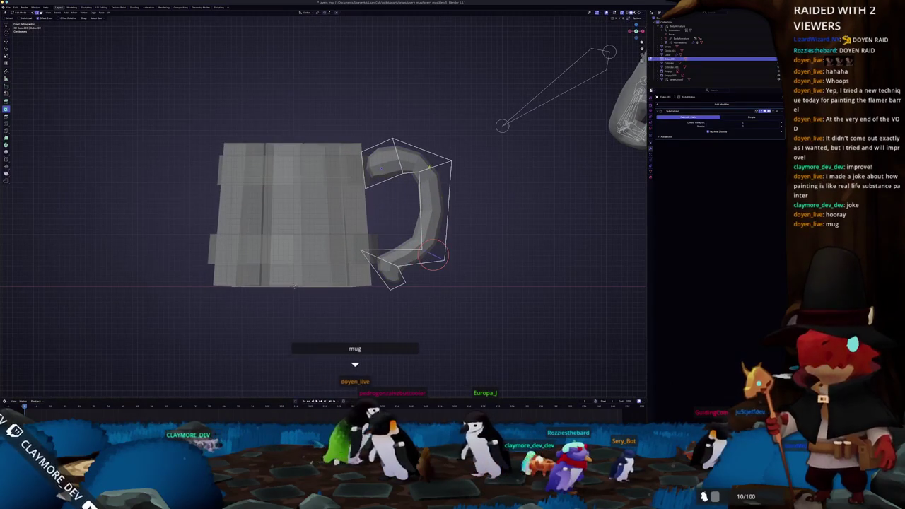
{"action": "key", "text": "g"}
{"action": "left_click", "coordinate": [447, 129]}
{"action": "left_click", "coordinate": [447, 130]}
{"action": "left_click", "coordinate": [443, 259]}
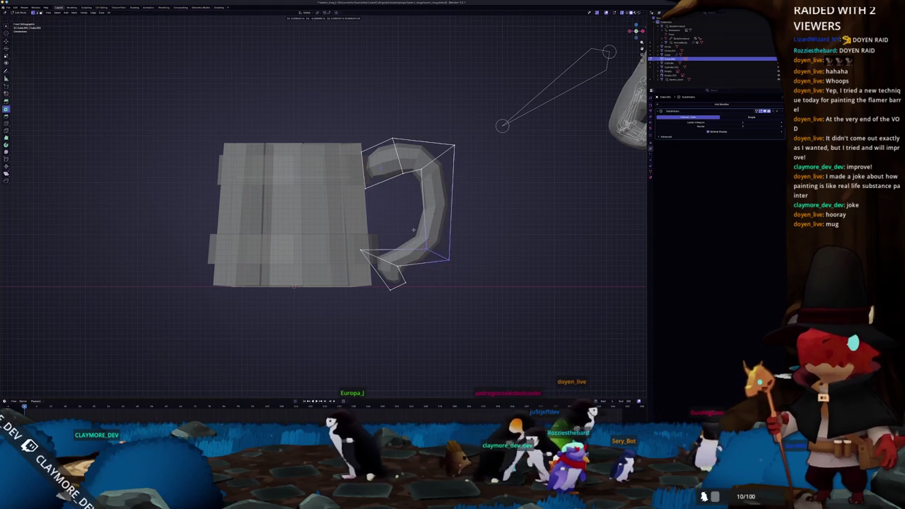
{"action": "key", "text": "g"}
{"action": "middle_click_drag", "start_coordinate": [436, 258], "coordinate": [396, 184]}
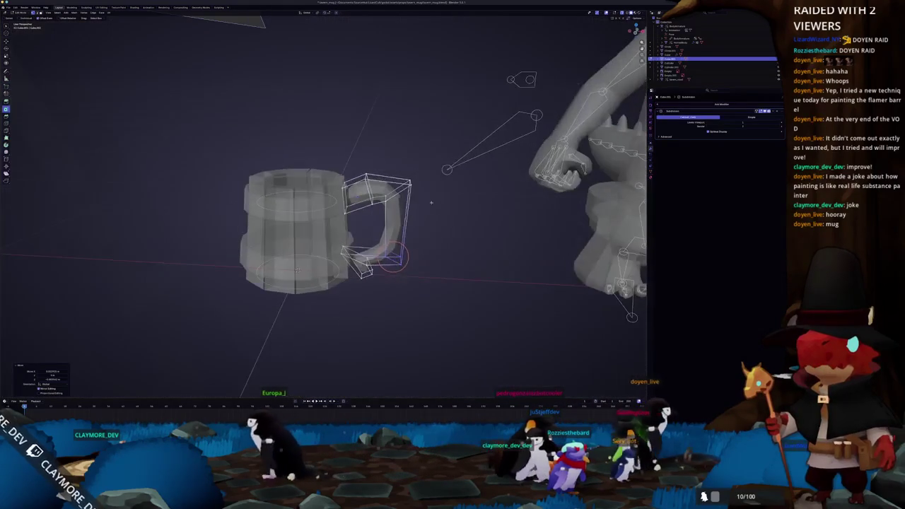
Select the handle's top edge and inspect it in side and front views, zoomed in
{"action": "left_click", "coordinate": [392, 178]}
{"action": "key", "text": "KP_3"}
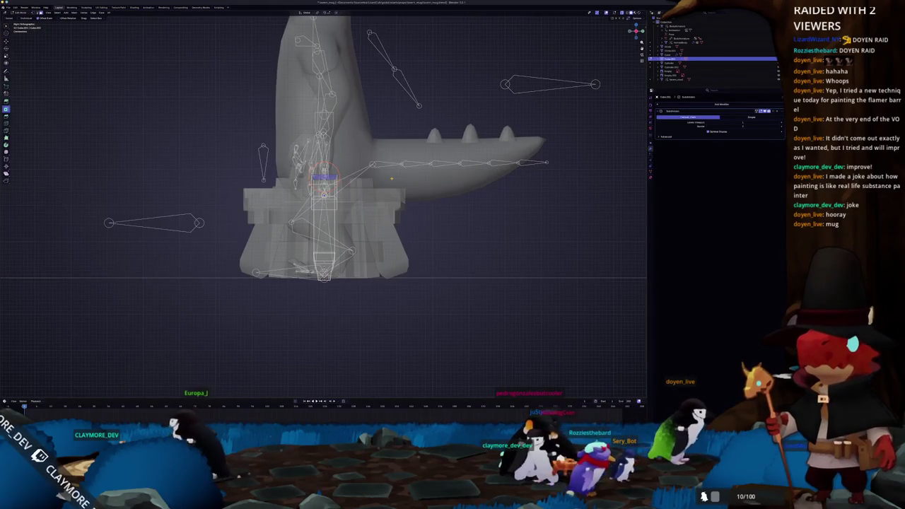
{"action": "key", "text": "ctrl+KP_3"}
{"action": "key", "text": "KP_3"}
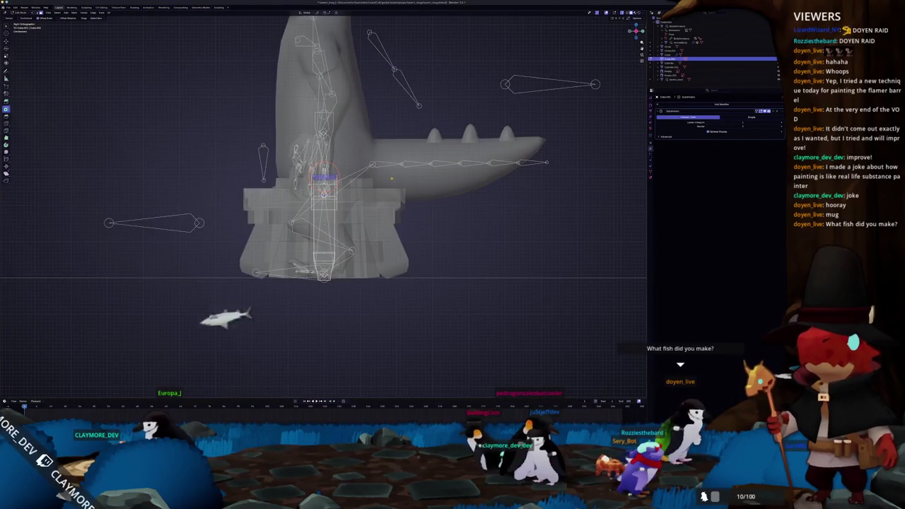
{"action": "key", "text": "KP_1"}
{"action": "scroll", "coordinate": [391, 178], "scroll_direction": "up", "scroll_amount": 2}
{"action": "scroll", "coordinate": [393, 178], "scroll_direction": "up", "scroll_amount": 1}
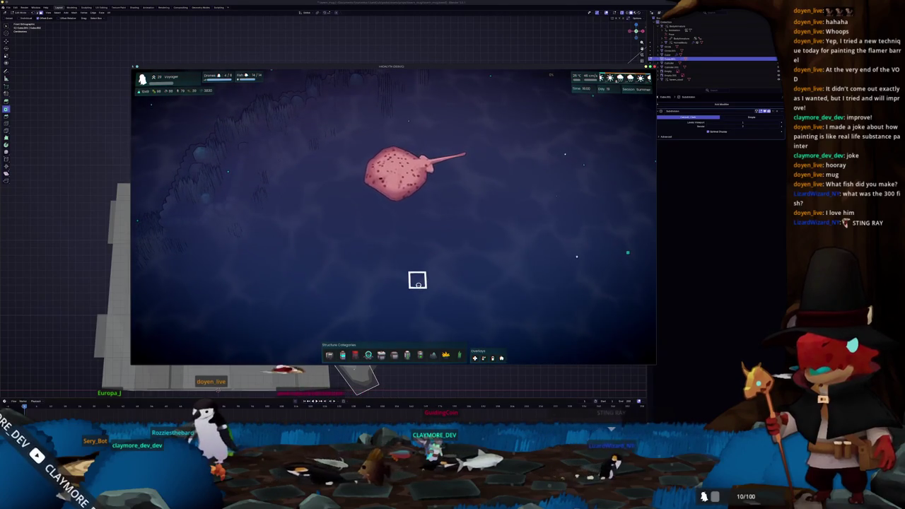
Run Fish "Common Eagle Ray" 100 in the game console to spawn 100 eagle rays
{"action": "left_click", "coordinate": [418, 280]}
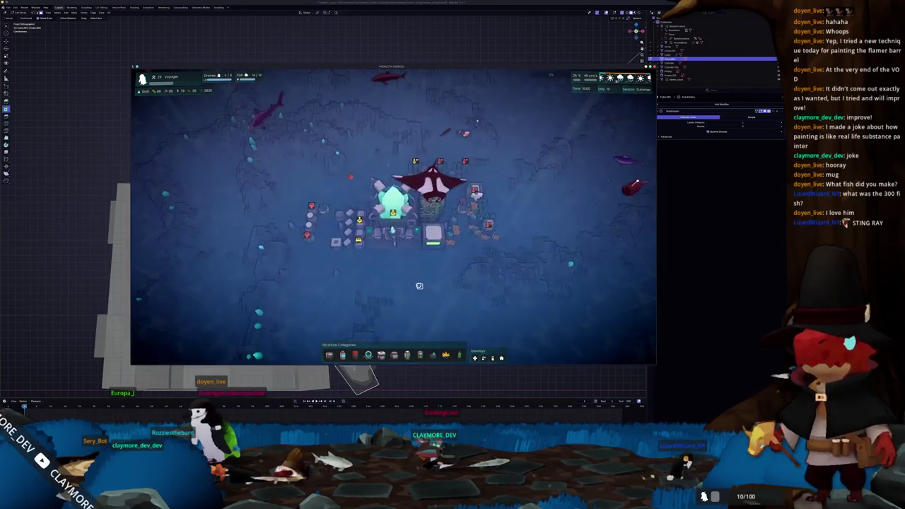
{"action": "key", "text": "grave"}
{"action": "key", "text": "grave"}
{"action": "key", "text": "grave"}
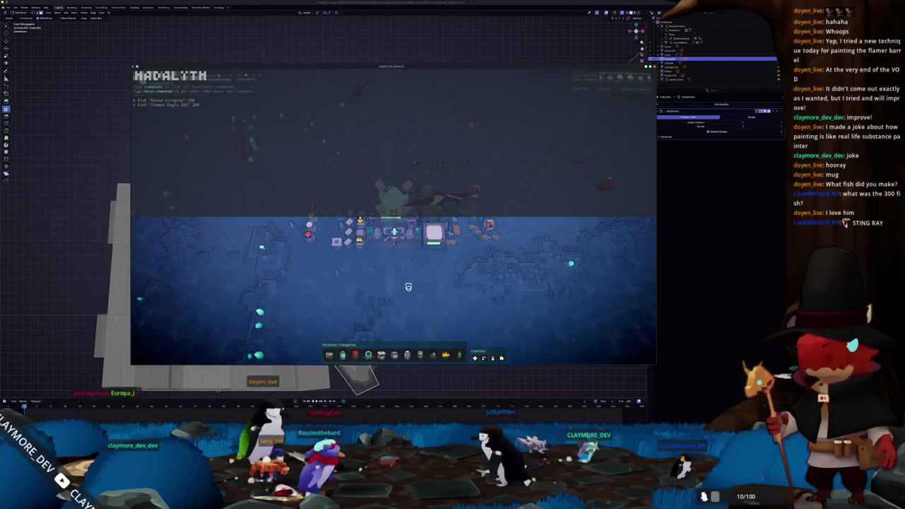
{"action": "key", "text": "Return"}
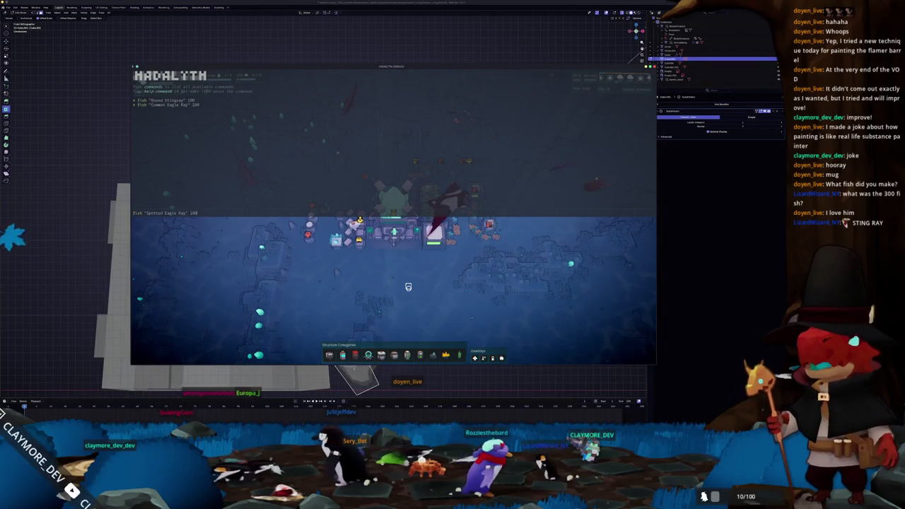
{"action": "key", "text": "grave"}
Pan and zoom around the base to look at the new eagle rays
{"action": "key", "text": "d"}
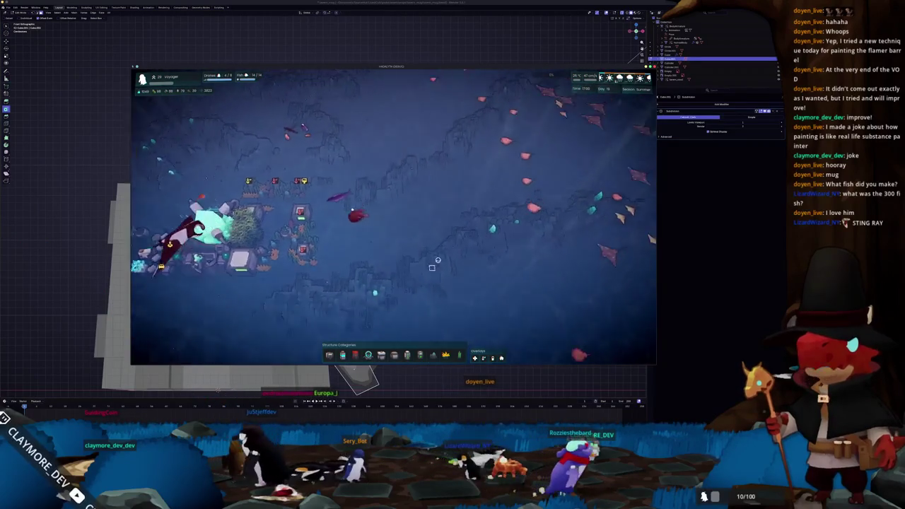
{"action": "scroll", "coordinate": [435, 247], "scroll_direction": "up", "scroll_amount": 3}
{"action": "scroll", "coordinate": [453, 256], "scroll_direction": "up", "scroll_amount": 3}
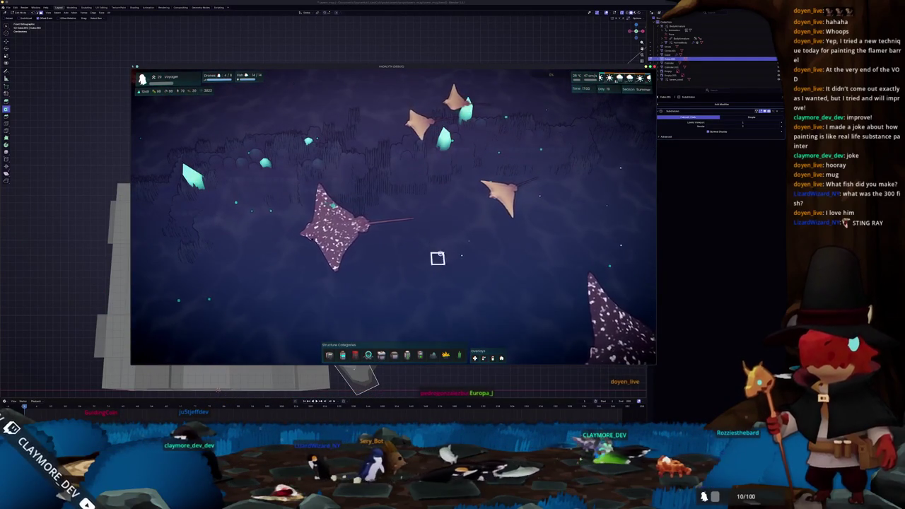
{"action": "scroll", "coordinate": [446, 253], "scroll_direction": "down", "scroll_amount": 3}
{"action": "scroll", "coordinate": [410, 254], "scroll_direction": "up", "scroll_amount": 4}
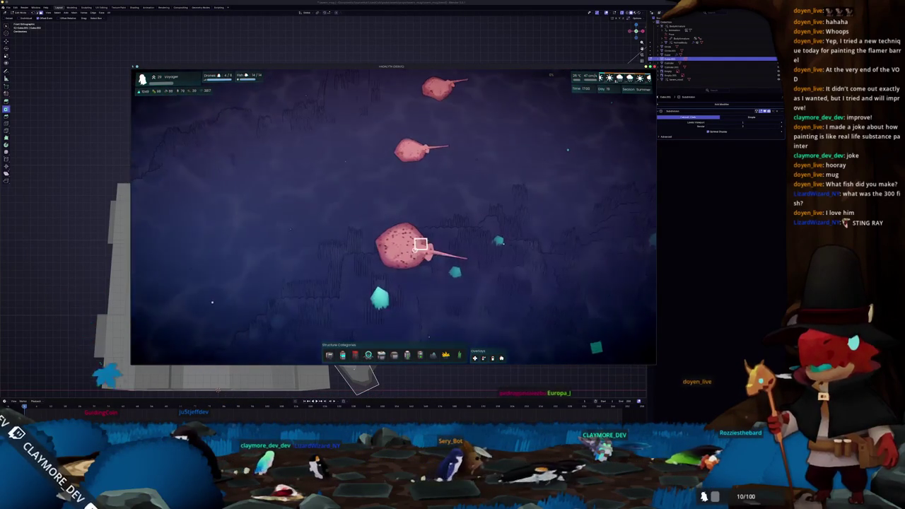
{"action": "scroll", "coordinate": [389, 280], "scroll_direction": "up", "scroll_amount": 2}
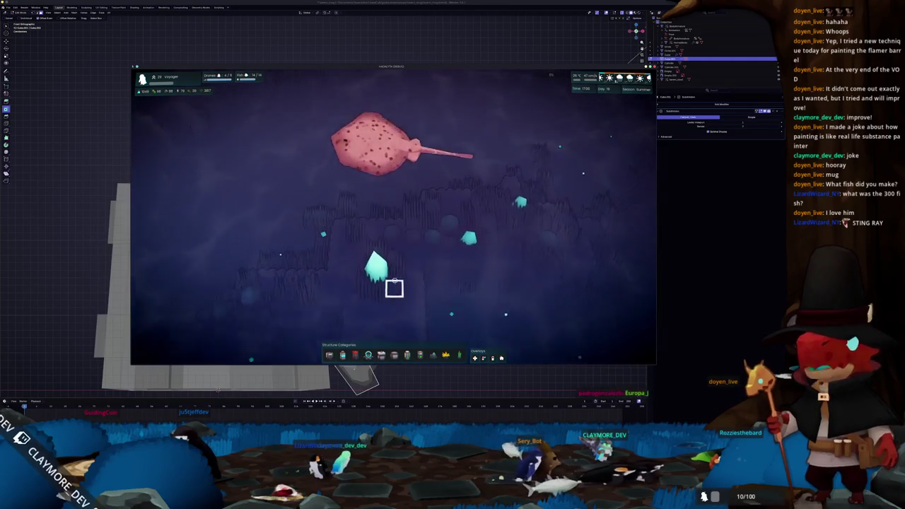
{"action": "scroll", "coordinate": [409, 280], "scroll_direction": "down", "scroll_amount": 3}
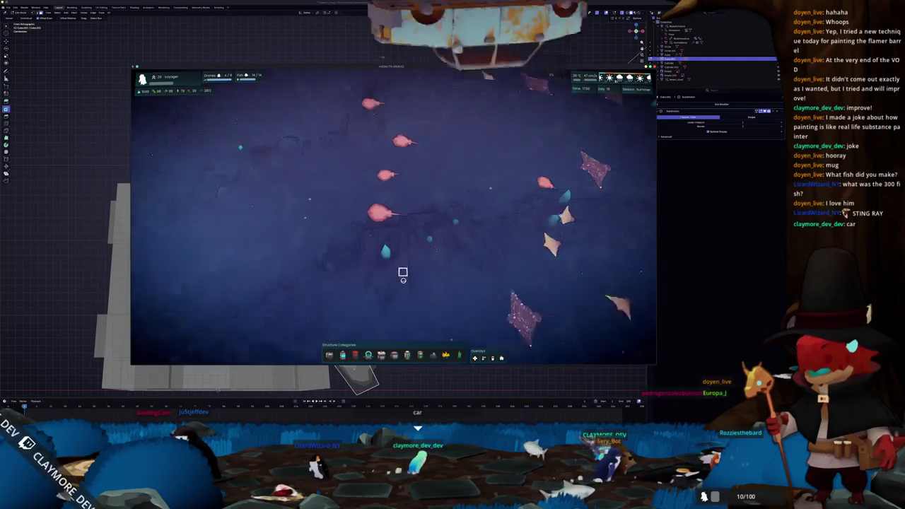
{"action": "scroll", "coordinate": [405, 279], "scroll_direction": "down", "scroll_amount": 3}
{"action": "scroll", "coordinate": [422, 297], "scroll_direction": "up", "scroll_amount": 2}
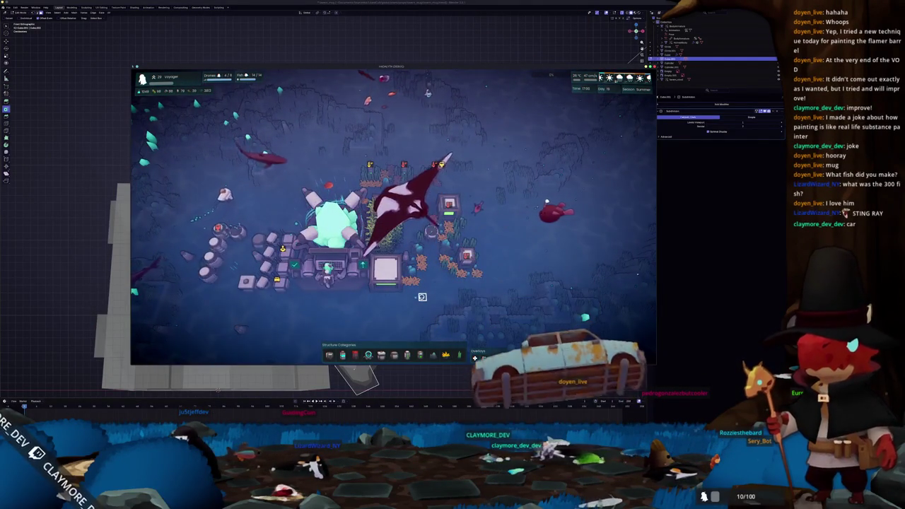
{"action": "scroll", "coordinate": [422, 297], "scroll_direction": "up", "scroll_amount": 2}
{"action": "scroll", "coordinate": [453, 282], "scroll_direction": "up", "scroll_amount": 2}
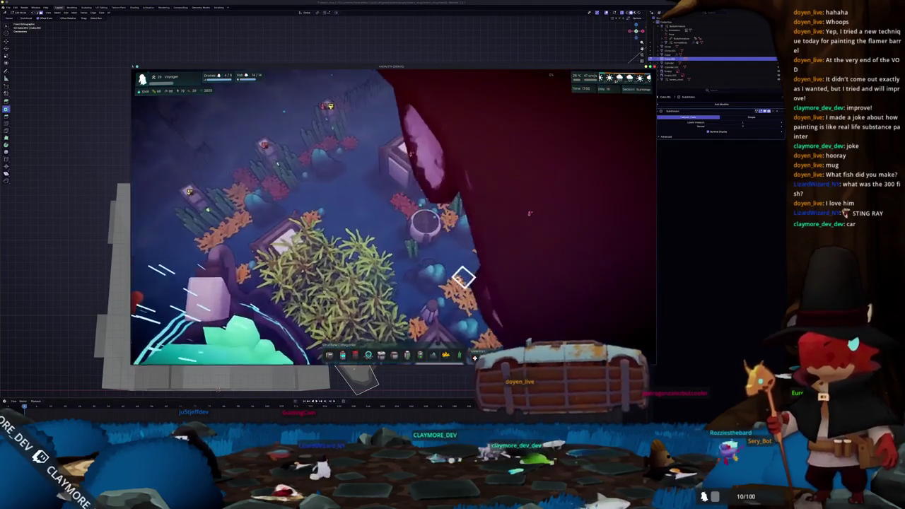
{"action": "scroll", "coordinate": [463, 277], "scroll_direction": "down", "scroll_amount": 3}
{"action": "scroll", "coordinate": [463, 277], "scroll_direction": "down", "scroll_amount": 2}
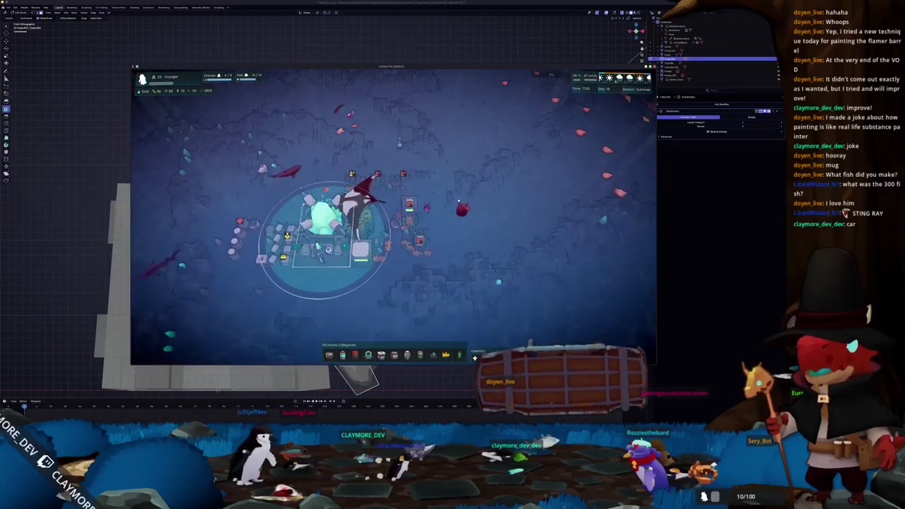
Open and close the base Core's information panel, then hide the game window
{"action": "left_click", "coordinate": [364, 192]}
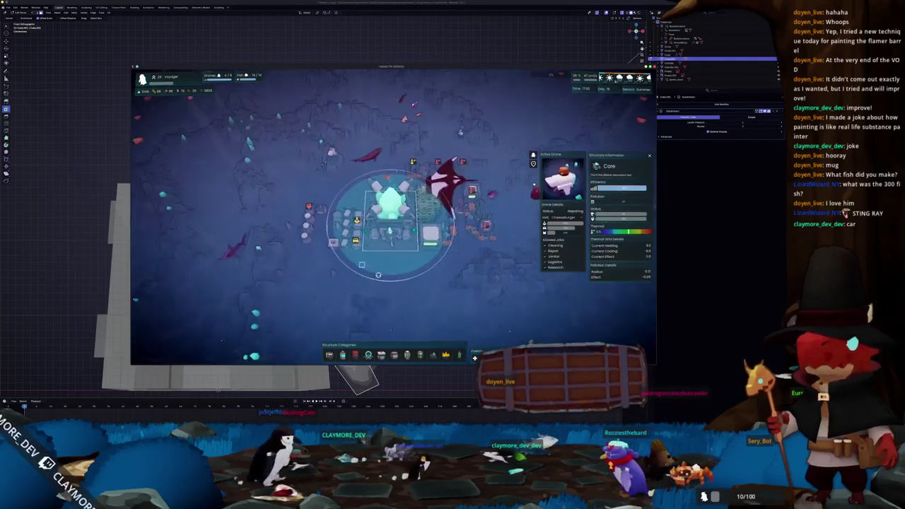
{"action": "left_click", "coordinate": [447, 285]}
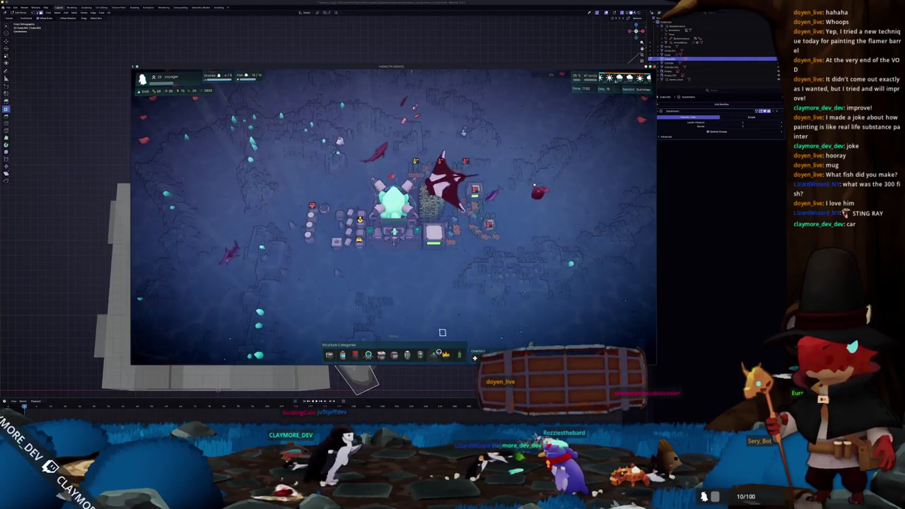
{"action": "left_click", "coordinate": [443, 377]}
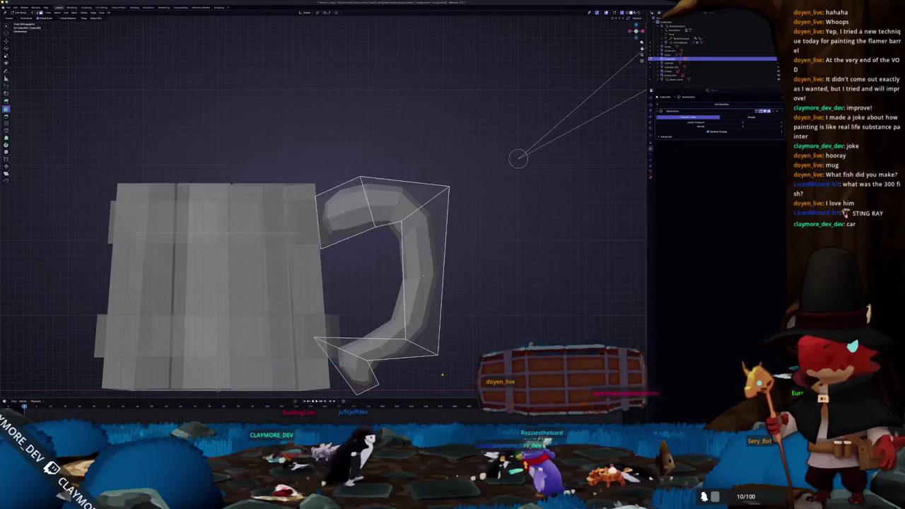
Lower the handle's top edge along Z in side view, then shift it up and right
{"action": "middle_click_drag", "start_coordinate": [371, 372], "coordinate": [364, 324], "text": "shift"}
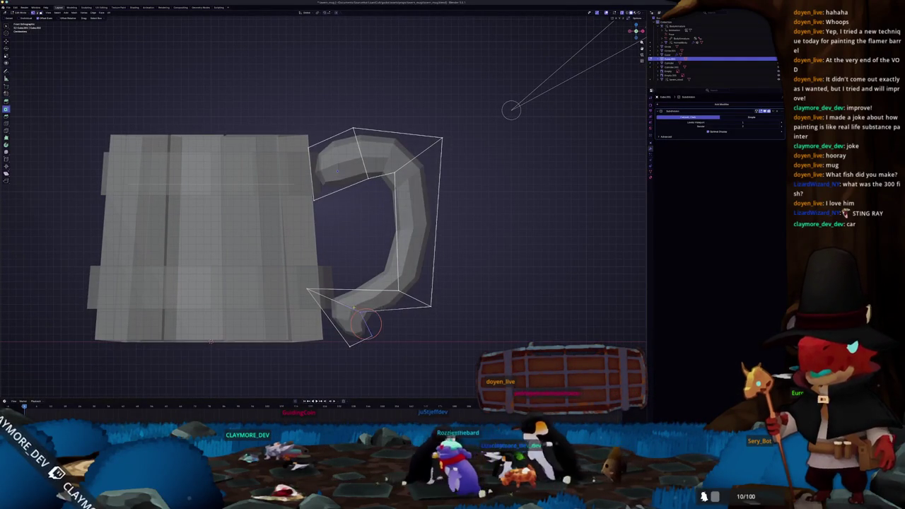
{"action": "key", "text": "c"}
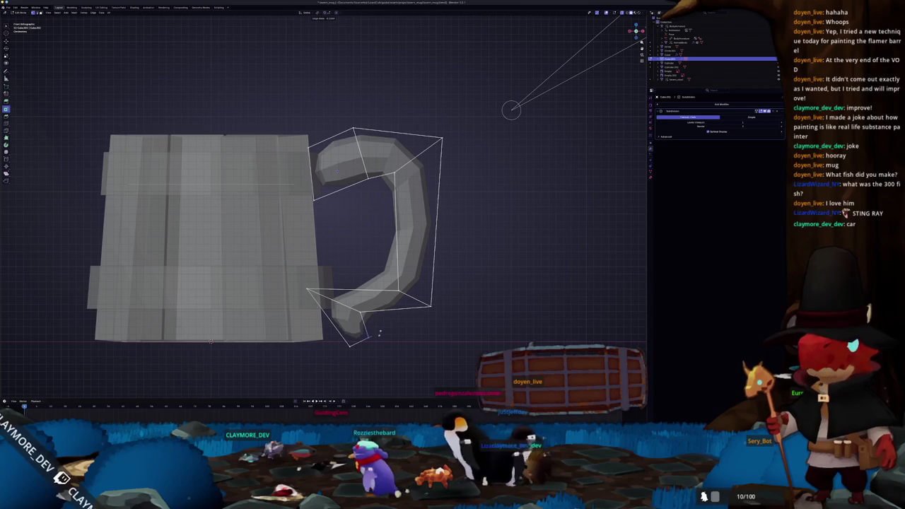
{"action": "middle_click_drag", "start_coordinate": [366, 339], "coordinate": [382, 304]}
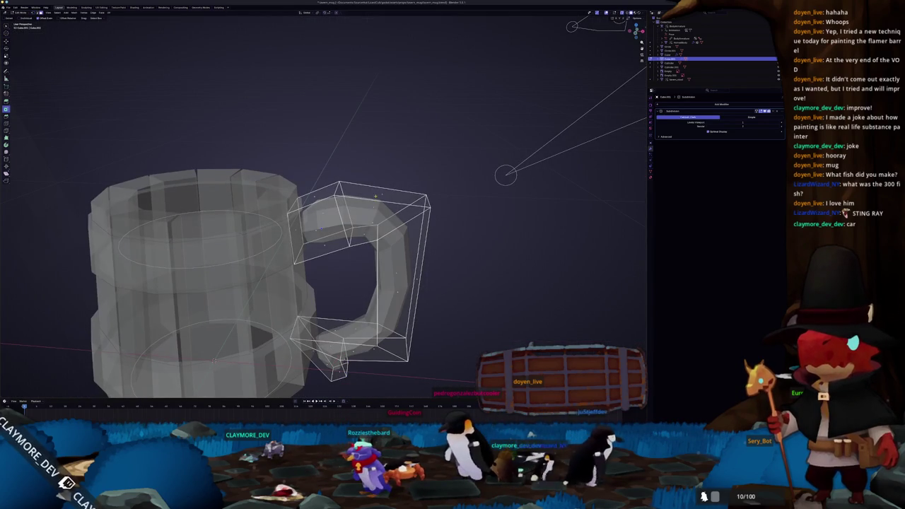
{"action": "key", "text": "KP_Divide"}
{"action": "key", "text": "KP_Divide"}
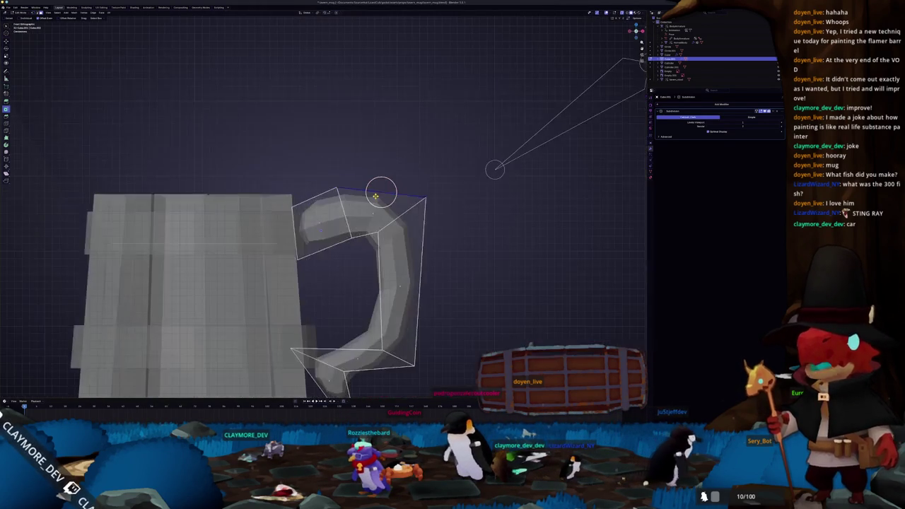
{"action": "key", "text": "g"}
{"action": "key", "text": "z"}
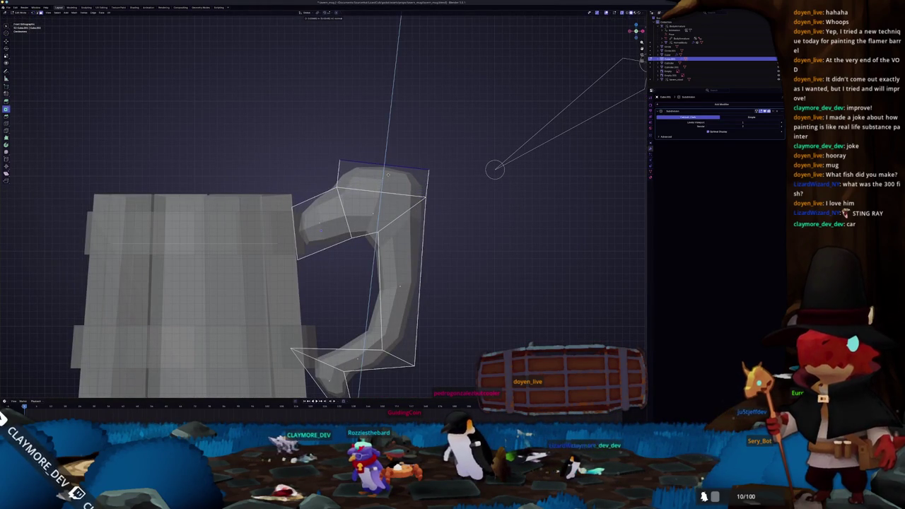
{"action": "left_click", "coordinate": [390, 192]}
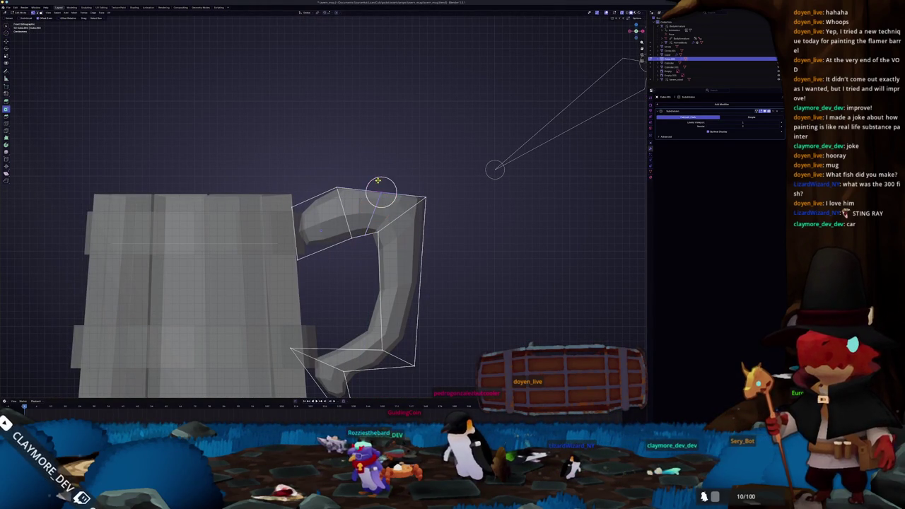
{"action": "key", "text": "KP_Divide"}
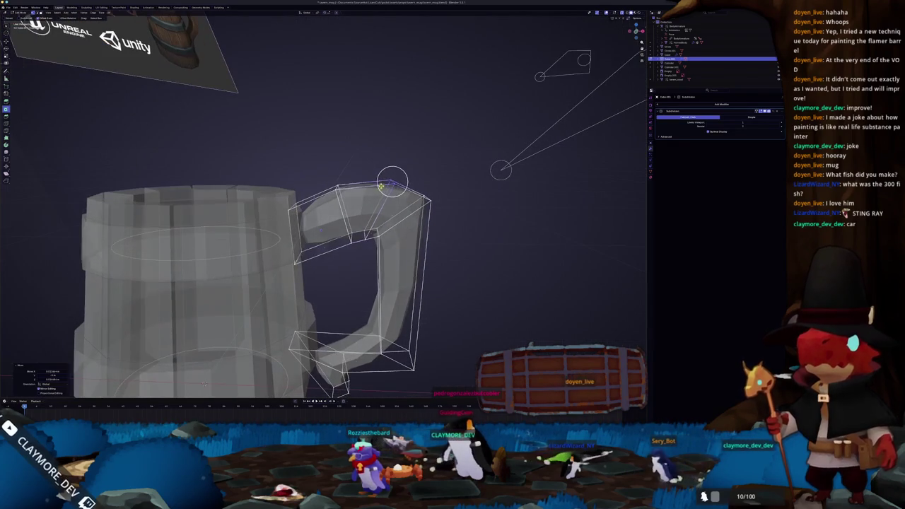
{"action": "key", "text": "KP_1"}
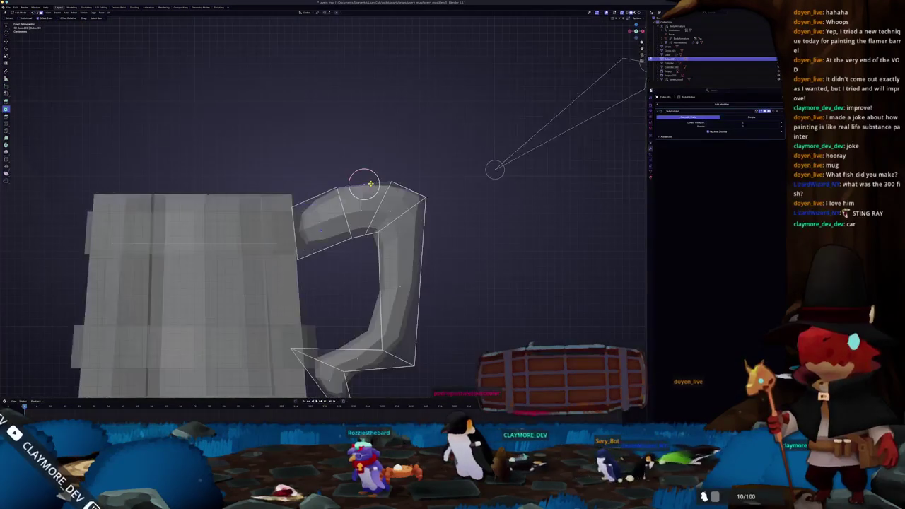
{"action": "left_click", "coordinate": [410, 149]}
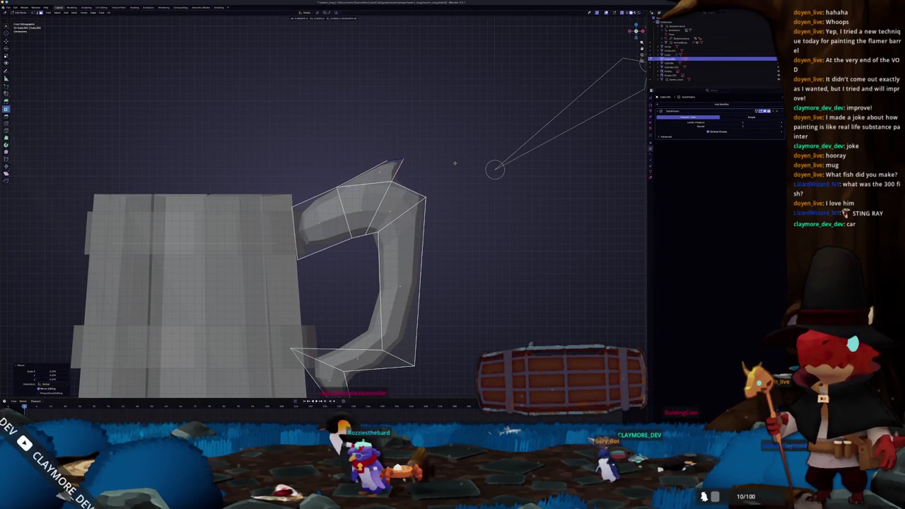
Pull the handle's top corner upward into a raised spur
{"action": "scroll", "coordinate": [455, 164], "scroll_direction": "down", "scroll_amount": 5}
{"action": "scroll", "coordinate": [424, 184], "scroll_direction": "down", "scroll_amount": 5}
{"action": "scroll", "coordinate": [396, 200], "scroll_direction": "down", "scroll_amount": 3}
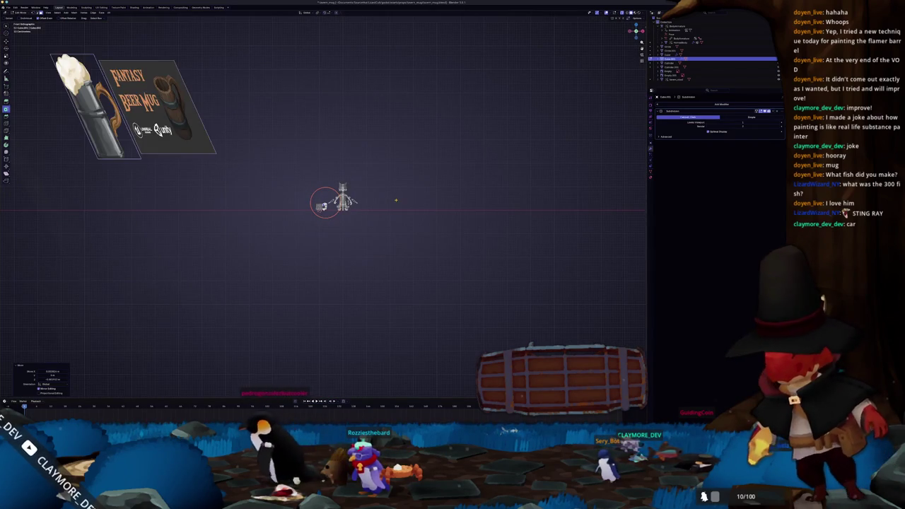
{"action": "scroll", "coordinate": [396, 200], "scroll_direction": "up", "scroll_amount": 2}
{"action": "scroll", "coordinate": [396, 200], "scroll_direction": "up", "scroll_amount": 4}
{"action": "scroll", "coordinate": [396, 200], "scroll_direction": "up", "scroll_amount": 3}
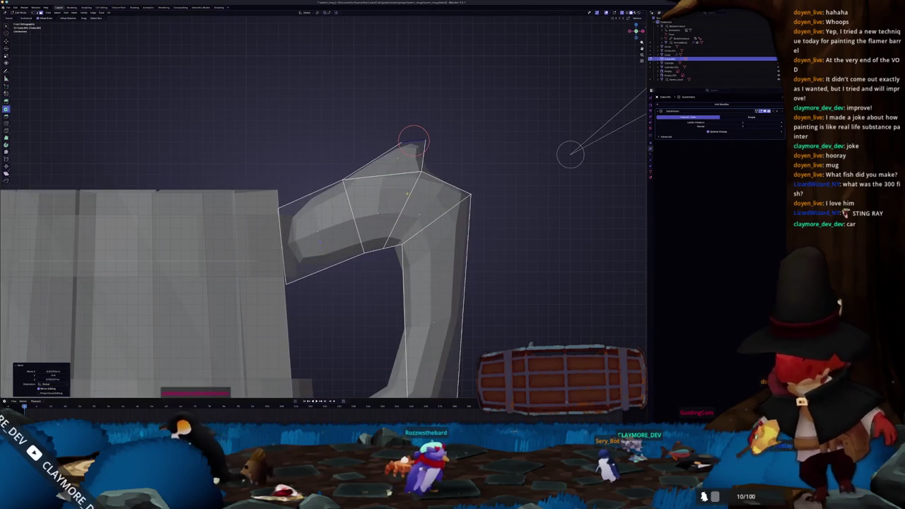
{"action": "key", "text": "g"}
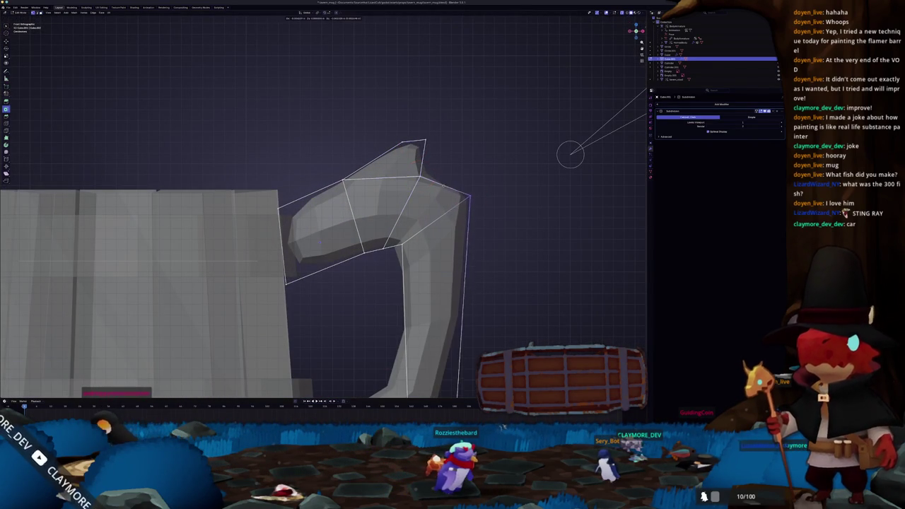
{"action": "scroll", "coordinate": [465, 204], "scroll_direction": "down", "scroll_amount": 2}
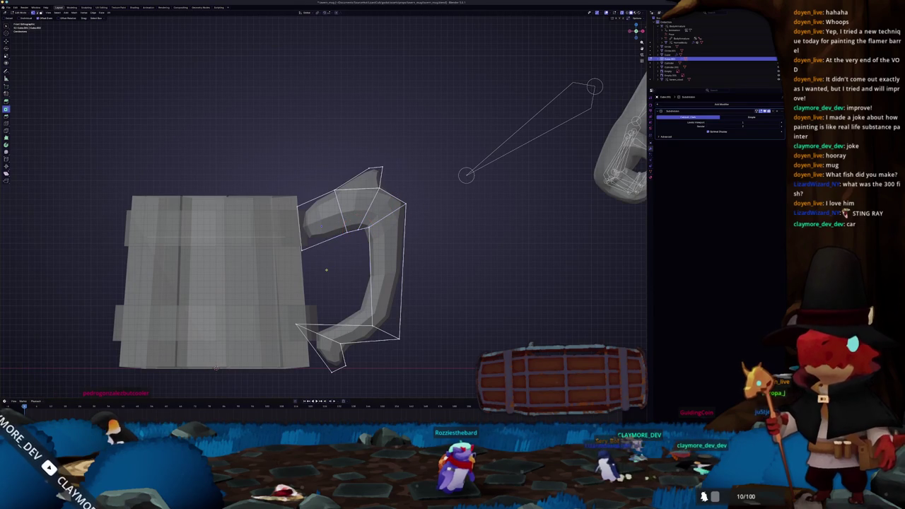
{"action": "key", "text": "g"}
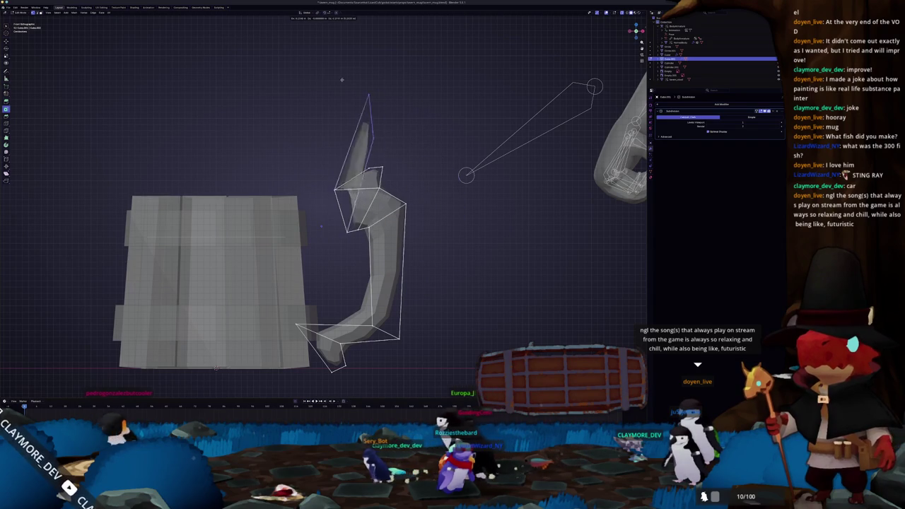
{"action": "left_click", "coordinate": [300, 244]}
{"action": "scroll", "coordinate": [295, 233], "scroll_direction": "up", "scroll_amount": 1}
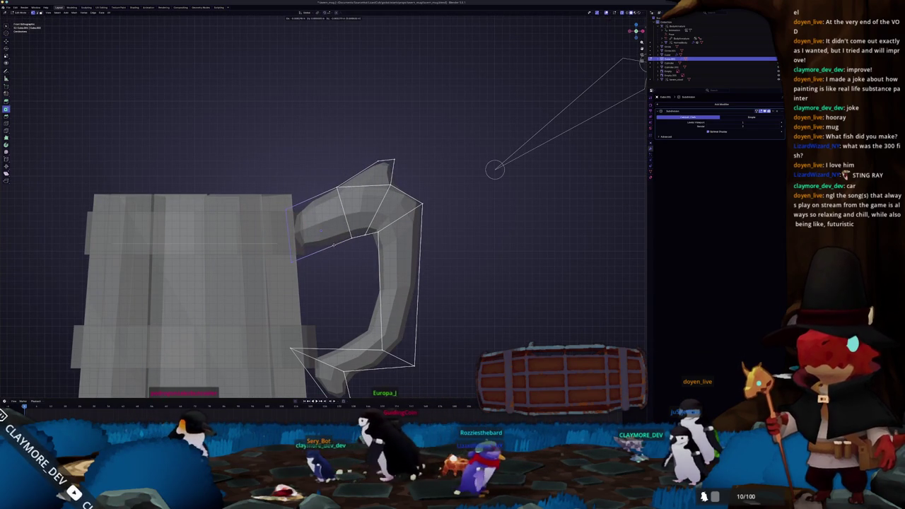
{"action": "left_click", "coordinate": [295, 233]}
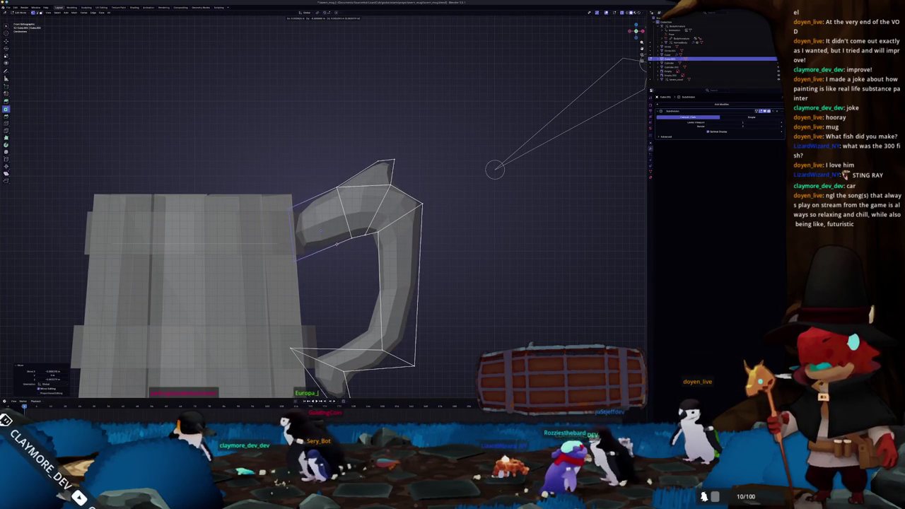
Move and rotate the handle-joint vertex using proportional editing's soft falloff
{"action": "key", "text": "g"}
{"action": "key", "text": "r"}
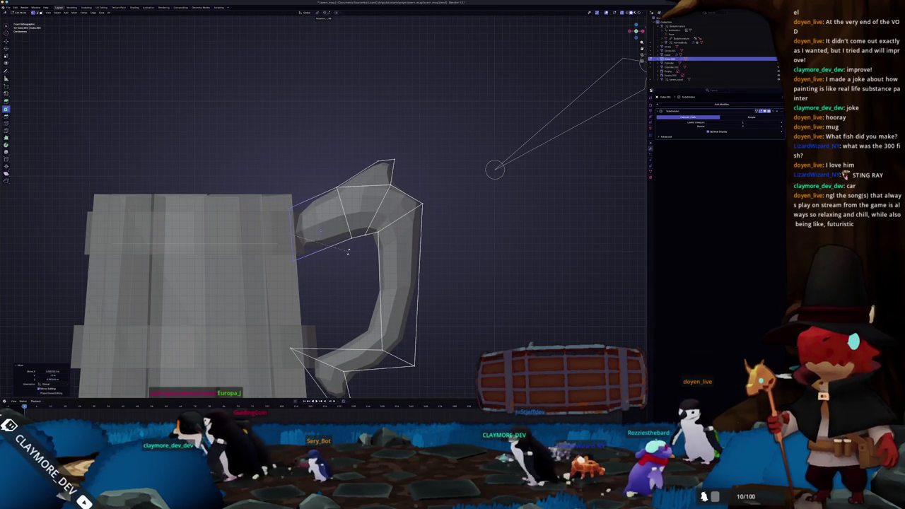
{"action": "middle_click_drag", "start_coordinate": [325, 212], "coordinate": [352, 121], "text": "shift"}
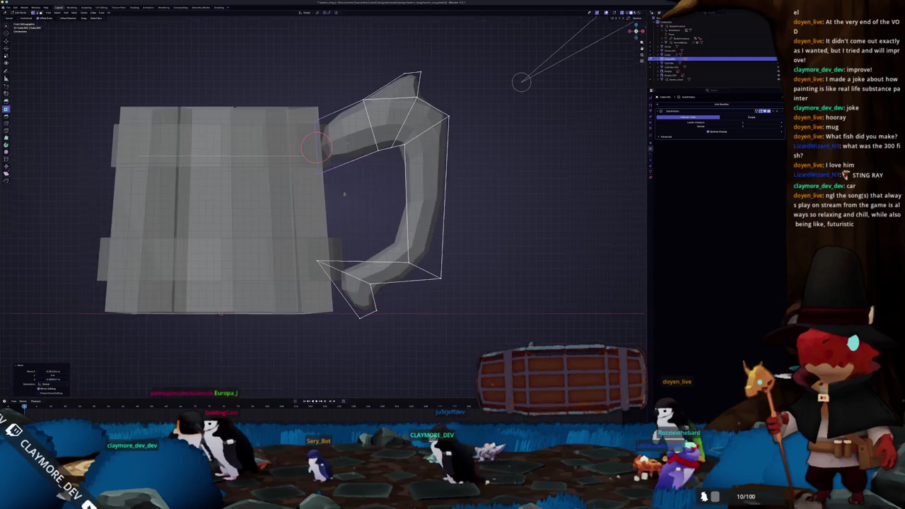
{"action": "left_click", "coordinate": [296, 234]}
{"action": "scroll", "coordinate": [304, 241], "scroll_direction": "down", "scroll_amount": 1}
{"action": "key", "text": "g"}
{"action": "key", "text": "o"}
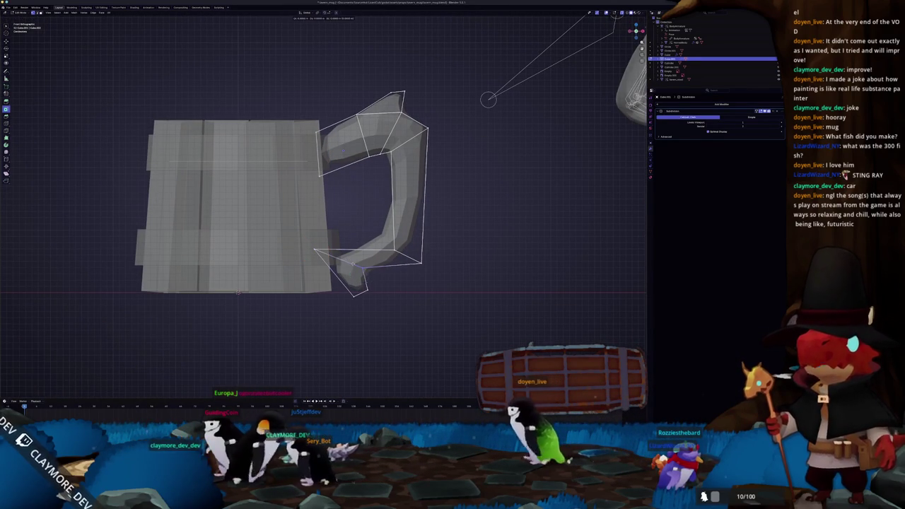
{"action": "left_click", "coordinate": [348, 263]}
{"action": "middle_click_drag", "start_coordinate": [348, 264], "coordinate": [368, 257]}
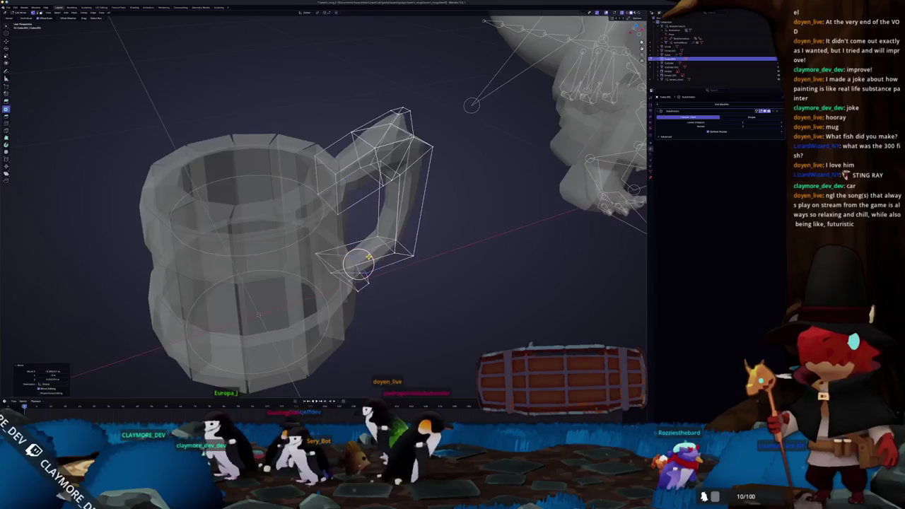
Scale the selected handle part from the top view
{"action": "key", "text": "KP_7"}
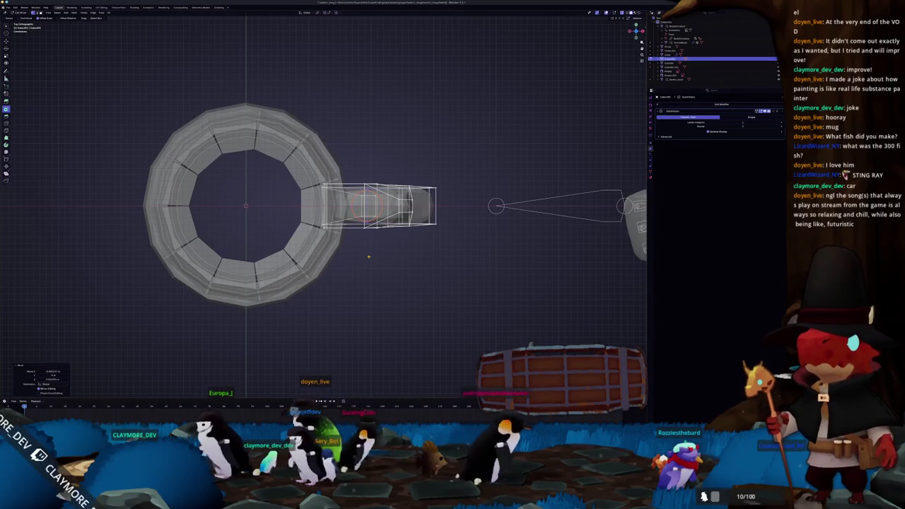
{"action": "key", "text": "s"}
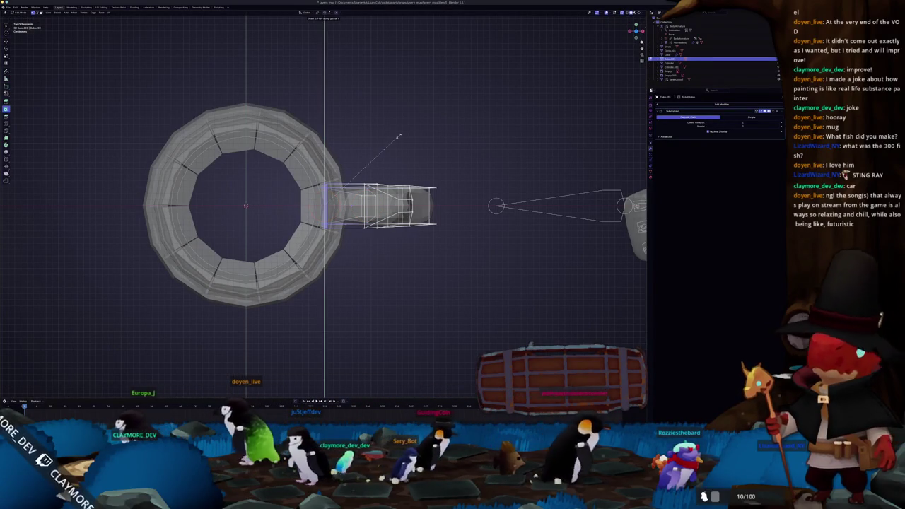
{"action": "left_click", "coordinate": [382, 139]}
Delete a hidden handle face in X-ray, then box-select handle vertices in front view
{"action": "mouse_move", "coordinate": [382, 139]}
{"action": "middle_mouse_down"}
{"action": "mouse_move", "coordinate": [320, 204]}
{"action": "mouse_move", "coordinate": [327, 178]}
{"action": "middle_mouse_up"}
{"action": "key", "text": "alt+z"}
{"action": "left_click", "coordinate": [327, 178]}
{"action": "left_click", "coordinate": [327, 179]}
{"action": "key", "text": "KP_1"}
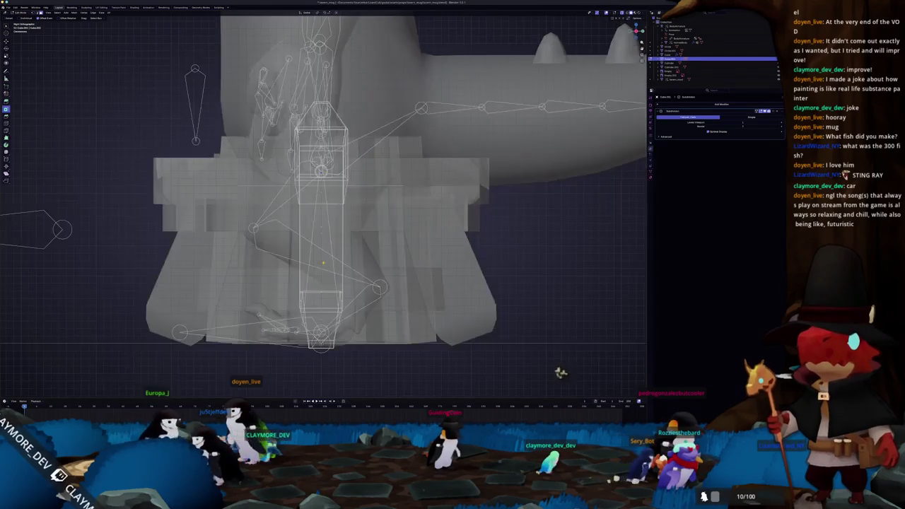
{"action": "key", "text": "KP_Decimal"}
{"action": "key", "text": "alt+z"}
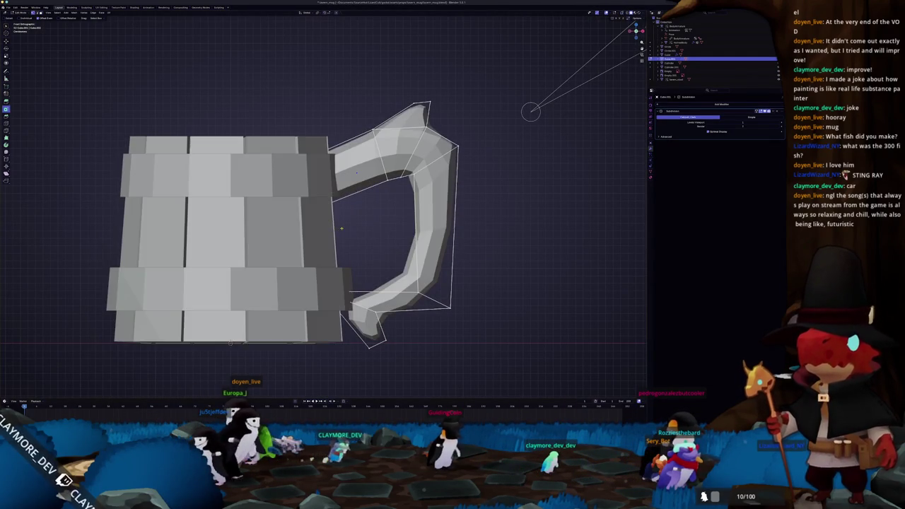
{"action": "key", "text": "alt+z"}
{"action": "left_click_drag", "start_coordinate": [341, 228], "coordinate": [318, 187]}
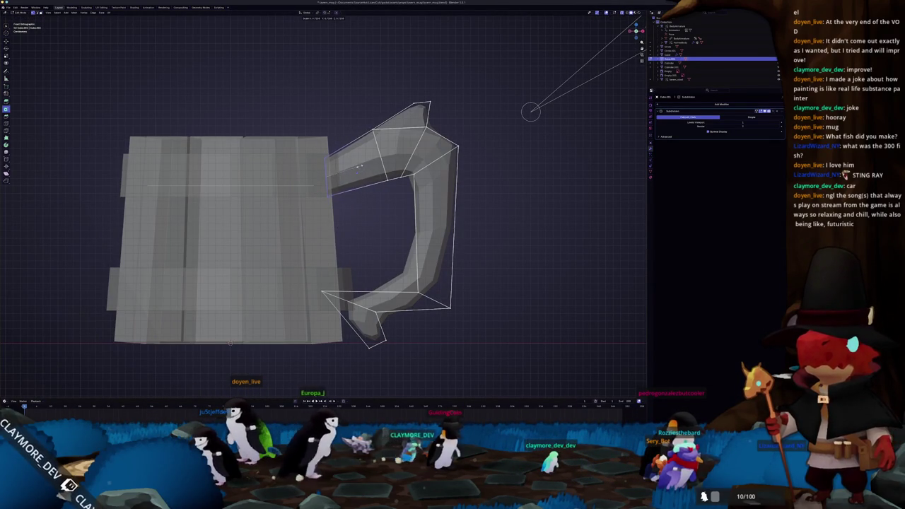
Toggle Edit Mode to inspect the handle from several angles, with X-ray turned off
{"action": "key", "text": "Tab"}
{"action": "scroll", "coordinate": [356, 166], "scroll_direction": "down", "scroll_amount": 3}
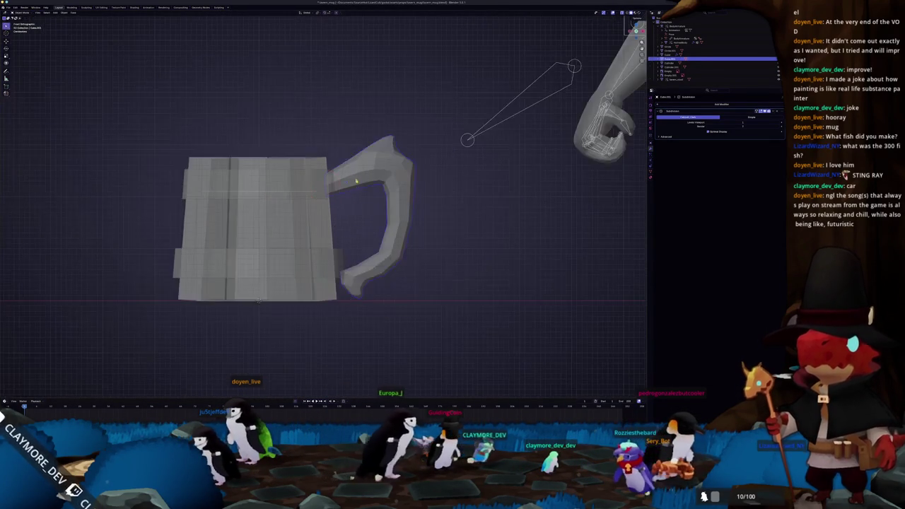
{"action": "scroll", "coordinate": [353, 240], "scroll_direction": "up", "scroll_amount": 2}
{"action": "key", "text": "Tab"}
{"action": "scroll", "coordinate": [289, 126], "scroll_direction": "up", "scroll_amount": 2}
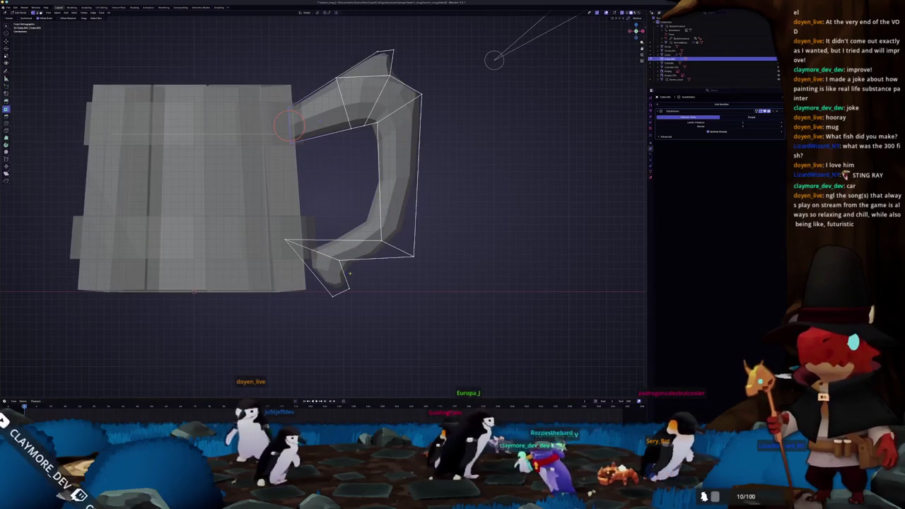
{"action": "key", "text": "Tab"}
{"action": "scroll", "coordinate": [333, 252], "scroll_direction": "down", "scroll_amount": 3}
{"action": "scroll", "coordinate": [333, 252], "scroll_direction": "down", "scroll_amount": 2}
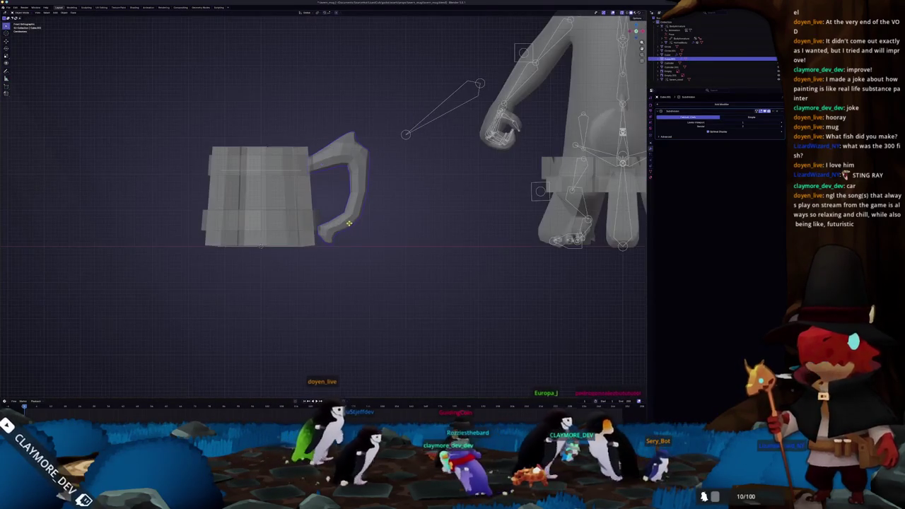
{"action": "middle_click_drag", "start_coordinate": [333, 248], "coordinate": [319, 242]}
{"action": "scroll", "coordinate": [319, 241], "scroll_direction": "up", "scroll_amount": 3}
{"action": "key", "text": "Tab"}
{"action": "scroll", "coordinate": [319, 242], "scroll_direction": "up", "scroll_amount": 2}
{"action": "key", "text": "alt+z"}
{"action": "scroll", "coordinate": [388, 161], "scroll_direction": "up", "scroll_amount": 2}
{"action": "middle_click_drag", "start_coordinate": [388, 161], "coordinate": [407, 187]}
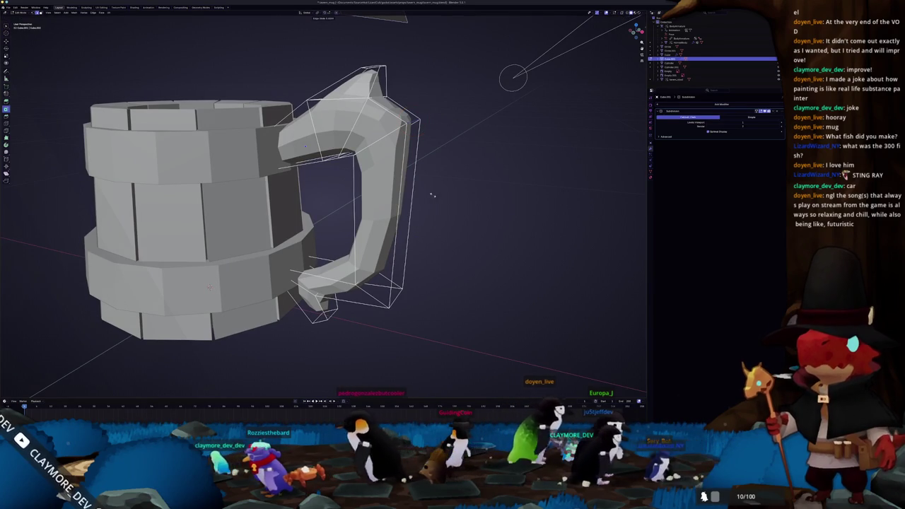
Select all handle vertices and merge them by distance
{"action": "middle_click_drag", "start_coordinate": [434, 200], "coordinate": [401, 187]}
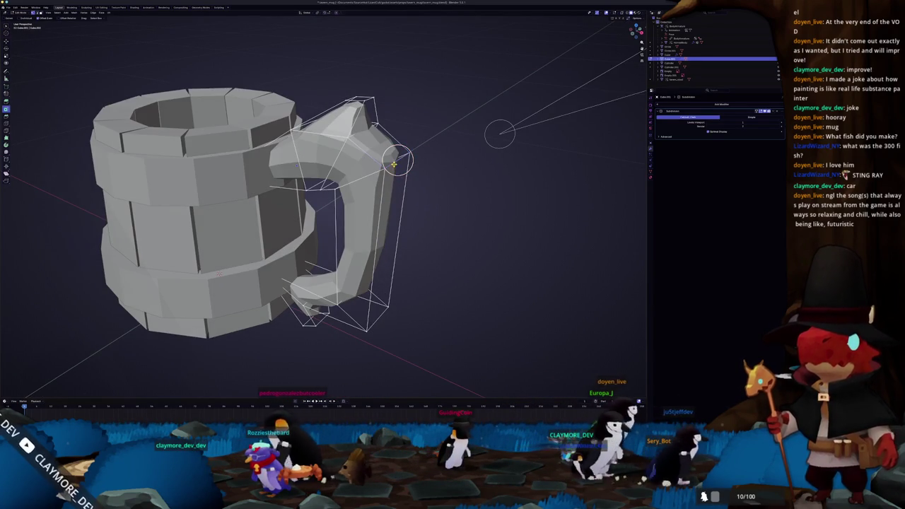
{"action": "key", "text": "a"}
{"action": "right_click", "coordinate": [415, 177]}
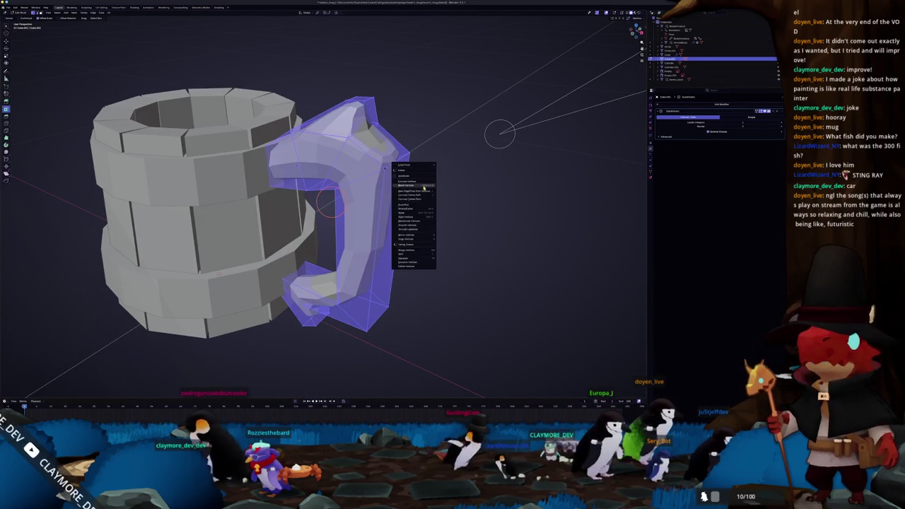
{"action": "left_click", "coordinate": [453, 274]}
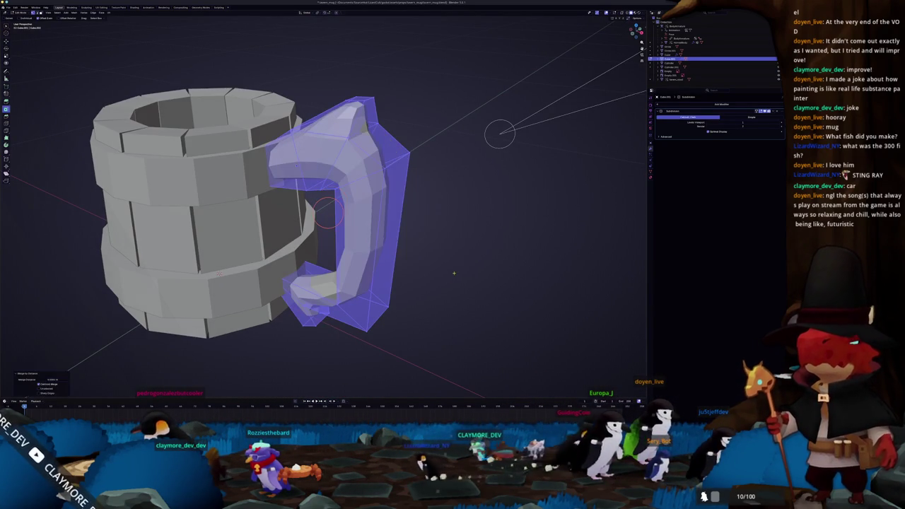
Check the handle from the right-side view and box-select its top vertices
{"action": "key", "text": "Tab"}
{"action": "middle_click_drag", "start_coordinate": [452, 275], "coordinate": [396, 222]}
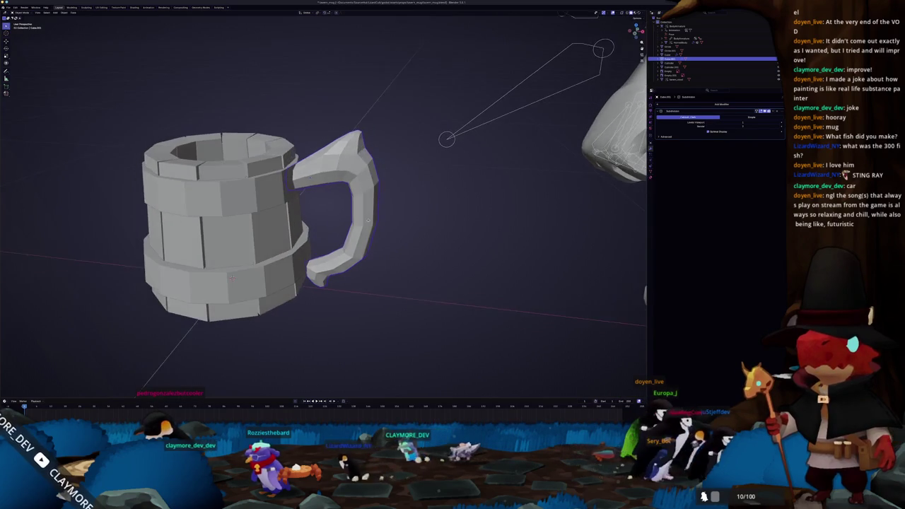
{"action": "key", "text": "KP_3"}
{"action": "key", "text": "KP_Decimal"}
{"action": "key", "text": "Tab"}
{"action": "left_click_drag", "start_coordinate": [377, 131], "coordinate": [329, 106]}
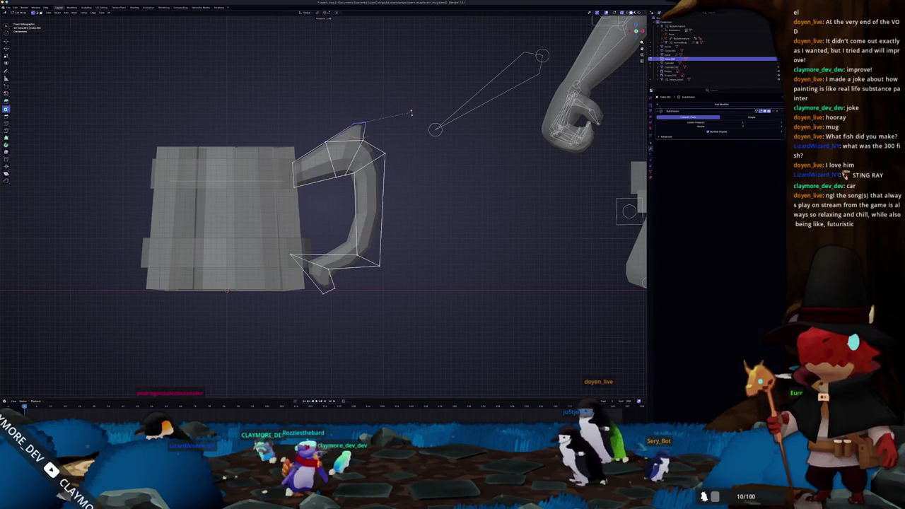
Rotate and scale the handle's top vertices, then review them in front view
{"action": "left_click", "coordinate": [409, 123]}
{"action": "key", "text": "s"}
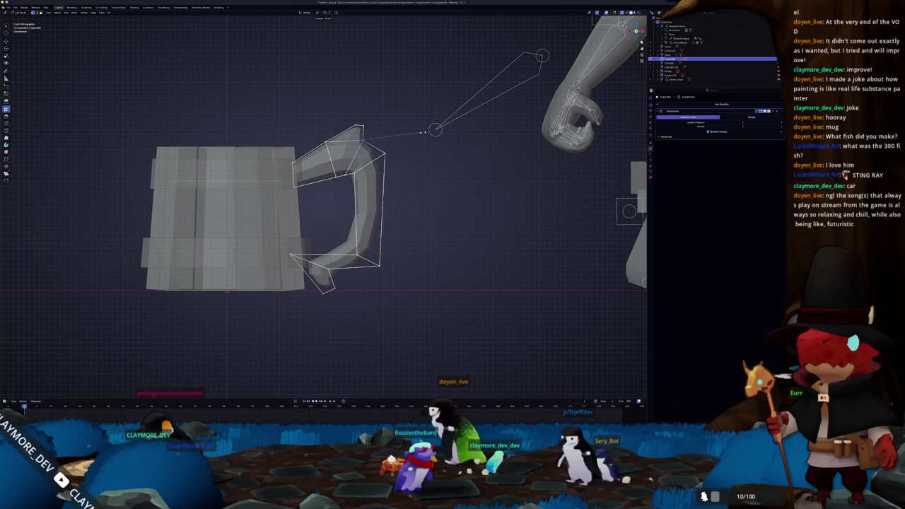
{"action": "left_click", "coordinate": [435, 129]}
{"action": "key", "text": "Tab"}
{"action": "middle_click_drag", "start_coordinate": [435, 129], "coordinate": [335, 182]}
{"action": "scroll", "coordinate": [347, 174], "scroll_direction": "down", "scroll_amount": 5}
{"action": "scroll", "coordinate": [336, 182], "scroll_direction": "up", "scroll_amount": 5}
{"action": "key", "text": "KP_1"}
Pull the handle's top spur vertex up to a new position
{"action": "key", "text": "Tab"}
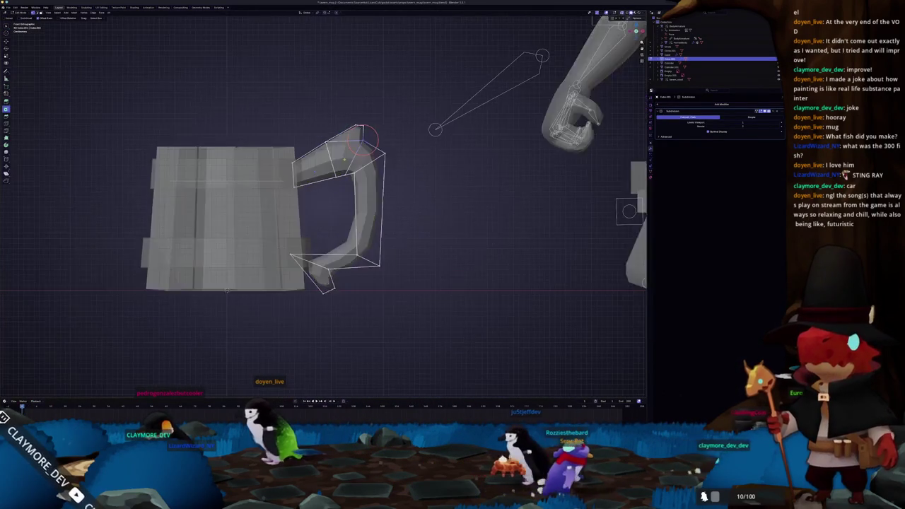
{"action": "scroll", "coordinate": [394, 99], "scroll_direction": "up", "scroll_amount": 4}
{"action": "middle_click_drag", "start_coordinate": [394, 99], "coordinate": [387, 177], "text": "shift"}
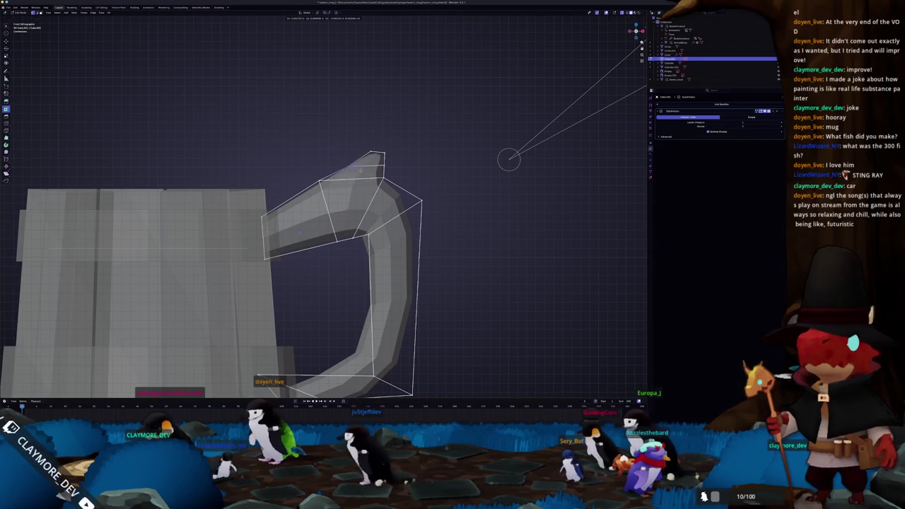
{"action": "left_click_drag", "start_coordinate": [369, 171], "coordinate": [369, 170]}
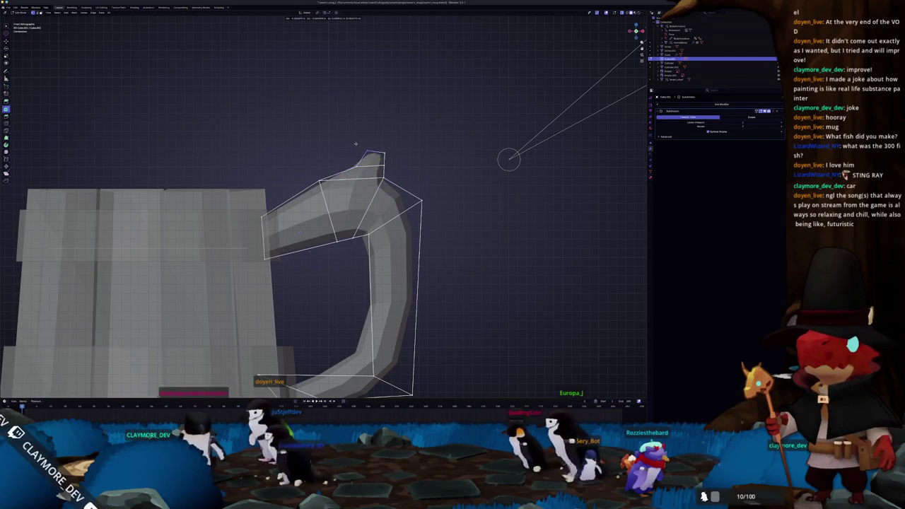
{"action": "key", "text": "g"}
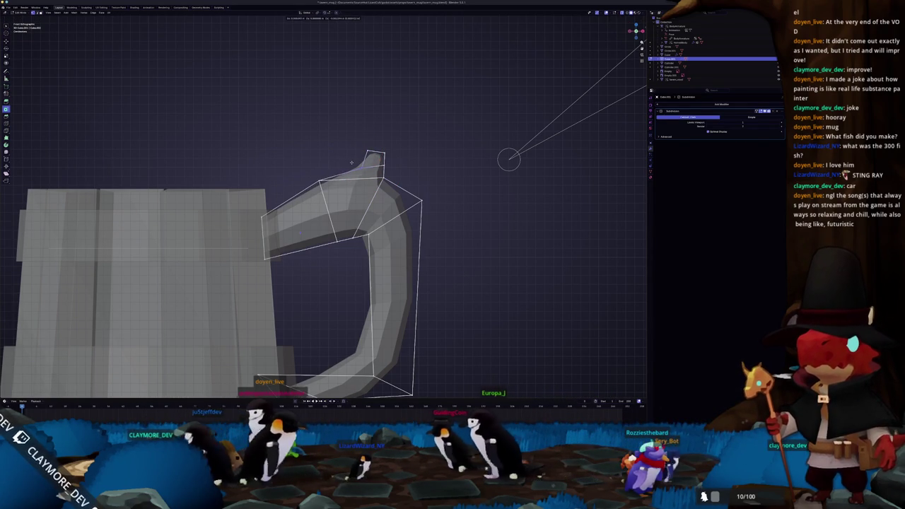
{"action": "left_click", "coordinate": [350, 162]}
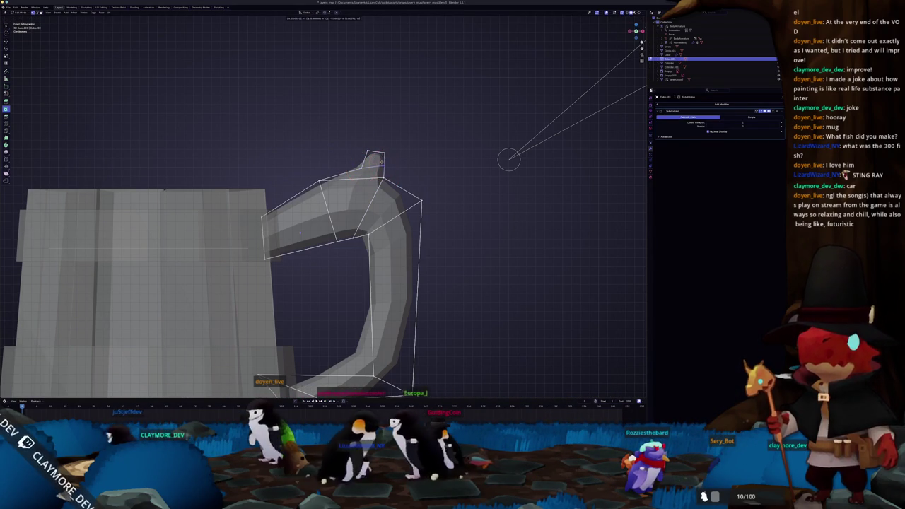
Zoom in and toggle Edit Mode to review the reshaped spur
{"action": "scroll", "coordinate": [388, 170], "scroll_direction": "up", "scroll_amount": 2}
{"action": "scroll", "coordinate": [360, 153], "scroll_direction": "up", "scroll_amount": 1}
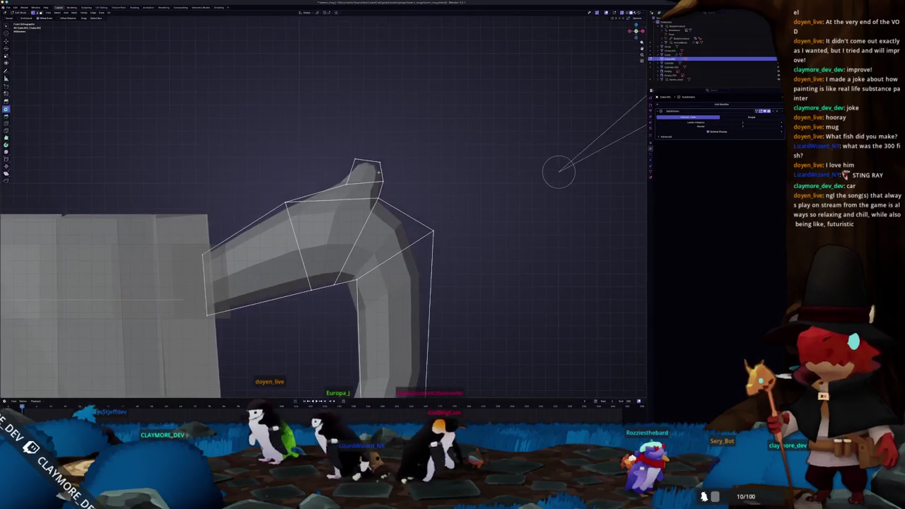
{"action": "scroll", "coordinate": [360, 152], "scroll_direction": "up", "scroll_amount": 1}
{"action": "scroll", "coordinate": [360, 153], "scroll_direction": "up", "scroll_amount": 1}
{"action": "scroll", "coordinate": [360, 152], "scroll_direction": "up", "scroll_amount": 1}
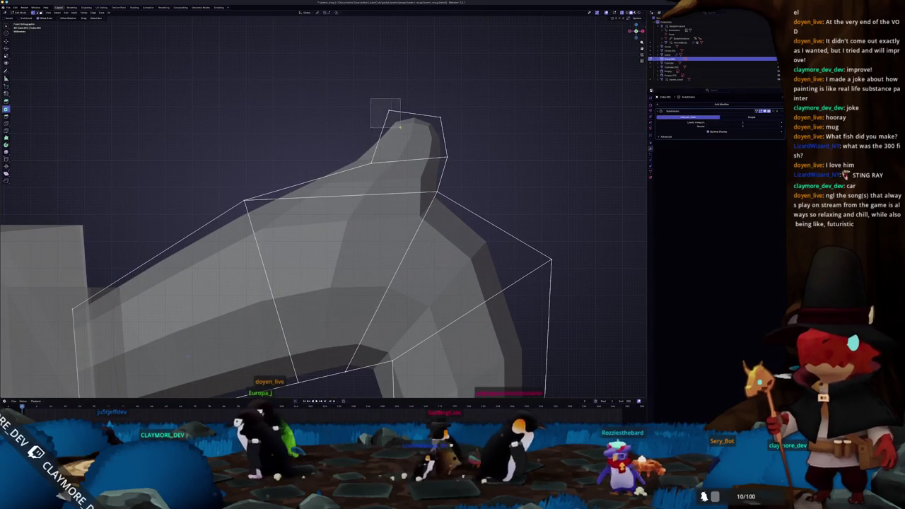
{"action": "key", "text": "Tab"}
{"action": "scroll", "coordinate": [399, 182], "scroll_direction": "down", "scroll_amount": 2}
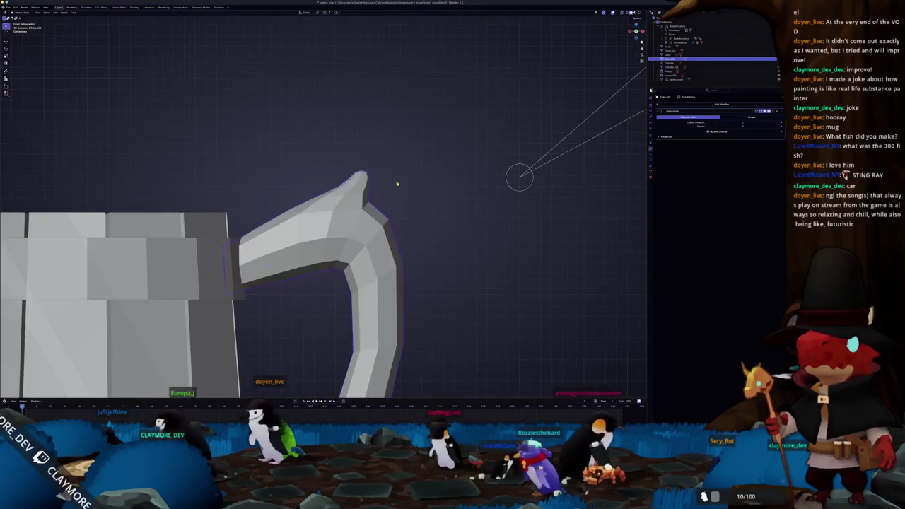
{"action": "scroll", "coordinate": [399, 182], "scroll_direction": "down", "scroll_amount": 3}
{"action": "key", "text": "Tab"}
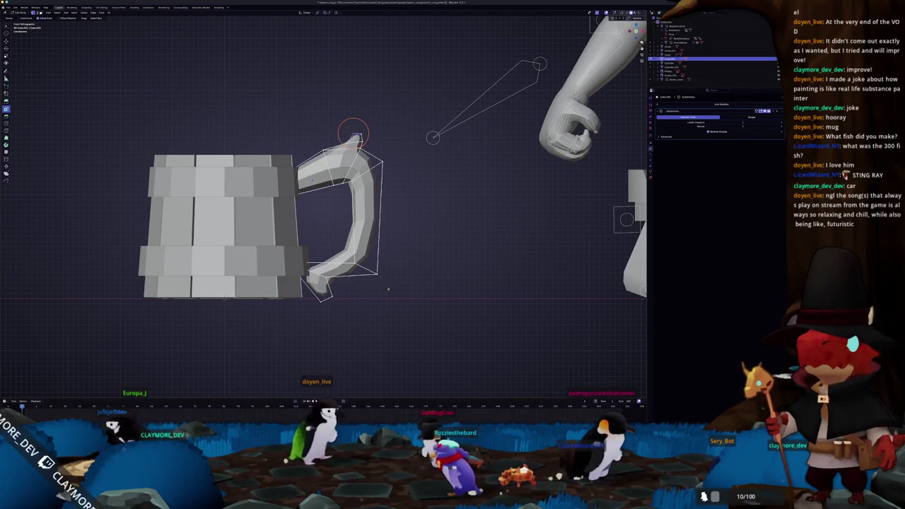
Select the handle's bottom vertices through X-ray and move them to a new position
{"action": "key", "text": "alt+z"}
{"action": "left_click_drag", "start_coordinate": [349, 249], "coordinate": [399, 290]}
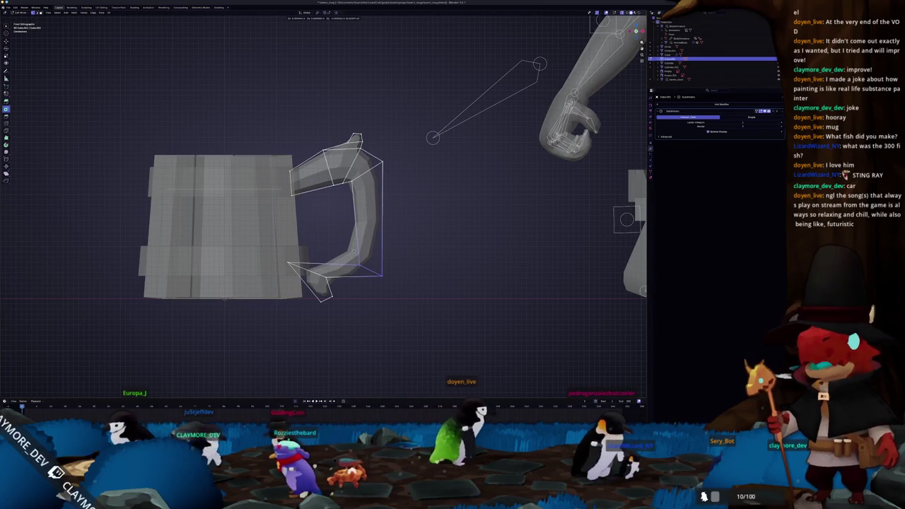
{"action": "key", "text": "Tab"}
{"action": "scroll", "coordinate": [390, 249], "scroll_direction": "down", "scroll_amount": 3}
{"action": "key", "text": "Tab"}
{"action": "scroll", "coordinate": [390, 249], "scroll_direction": "up", "scroll_amount": 3}
{"action": "key", "text": "g"}
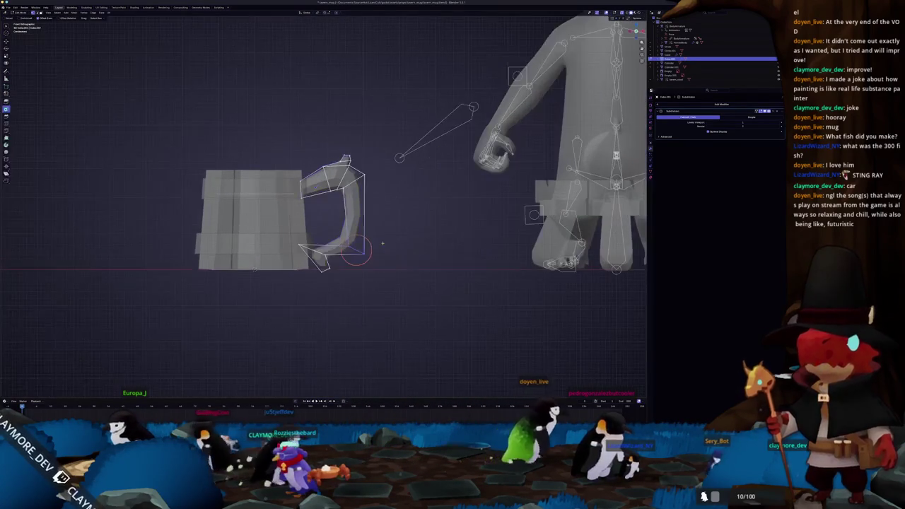
{"action": "left_click", "coordinate": [405, 244]}
{"action": "key", "text": "Tab"}
{"action": "scroll", "coordinate": [405, 243], "scroll_direction": "down", "scroll_amount": 1}
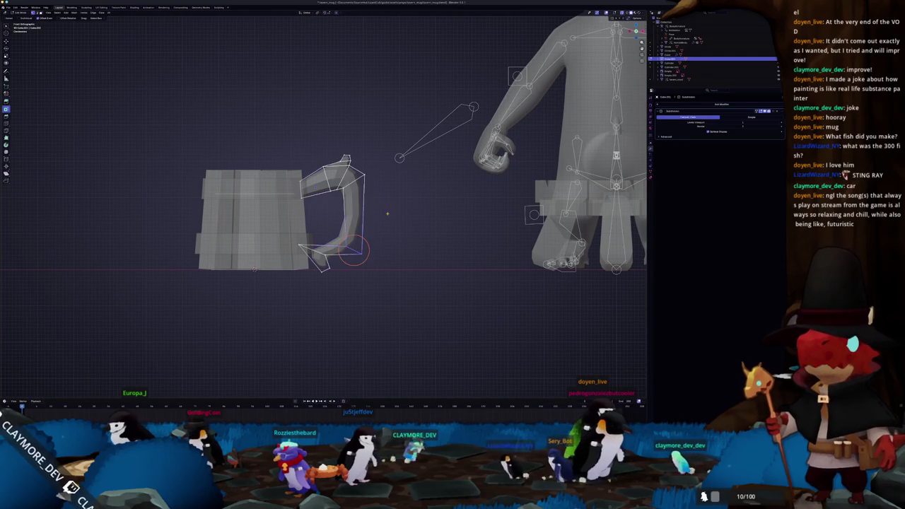
Box-select the whole handle and slide it along X closer to the mug body
{"action": "key", "text": "Tab"}
{"action": "key", "text": "g"}
{"action": "left_click", "coordinate": [387, 215]}
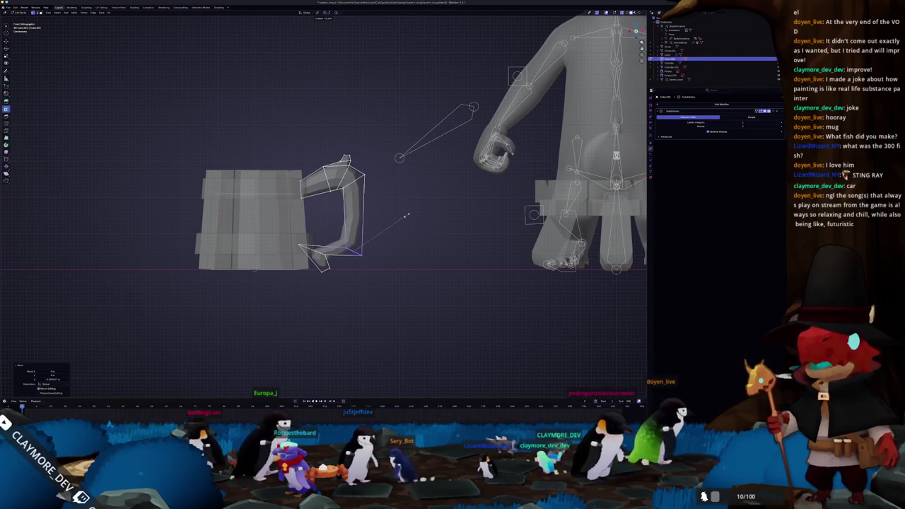
{"action": "scroll", "coordinate": [407, 214], "scroll_direction": "down", "scroll_amount": 3}
{"action": "scroll", "coordinate": [396, 227], "scroll_direction": "up", "scroll_amount": 3}
{"action": "key", "text": "g"}
{"action": "mouse_move", "coordinate": [391, 305]}
{"action": "left_mouse_down"}
{"action": "mouse_move", "coordinate": [315, 109]}
{"action": "mouse_move", "coordinate": [339, 102]}
{"action": "left_mouse_up"}
{"action": "left_click_drag", "start_coordinate": [384, 141], "coordinate": [323, 212]}
{"action": "middle_click_drag", "start_coordinate": [368, 184], "coordinate": [420, 197]}
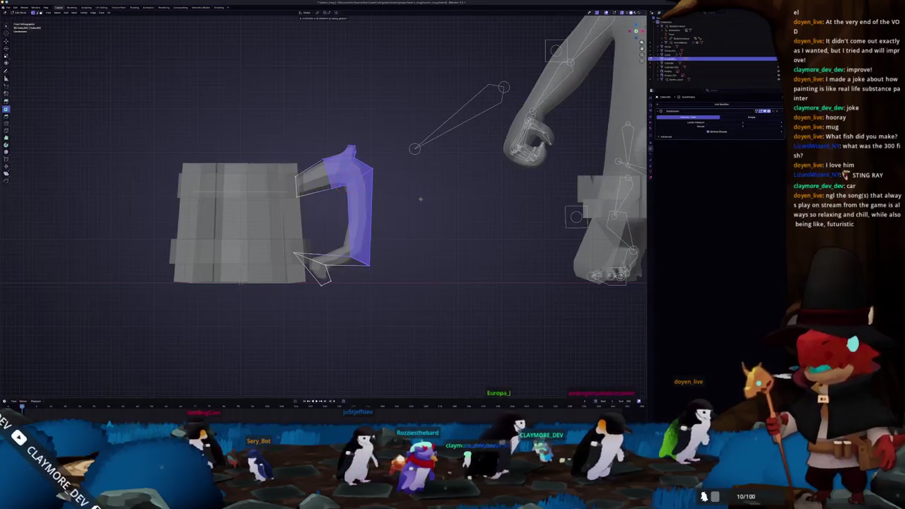
{"action": "key", "text": "g"}
{"action": "key", "text": "x"}
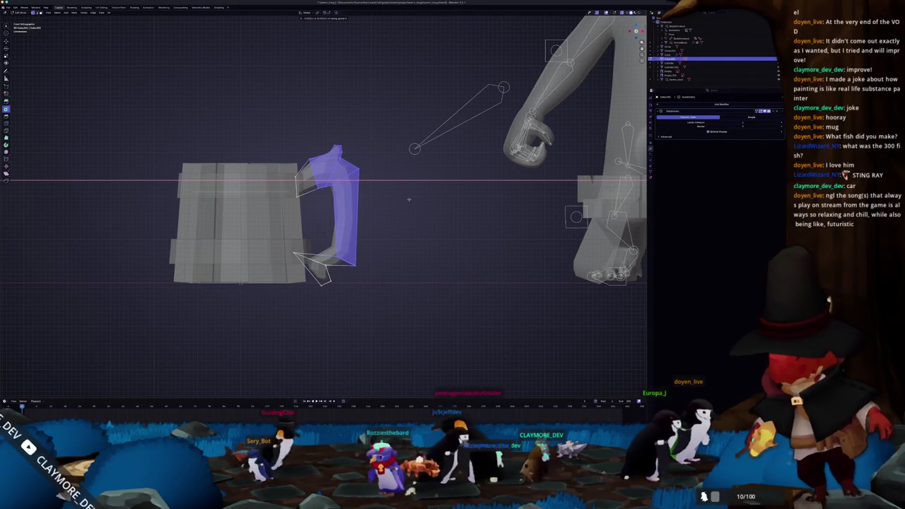
{"action": "left_click", "coordinate": [406, 206]}
{"action": "key", "text": "Tab"}
Select the handle's top faces and check the handle shape outside Edit Mode
{"action": "scroll", "coordinate": [405, 205], "scroll_direction": "down", "scroll_amount": 4}
{"action": "scroll", "coordinate": [367, 210], "scroll_direction": "up", "scroll_amount": 3}
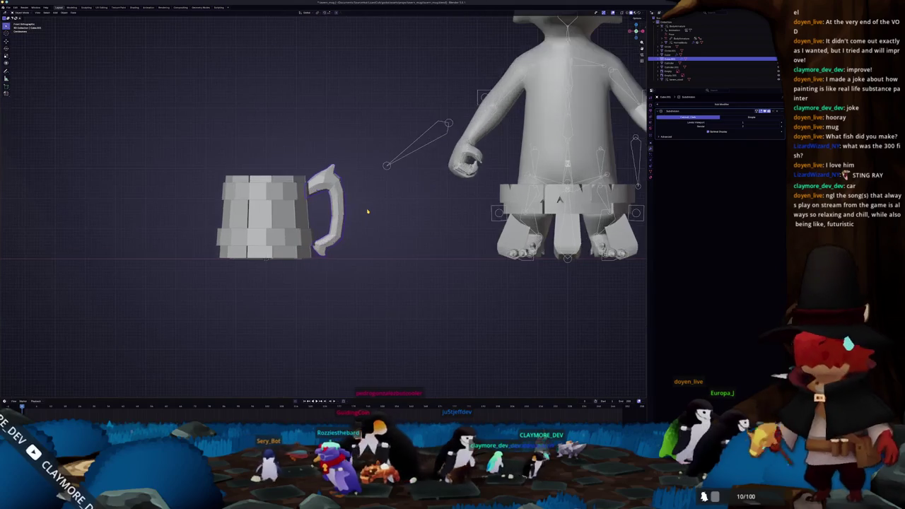
{"action": "key", "text": "Tab"}
{"action": "left_click_drag", "start_coordinate": [367, 205], "coordinate": [311, 135]}
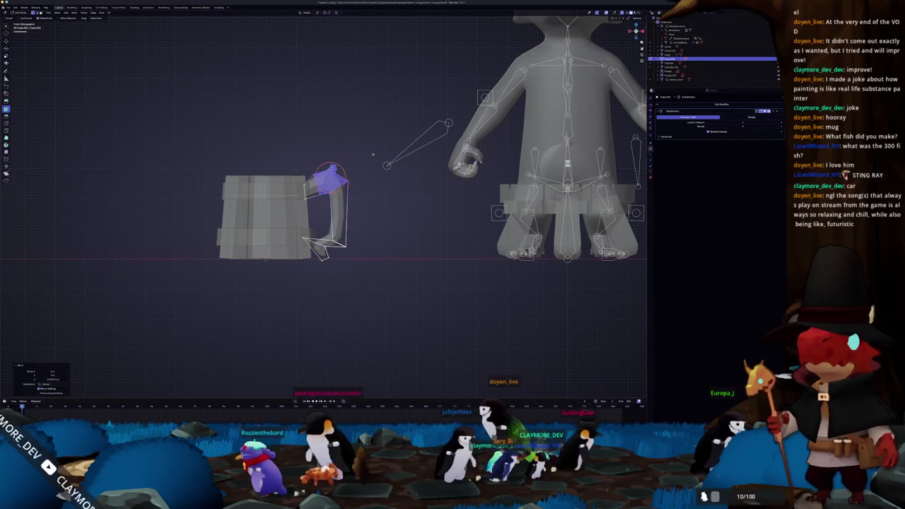
{"action": "scroll", "coordinate": [382, 159], "scroll_direction": "up", "scroll_amount": 2}
{"action": "scroll", "coordinate": [398, 178], "scroll_direction": "up", "scroll_amount": 1}
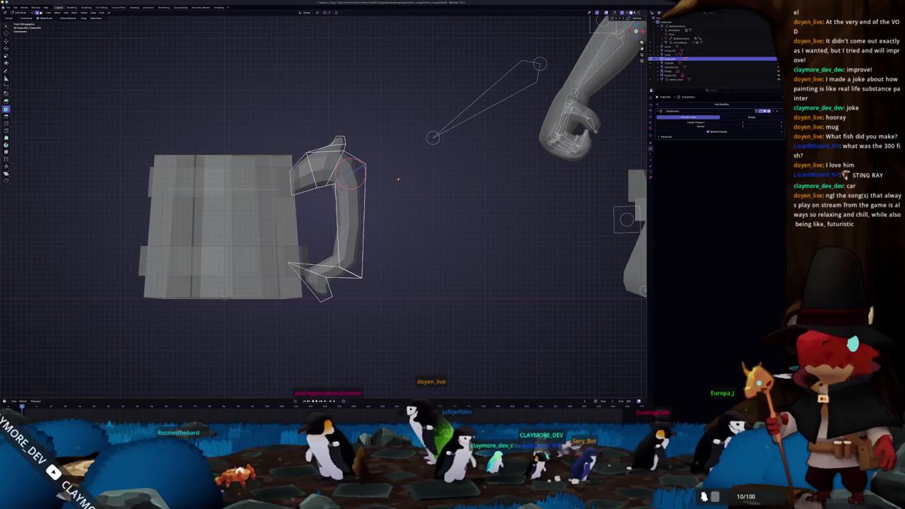
{"action": "key", "text": "Tab"}
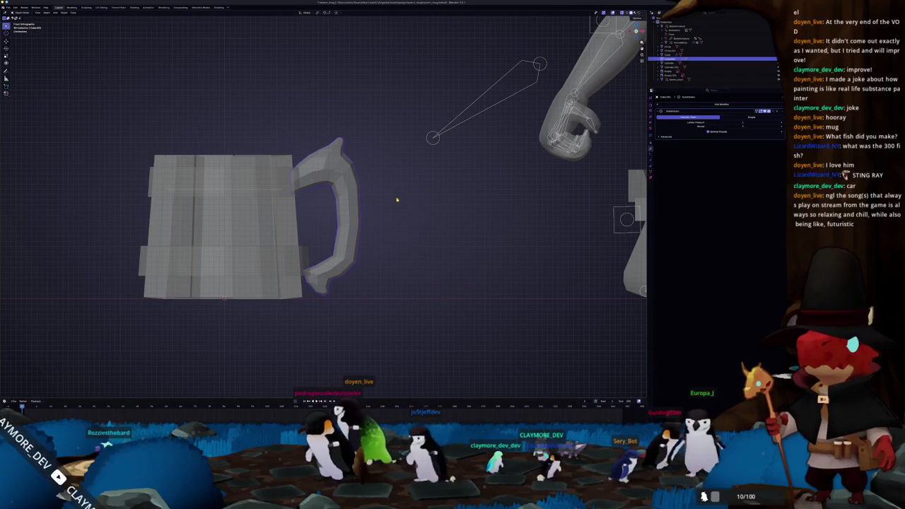
{"action": "scroll", "coordinate": [399, 198], "scroll_direction": "down", "scroll_amount": 2}
{"action": "scroll", "coordinate": [379, 214], "scroll_direction": "down", "scroll_amount": 1}
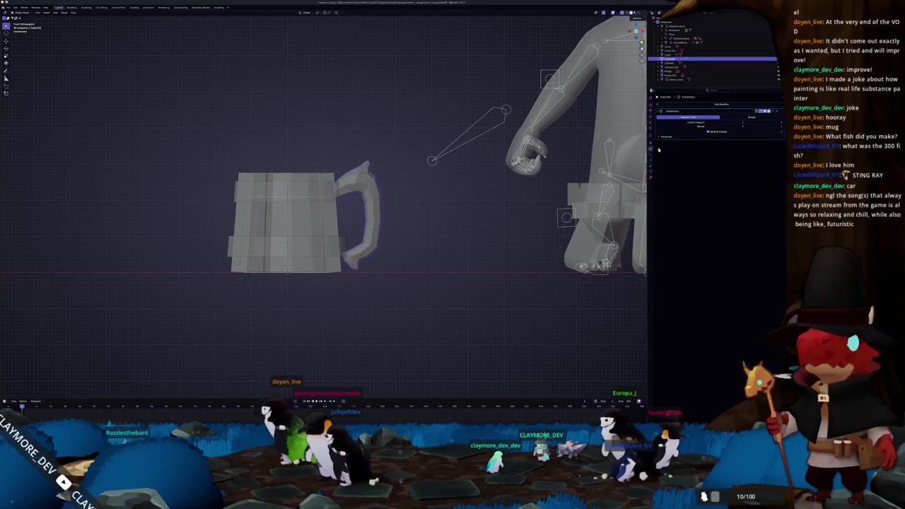
{"action": "key", "text": "Tab"}
Dissolve the selected extra edges on the mug handle
{"action": "scroll", "coordinate": [106, 226], "scroll_direction": "up", "scroll_amount": 2}
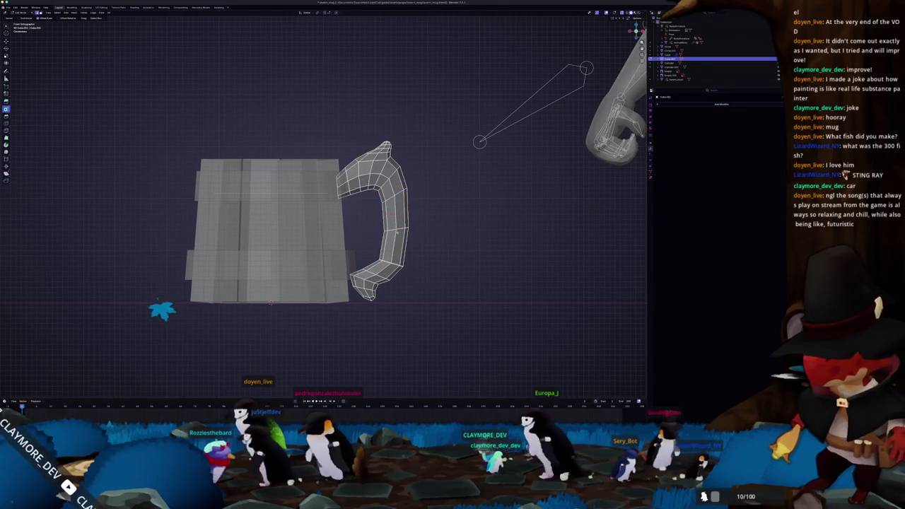
{"action": "right_click", "coordinate": [393, 234]}
{"action": "right_click", "coordinate": [427, 233]}
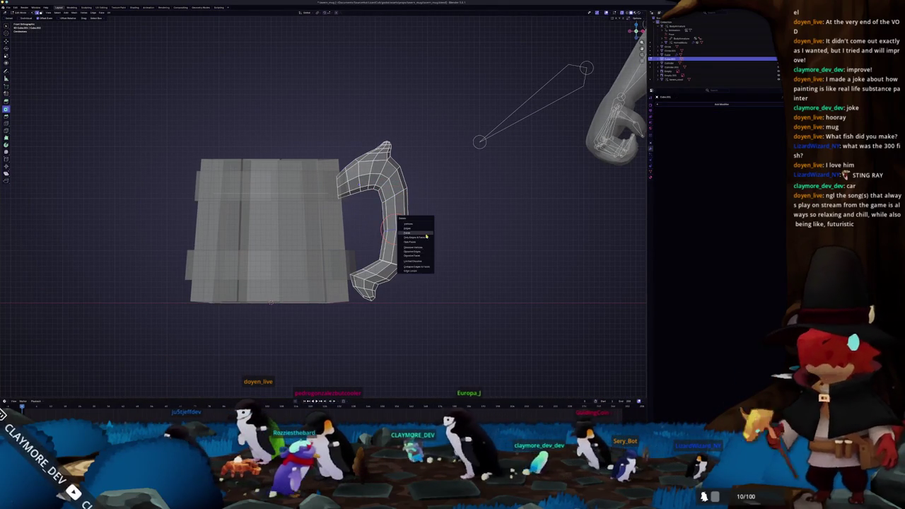
{"action": "left_click", "coordinate": [423, 253]}
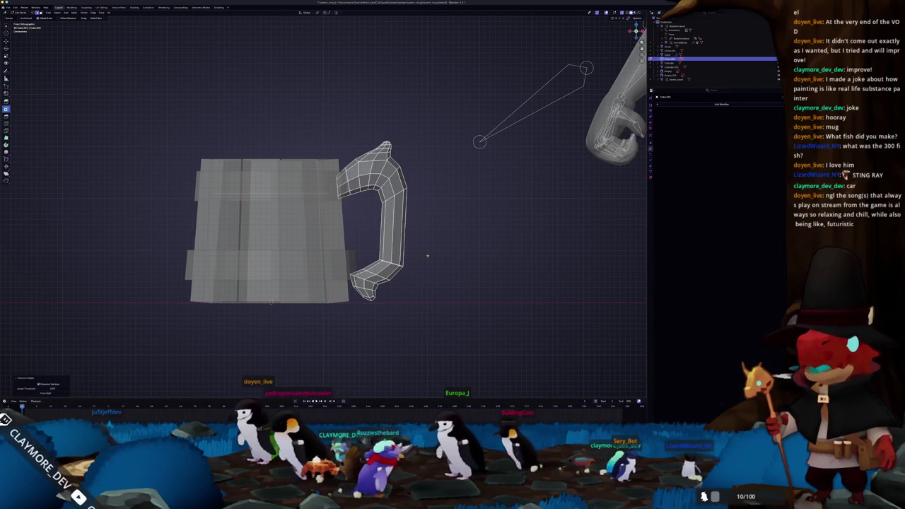
{"action": "key", "text": "Tab"}
{"action": "key", "text": "Tab"}
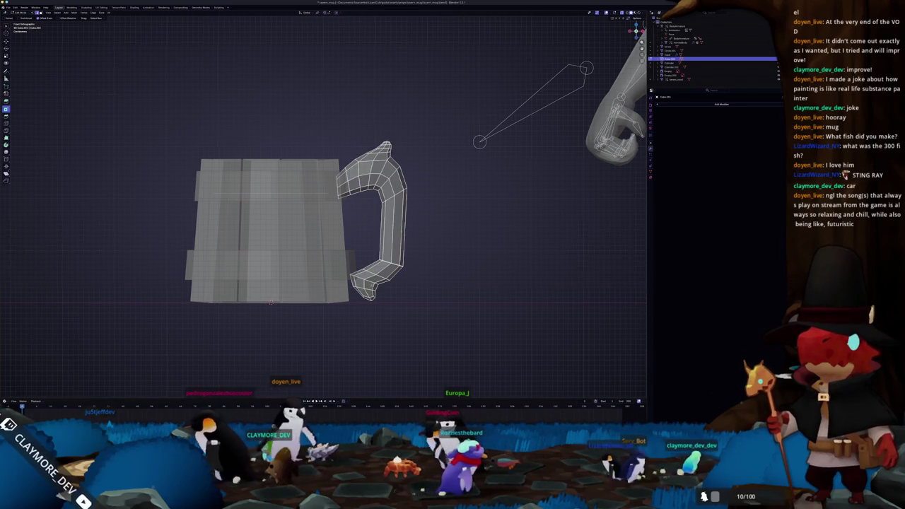
Delete a section of the handle's geometry and return to Object Mode
{"action": "middle_click_drag", "start_coordinate": [409, 286], "coordinate": [402, 256], "text": "shift"}
{"action": "key", "text": "x"}
{"action": "left_click", "coordinate": [402, 256]}
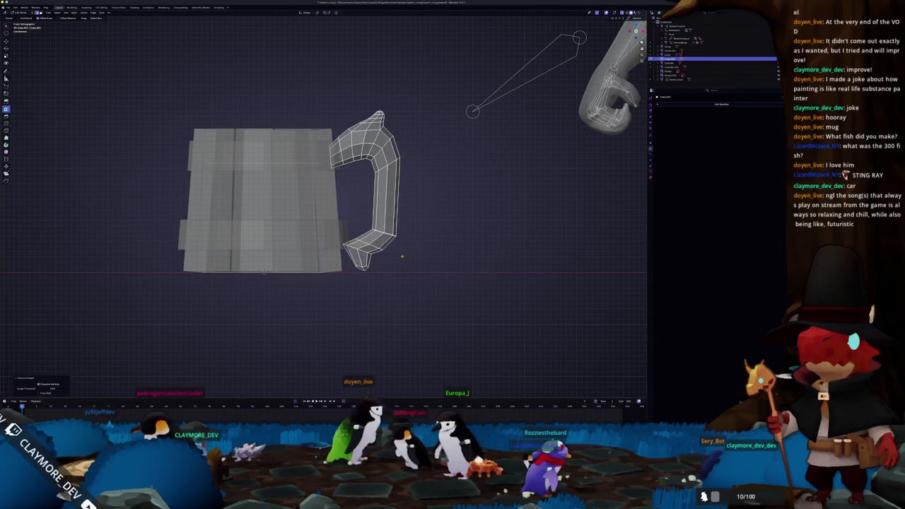
{"action": "key", "text": "Tab"}
{"action": "scroll", "coordinate": [396, 254], "scroll_direction": "down", "scroll_amount": 1}
{"action": "key", "text": "Tab"}
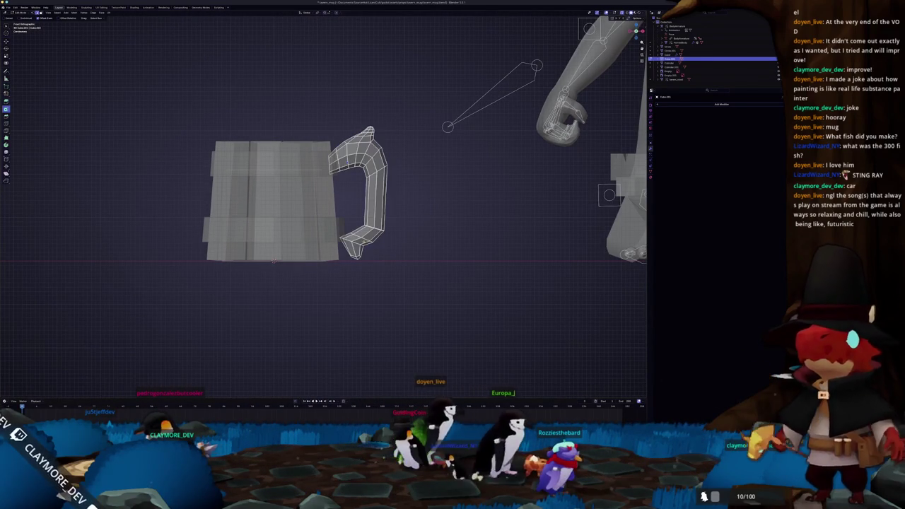
{"action": "key", "text": "x"}
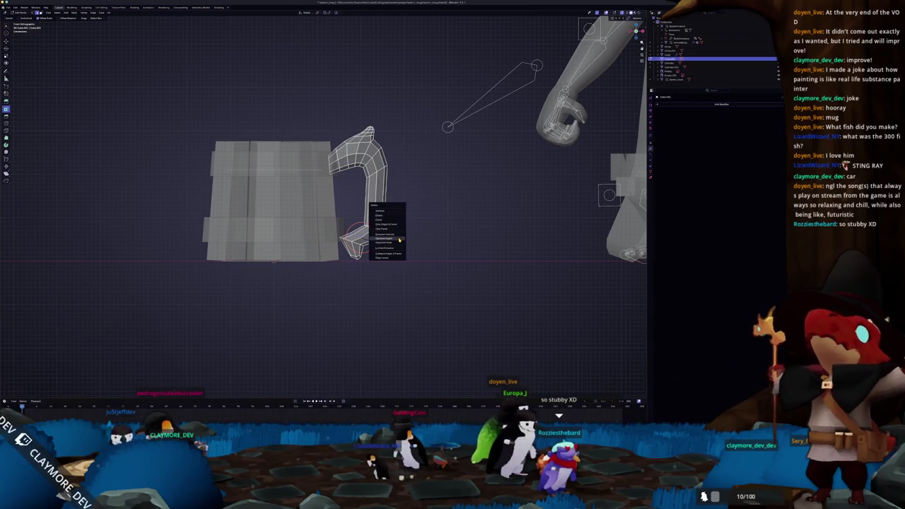
{"action": "left_click", "coordinate": [396, 244]}
{"action": "key", "text": "Tab"}
{"action": "key", "text": "Tab"}
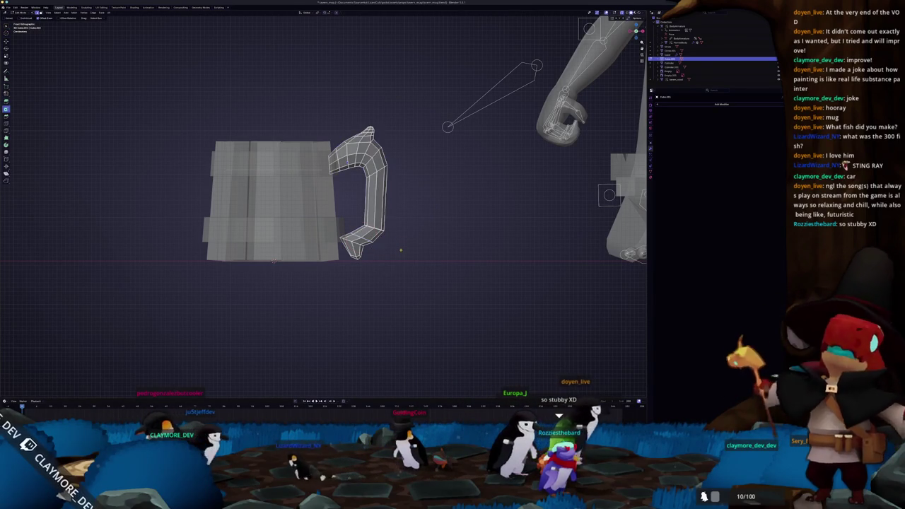
{"action": "key", "text": "Tab"}
{"action": "key", "text": "Tab"}
{"action": "scroll", "coordinate": [402, 247], "scroll_direction": "down", "scroll_amount": 2}
{"action": "key", "text": "Tab"}
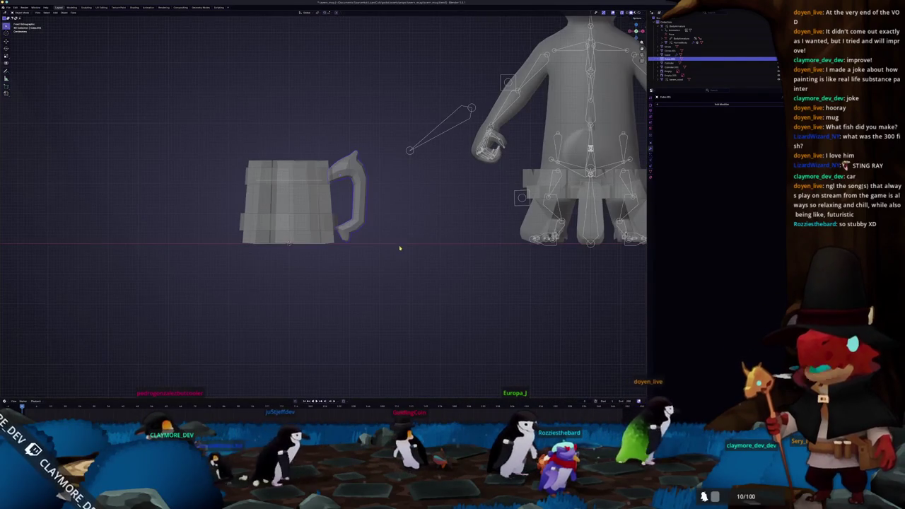
Orbit to a perspective view showing both the mug body and the character
{"action": "left_click", "coordinate": [317, 223]}
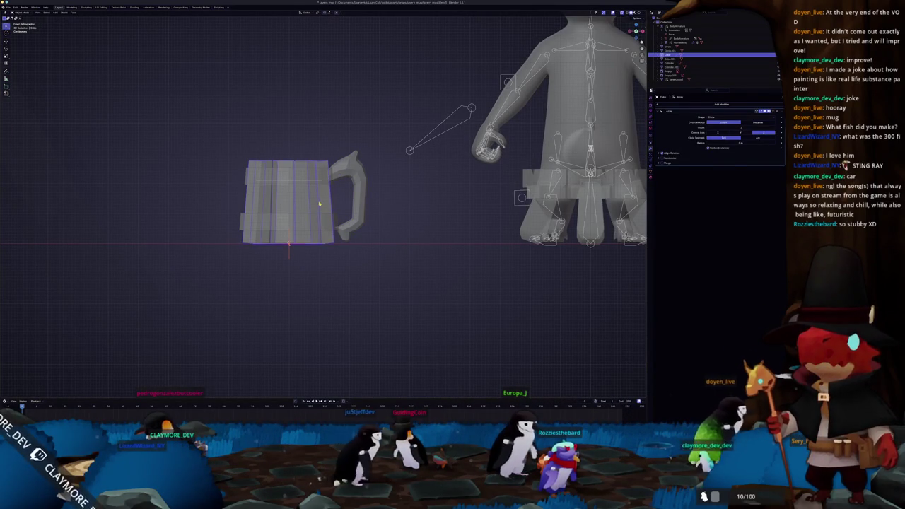
{"action": "scroll", "coordinate": [340, 212], "scroll_direction": "down", "scroll_amount": 2}
{"action": "key", "text": "Tab"}
{"action": "mouse_move", "coordinate": [323, 93]}
{"action": "middle_mouse_down"}
{"action": "mouse_move", "coordinate": [338, 289]}
{"action": "mouse_move", "coordinate": [427, 213]}
{"action": "mouse_move", "coordinate": [341, 222]}
{"action": "middle_mouse_up"}
{"action": "key", "text": "Tab"}
Scale up the character's armature, then select the mug
{"action": "left_click", "coordinate": [428, 209]}
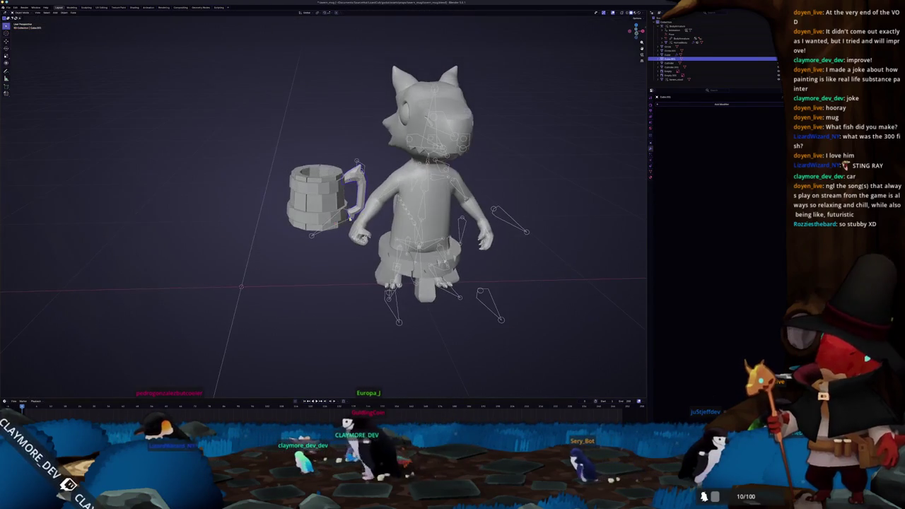
{"action": "key", "text": "s"}
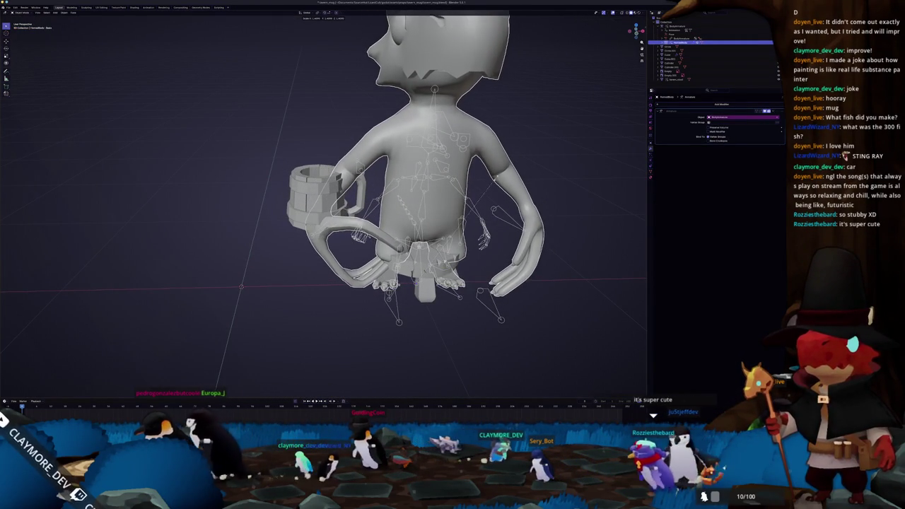
{"action": "key", "text": "Return"}
{"action": "mouse_move", "coordinate": [438, 212]}
{"action": "middle_mouse_down"}
{"action": "mouse_move", "coordinate": [492, 216]}
{"action": "mouse_move", "coordinate": [491, 228]}
{"action": "middle_mouse_up"}
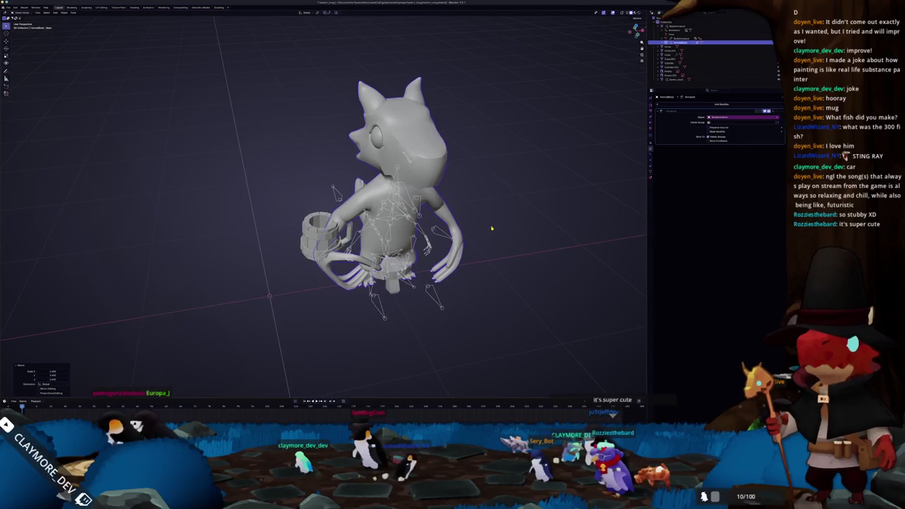
{"action": "key", "text": "ctrl+z"}
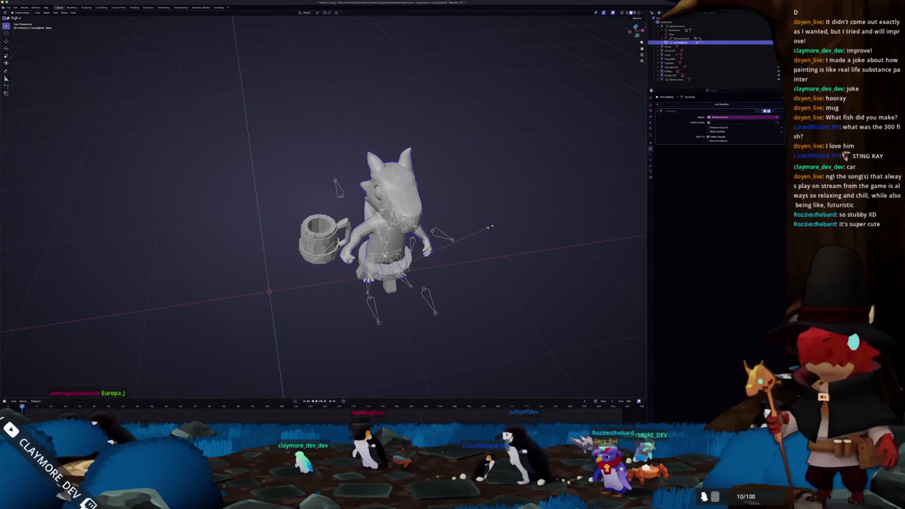
{"action": "left_click", "coordinate": [491, 227]}
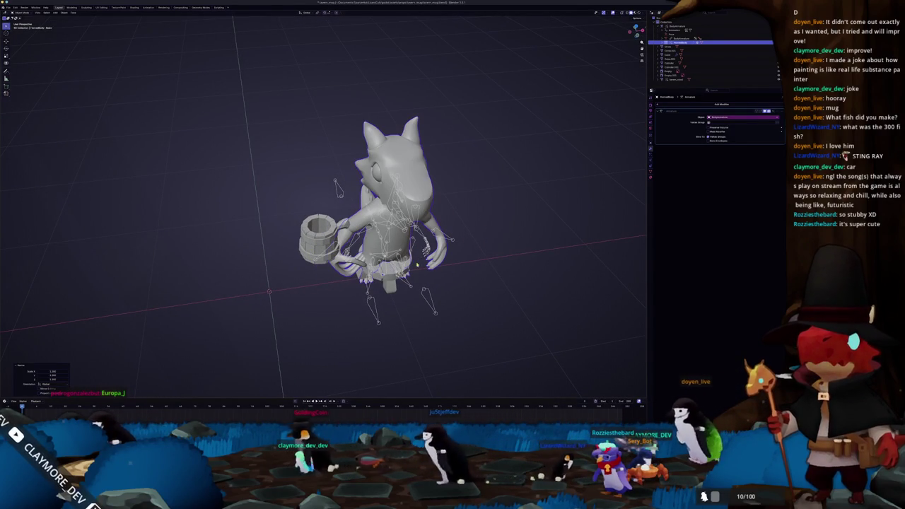
{"action": "mouse_move", "coordinate": [335, 304]}
{"action": "middle_mouse_down"}
{"action": "mouse_move", "coordinate": [328, 291]}
{"action": "mouse_move", "coordinate": [346, 273]}
{"action": "middle_mouse_up"}
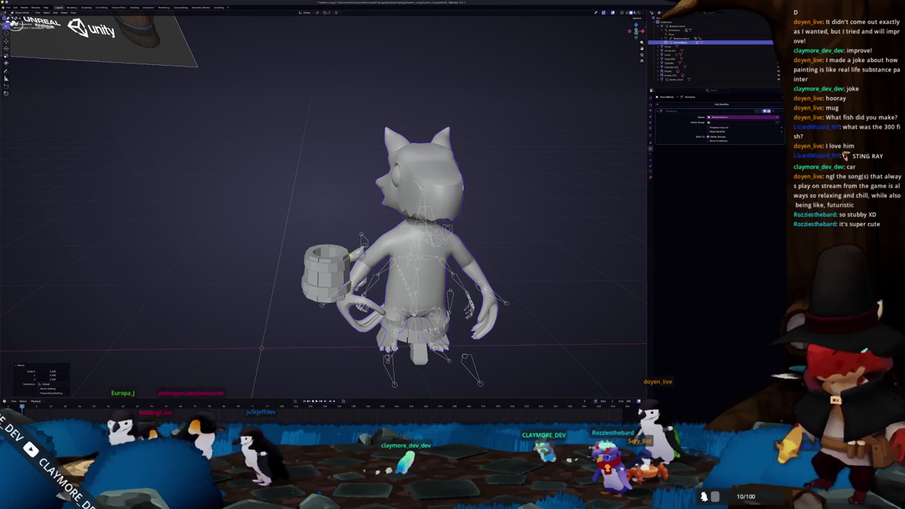
{"action": "left_click", "coordinate": [339, 280]}
Rotate the mug and move it up beside the dragon's mouth, standing upright
{"action": "key", "text": "r"}
{"action": "key", "text": "Return"}
{"action": "key", "text": "g"}
{"action": "key", "text": "KP_3"}
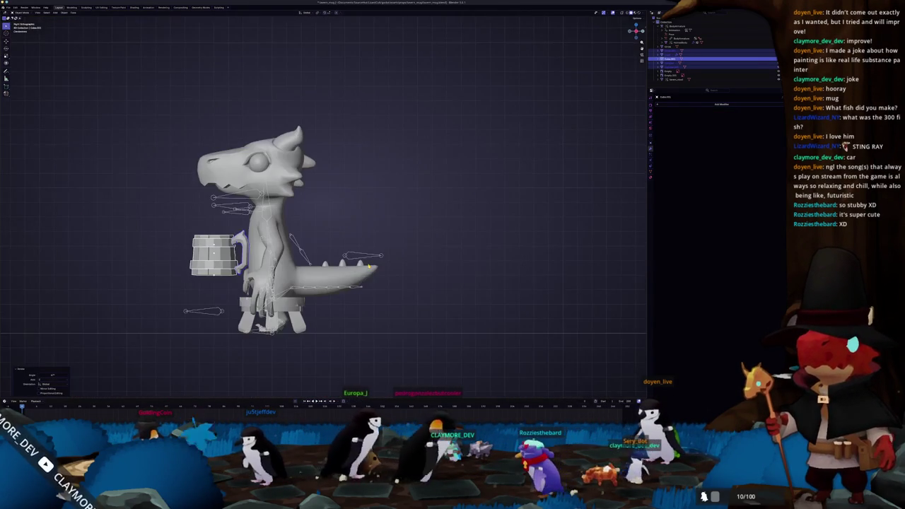
{"action": "middle_click_drag", "start_coordinate": [304, 247], "coordinate": [369, 258], "text": "shift"}
{"action": "key", "text": "r"}
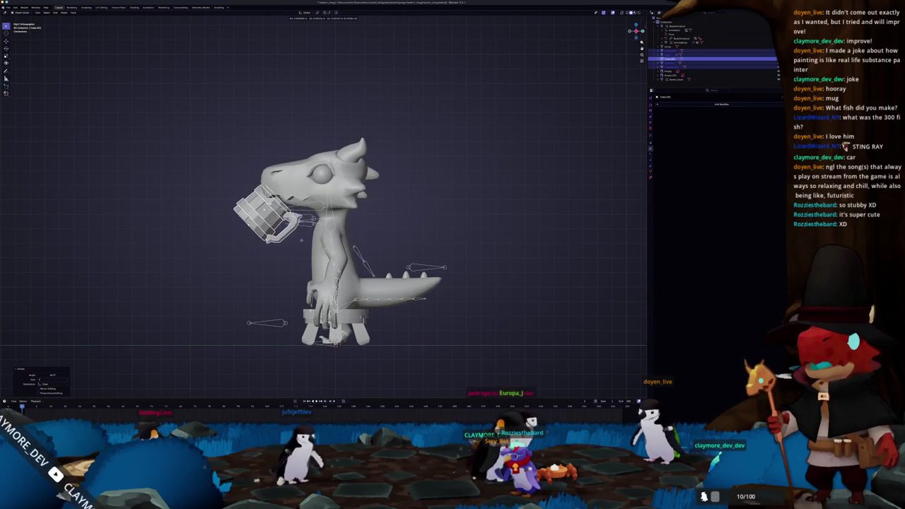
{"action": "left_click", "coordinate": [301, 249]}
In X-ray Edit Mode, lower the mug's bottom band of faces straight down along Z
{"action": "key", "text": "Tab"}
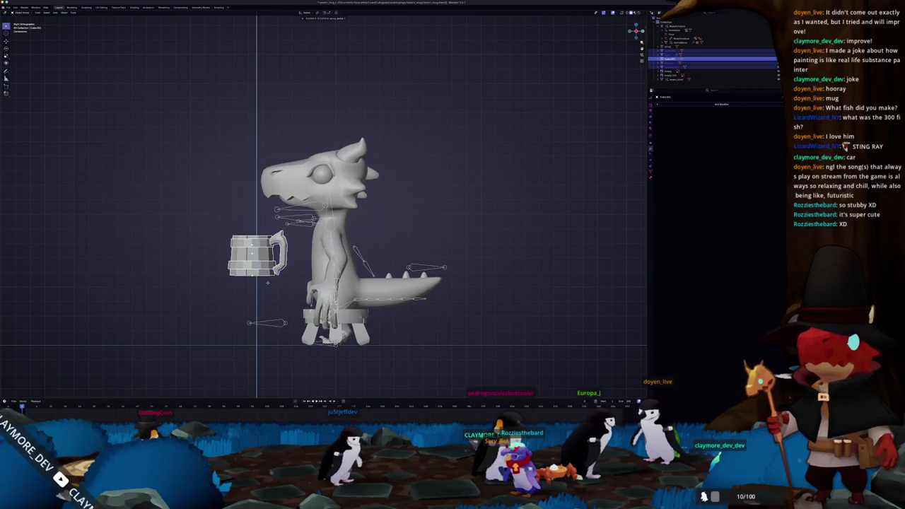
{"action": "key", "text": "alt+z"}
{"action": "scroll", "coordinate": [212, 269], "scroll_direction": "up", "scroll_amount": 1}
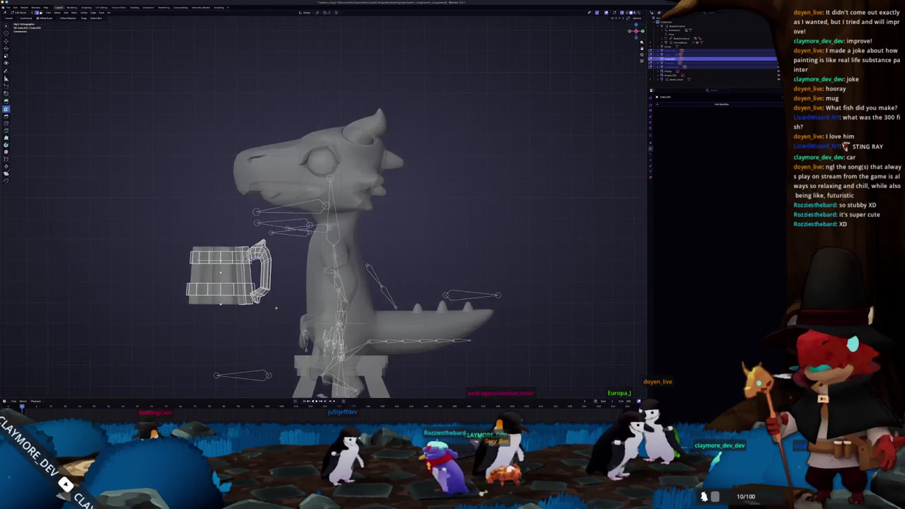
{"action": "scroll", "coordinate": [212, 269], "scroll_direction": "up", "scroll_amount": 1}
{"action": "left_click_drag", "start_coordinate": [316, 298], "coordinate": [206, 251]}
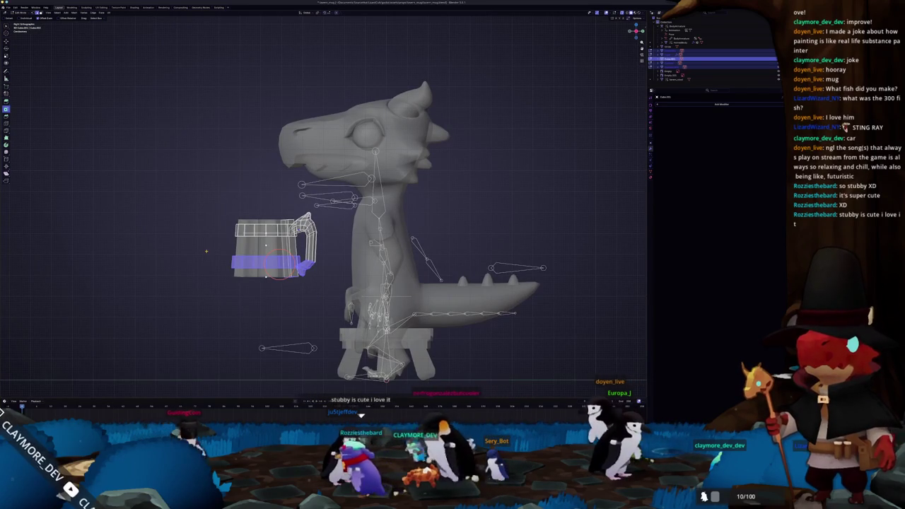
{"action": "key", "text": "g"}
{"action": "key", "text": "z"}
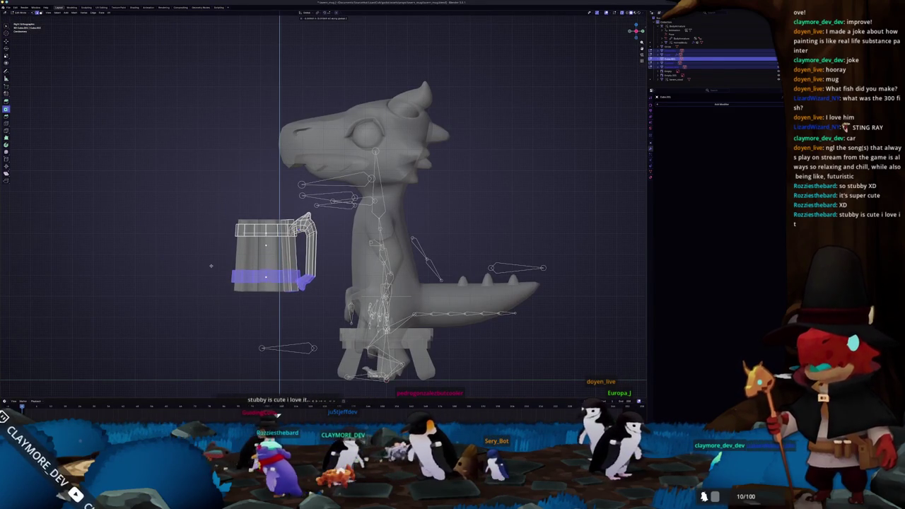
{"action": "left_click", "coordinate": [210, 264]}
Return to solid Object Mode, try rotating the mug, then undo back to an earlier state
{"action": "key", "text": "Tab"}
{"action": "scroll", "coordinate": [244, 268], "scroll_direction": "down", "scroll_amount": 2}
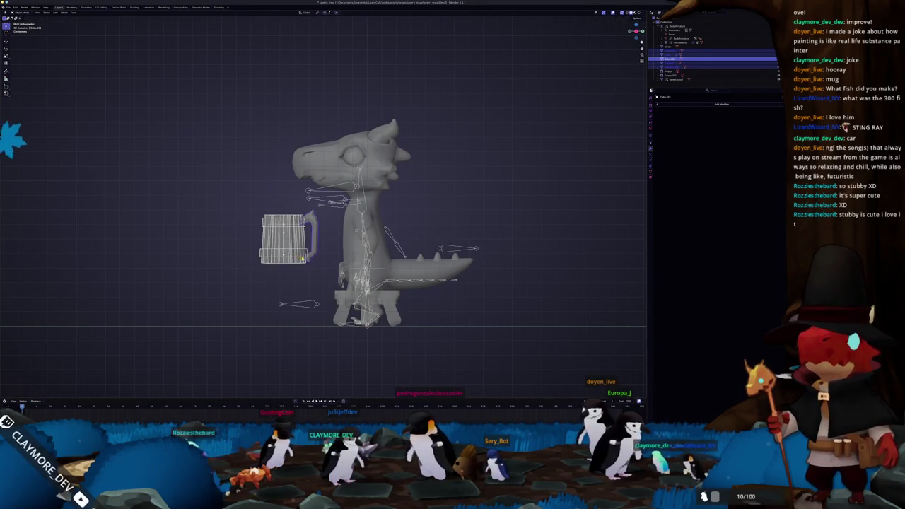
{"action": "key", "text": "alt+z"}
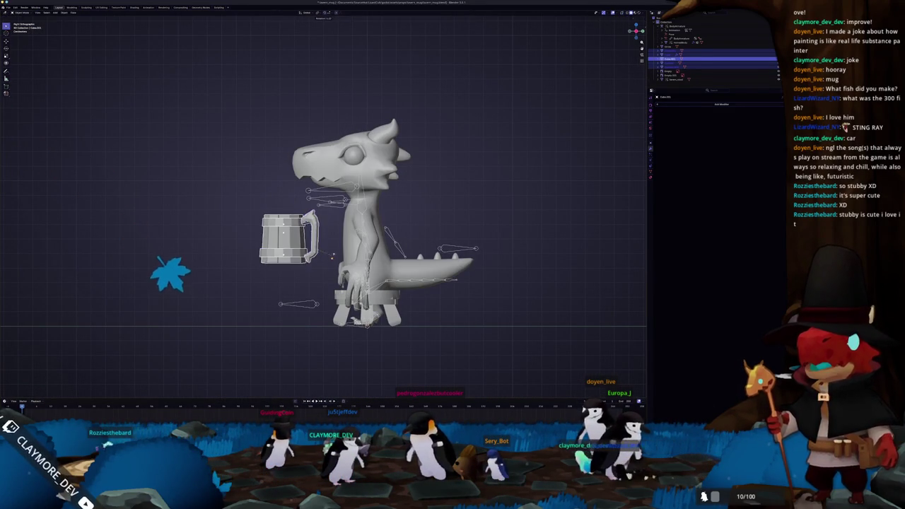
{"action": "key", "text": "r"}
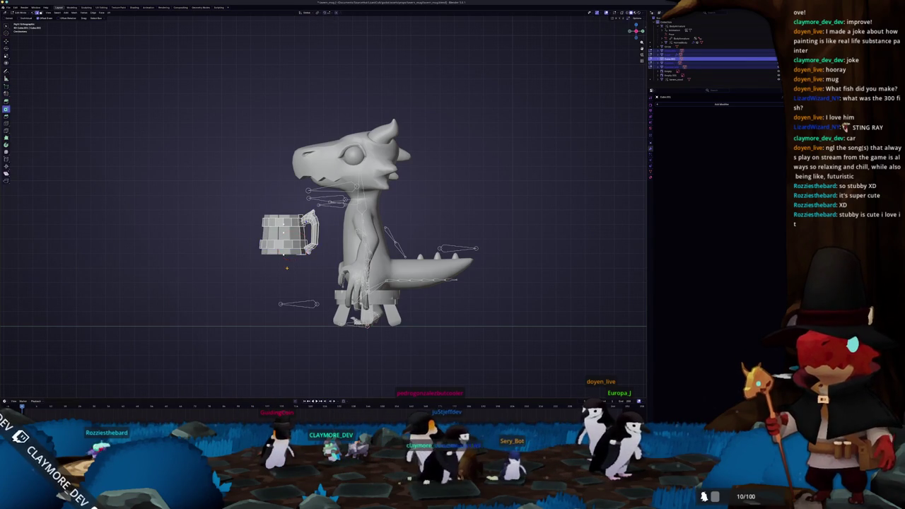
{"action": "key", "text": "ctrl+z"}
{"action": "key", "text": "ctrl+z"}
{"action": "key", "text": "ctrl+z"}
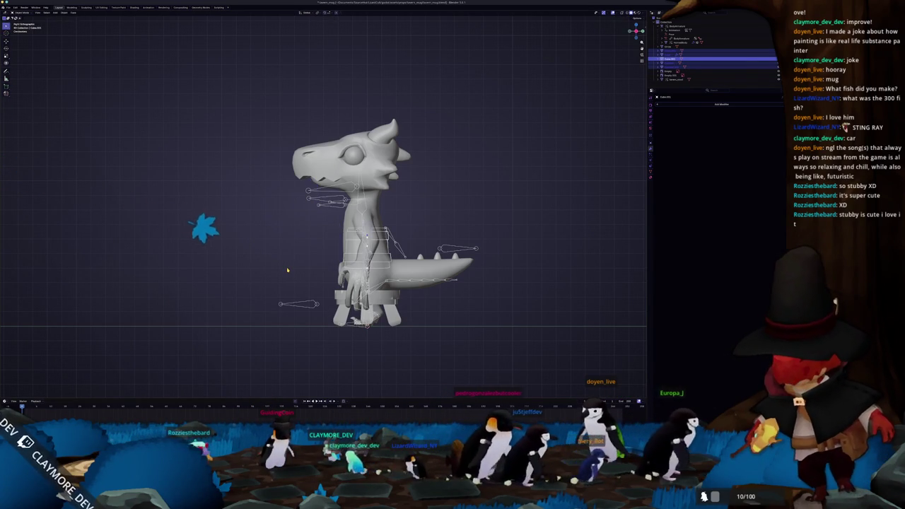
{"action": "key", "text": "ctrl+z"}
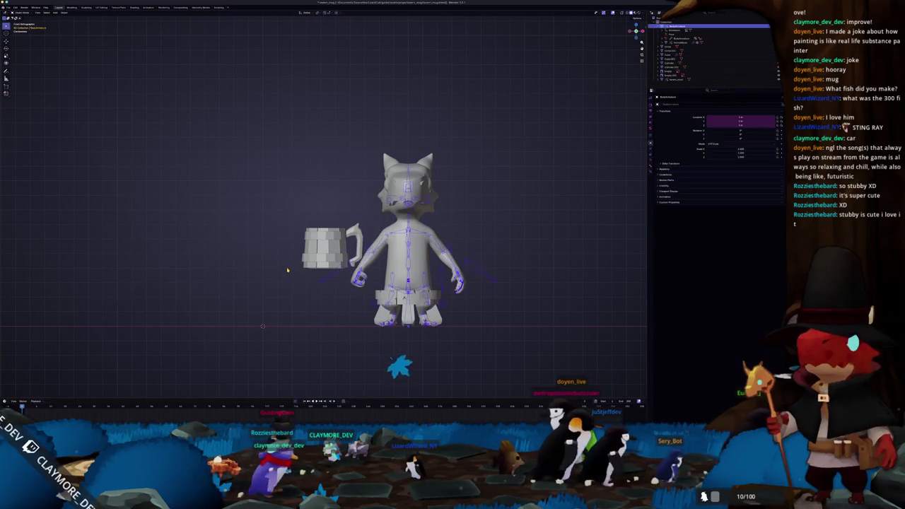
Undo once more and return to solid Object Mode framing the mug and cat
{"action": "key", "text": "ctrl+z"}
{"action": "key", "text": "ctrl+z"}
{"action": "key", "text": "ctrl+z"}
{"action": "key", "text": "ctrl+z"}
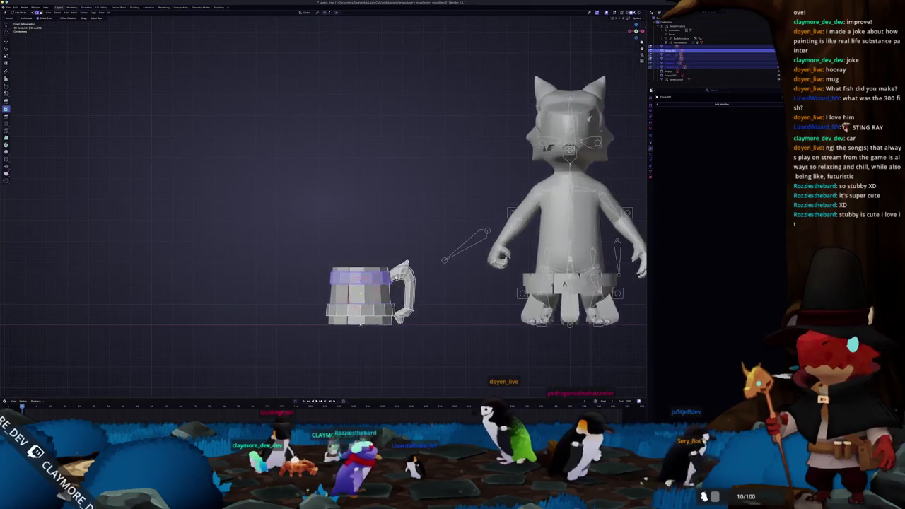
{"action": "middle_click_drag", "start_coordinate": [423, 355], "coordinate": [413, 302], "text": "shift"}
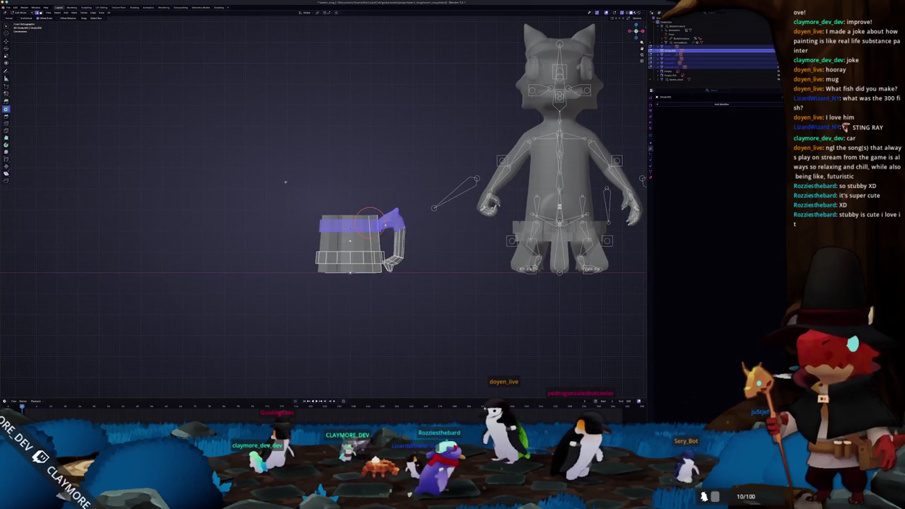
{"action": "scroll", "coordinate": [374, 199], "scroll_direction": "up", "scroll_amount": 2}
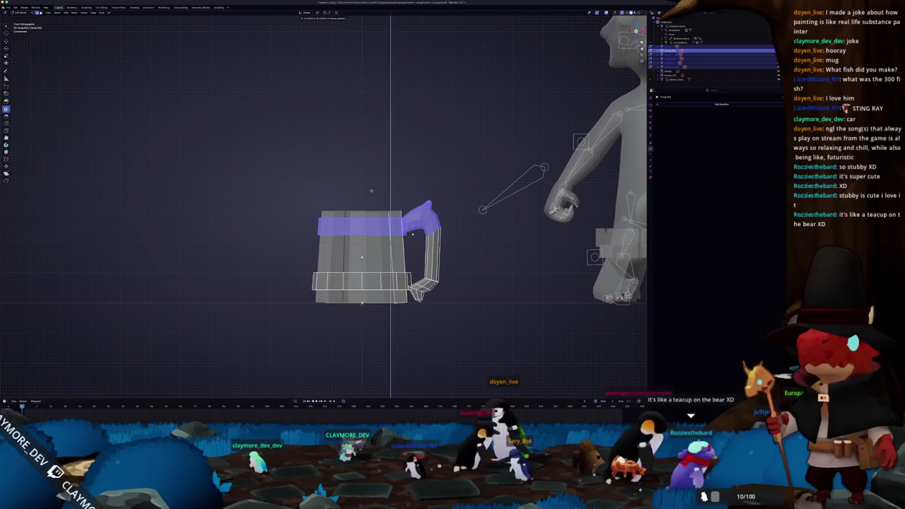
{"action": "key", "text": "Tab"}
{"action": "scroll", "coordinate": [391, 243], "scroll_direction": "down", "scroll_amount": 2}
{"action": "key", "text": "alt+z"}
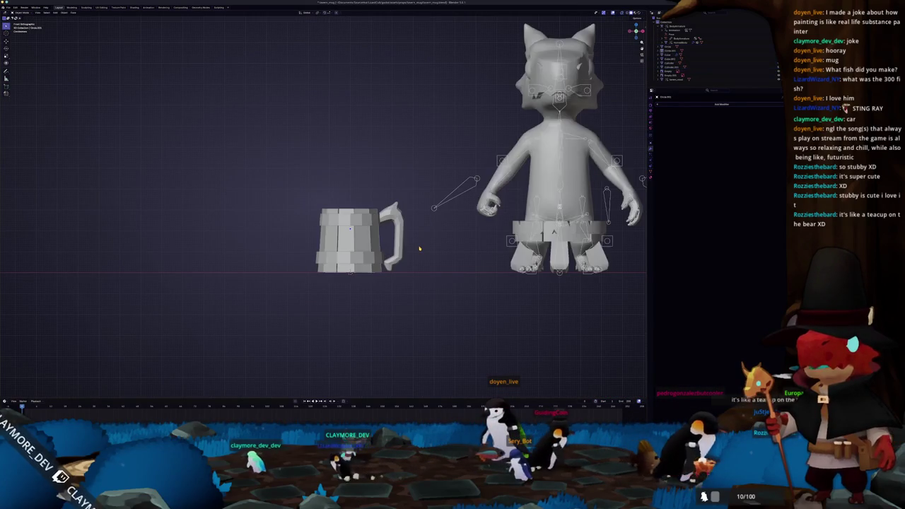
Inspect the mug from perspective, front and top views
{"action": "scroll", "coordinate": [419, 249], "scroll_direction": "up", "scroll_amount": 2}
{"action": "middle_click_drag", "start_coordinate": [419, 248], "coordinate": [419, 247]}
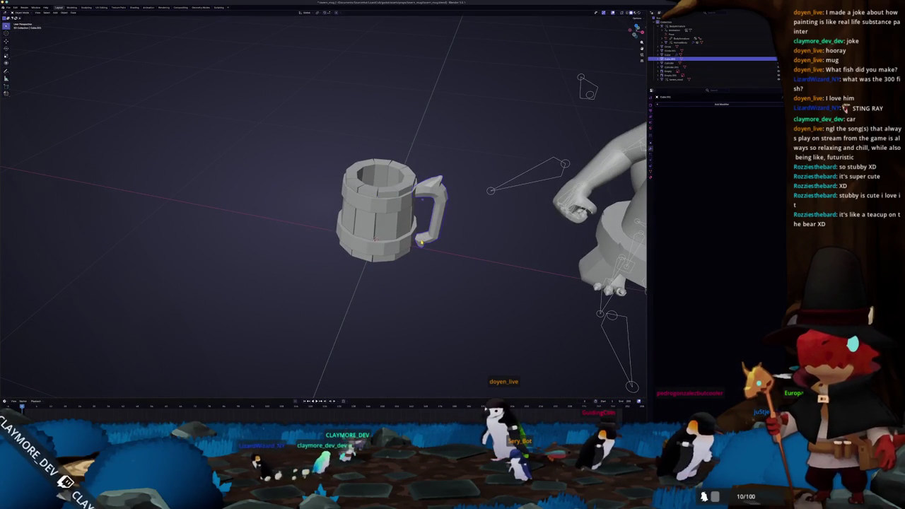
{"action": "key", "text": "KP_1"}
{"action": "key", "text": "KP_7"}
{"action": "key", "text": "KP_1"}
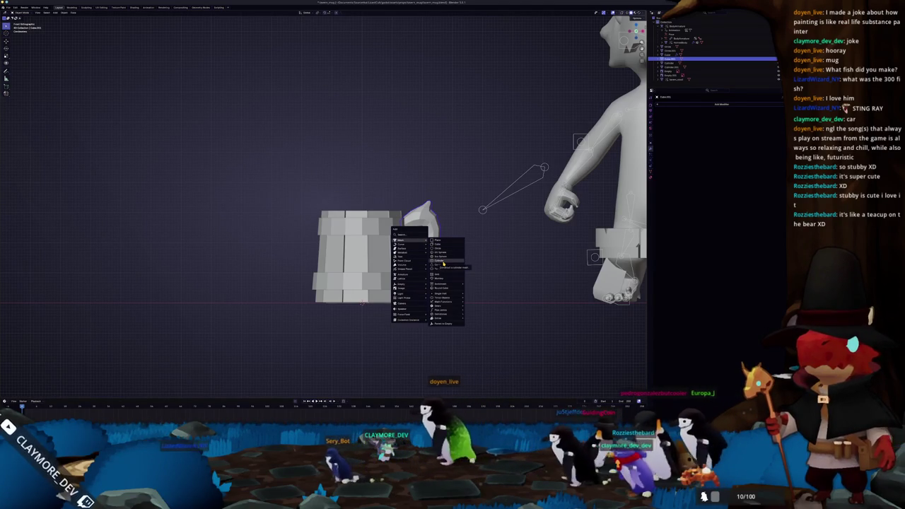
Add an 8-sided cylinder, then undo it as oversized
{"action": "left_click", "coordinate": [442, 261]}
{"action": "scroll", "coordinate": [85, 343], "scroll_direction": "down", "scroll_amount": 4}
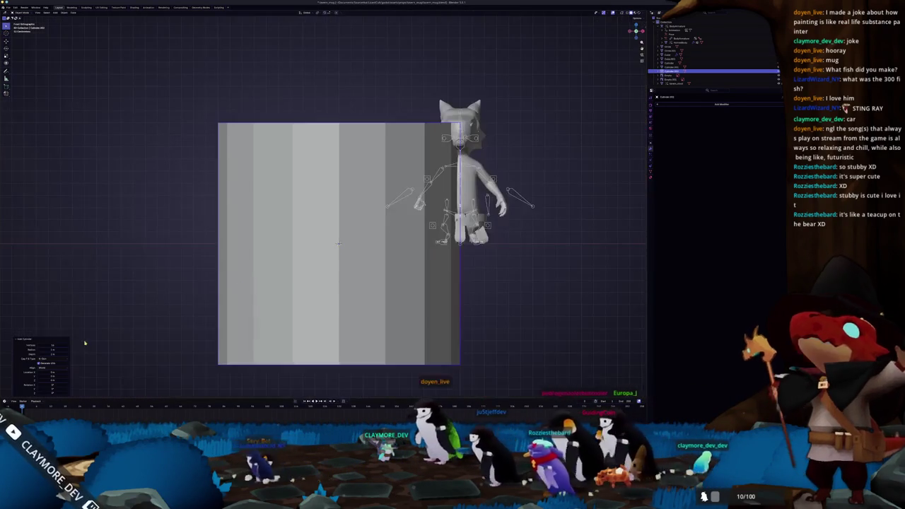
{"action": "type", "text": "8"}
{"action": "key", "text": "Return"}
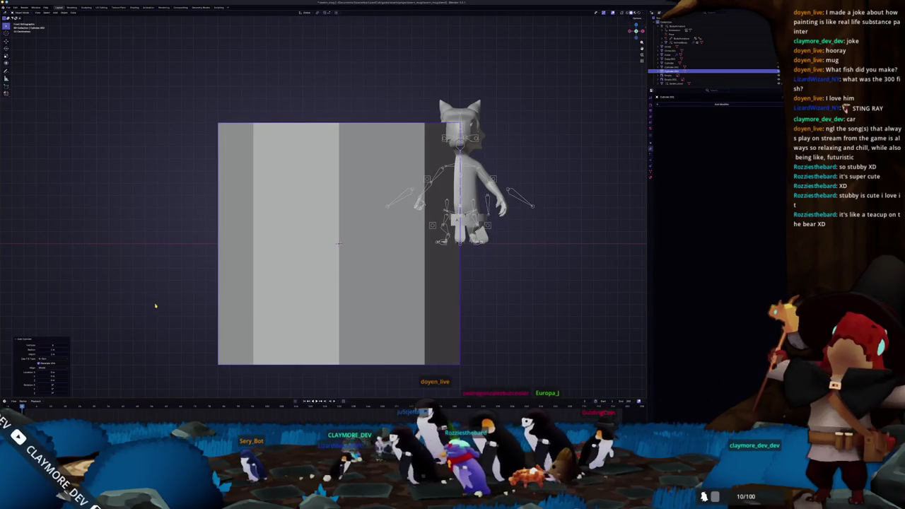
{"action": "key", "text": "ctrl+z"}
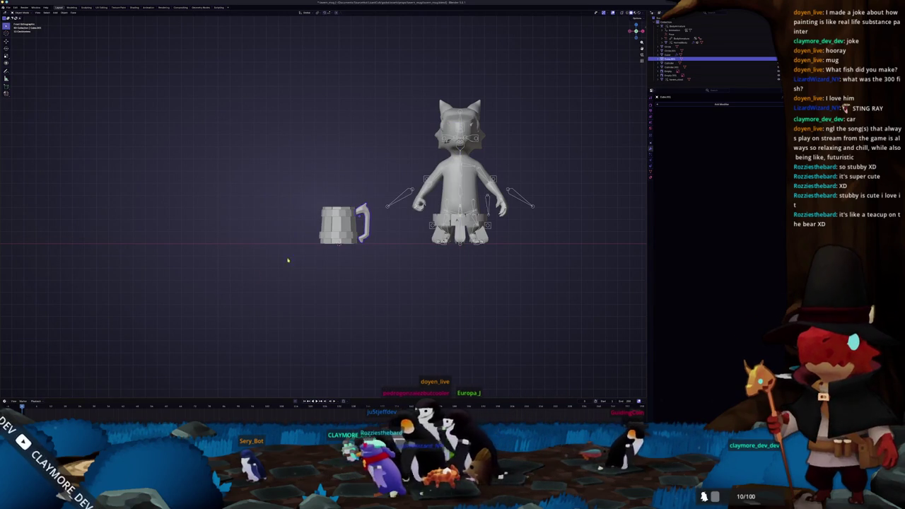
Add a new cylinder, shrink it toward the mug's size, and unhide the mug
{"action": "key", "text": "shift+a"}
{"action": "left_click", "coordinate": [316, 276]}
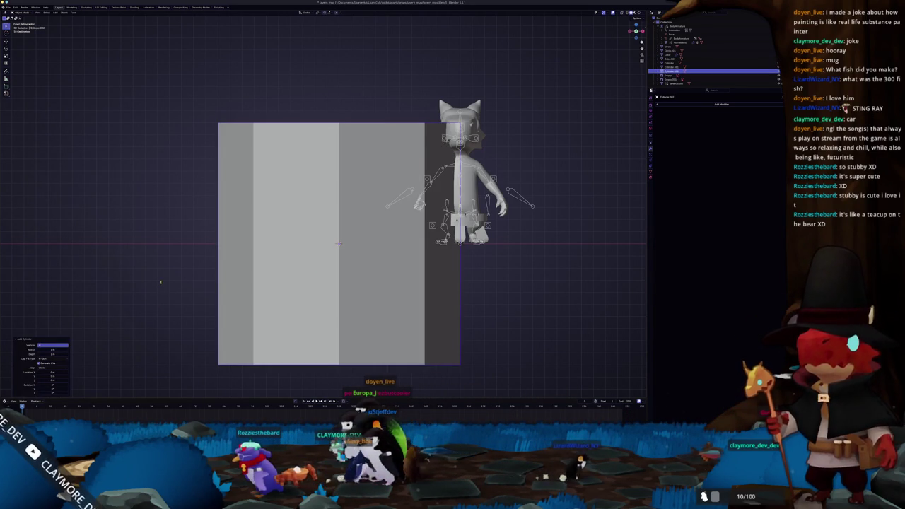
{"action": "key", "text": "Return"}
{"action": "key", "text": "s"}
{"action": "left_click", "coordinate": [383, 278]}
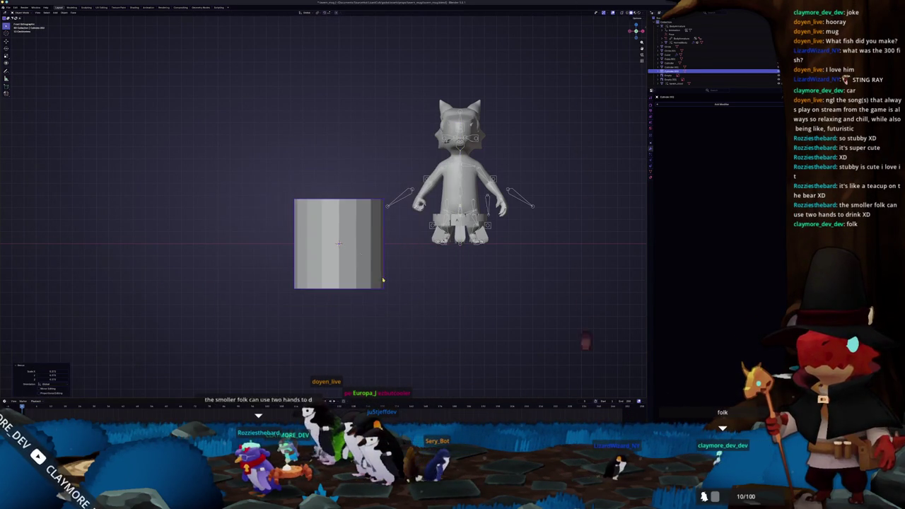
{"action": "key", "text": "alt+h"}
Flatten the cylinder along Z into a thin base ring
{"action": "scroll", "coordinate": [400, 293], "scroll_direction": "up", "scroll_amount": 4}
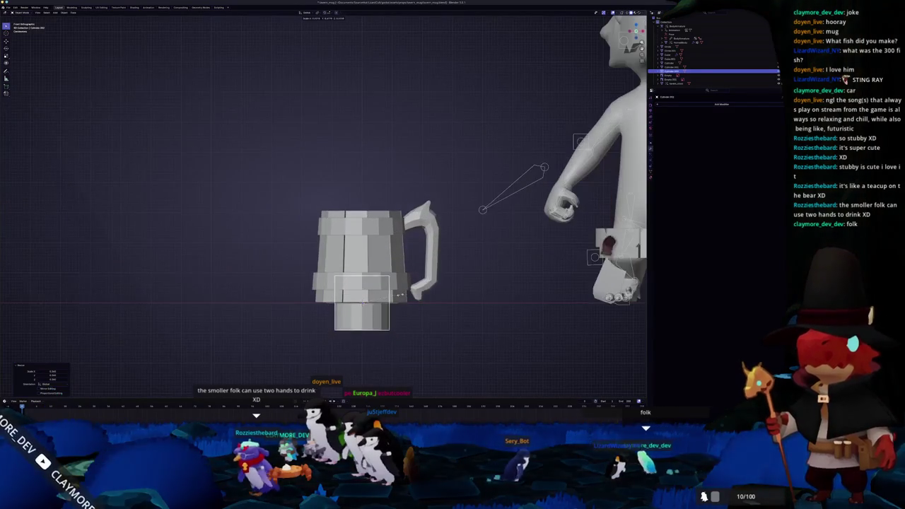
{"action": "key", "text": "s"}
{"action": "key", "text": "z"}
{"action": "left_click", "coordinate": [377, 302]}
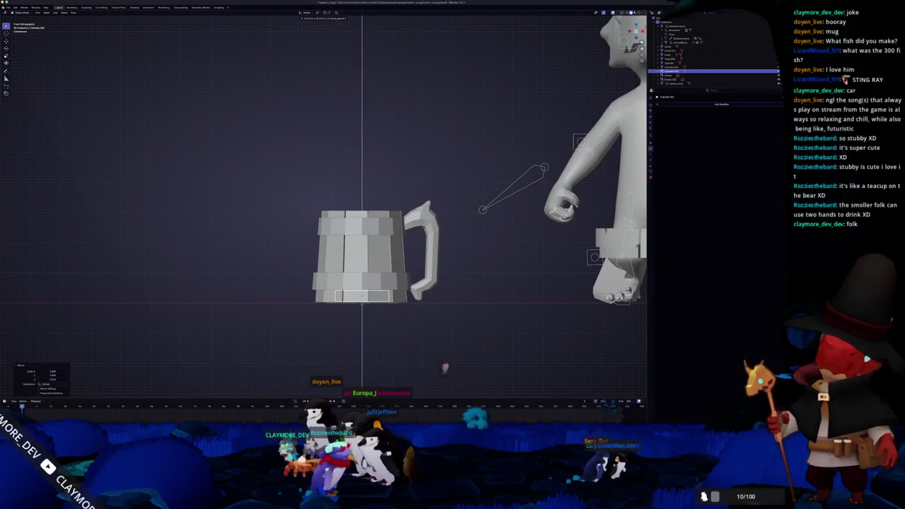
In top view, scale the ring to fit the mug's outline
{"action": "middle_click_drag", "start_coordinate": [448, 367], "coordinate": [377, 297]}
{"action": "key", "text": "KP_7"}
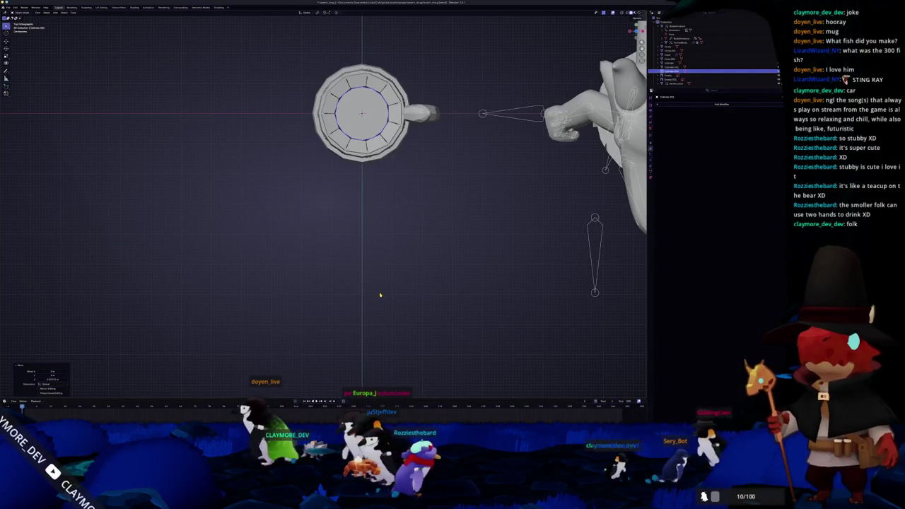
{"action": "key", "text": "ctrl+KP_7"}
{"action": "key", "text": "KP_7"}
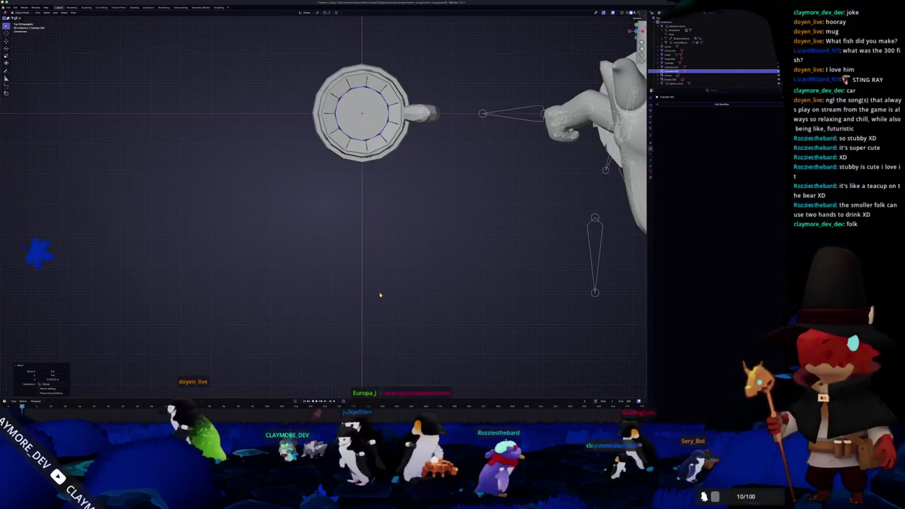
{"action": "scroll", "coordinate": [380, 295], "scroll_direction": "up", "scroll_amount": 2}
{"action": "middle_click_drag", "start_coordinate": [370, 105], "coordinate": [330, 262], "text": "shift"}
{"action": "key", "text": "s"}
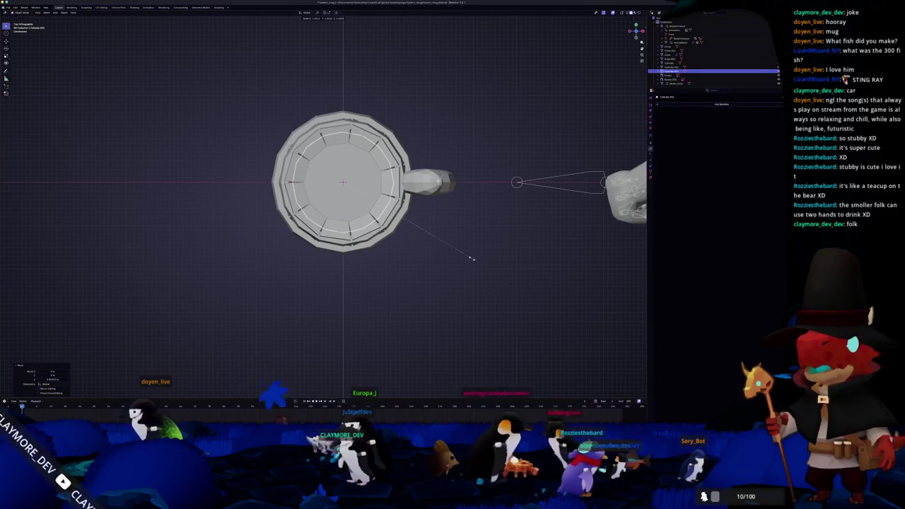
{"action": "left_click", "coordinate": [471, 258]}
In front view with X-ray on, delete the ring's bottom faces
{"action": "middle_click_drag", "start_coordinate": [472, 259], "coordinate": [359, 280]}
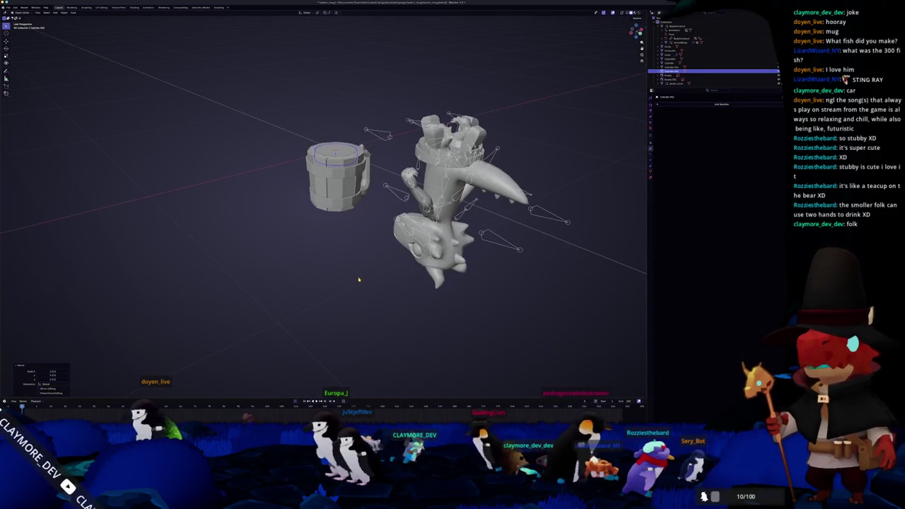
{"action": "key", "text": "KP_1"}
{"action": "scroll", "coordinate": [359, 280], "scroll_direction": "up", "scroll_amount": 3}
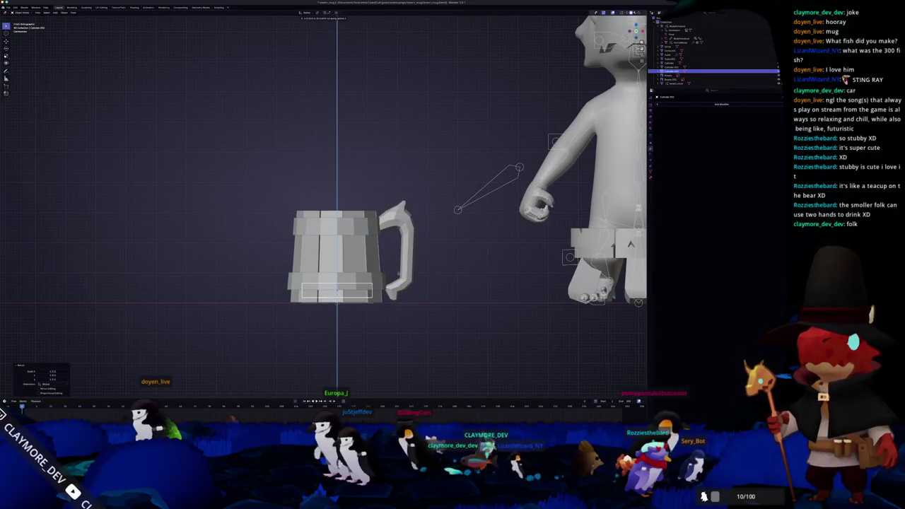
{"action": "key", "text": "Tab"}
{"action": "key", "text": "alt+z"}
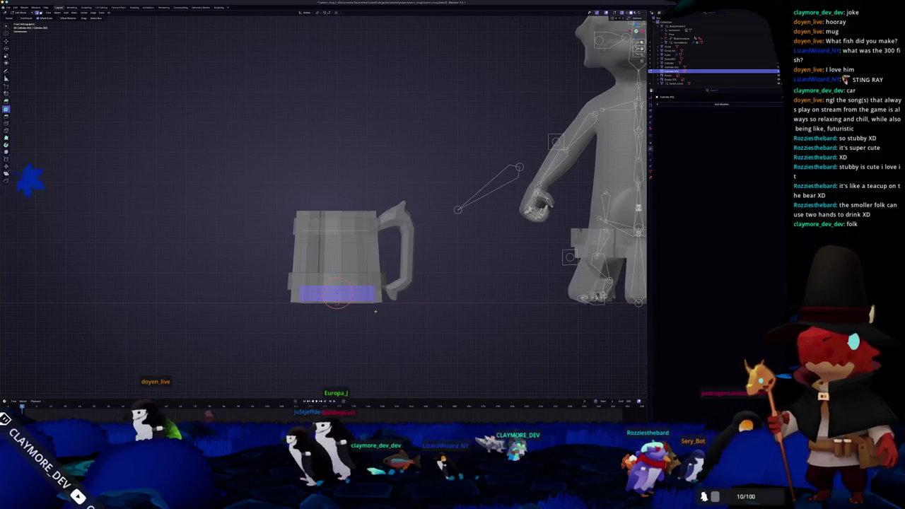
{"action": "scroll", "coordinate": [253, 329], "scroll_direction": "up", "scroll_amount": 1}
{"action": "scroll", "coordinate": [254, 329], "scroll_direction": "up", "scroll_amount": 1}
{"action": "key", "text": "x"}
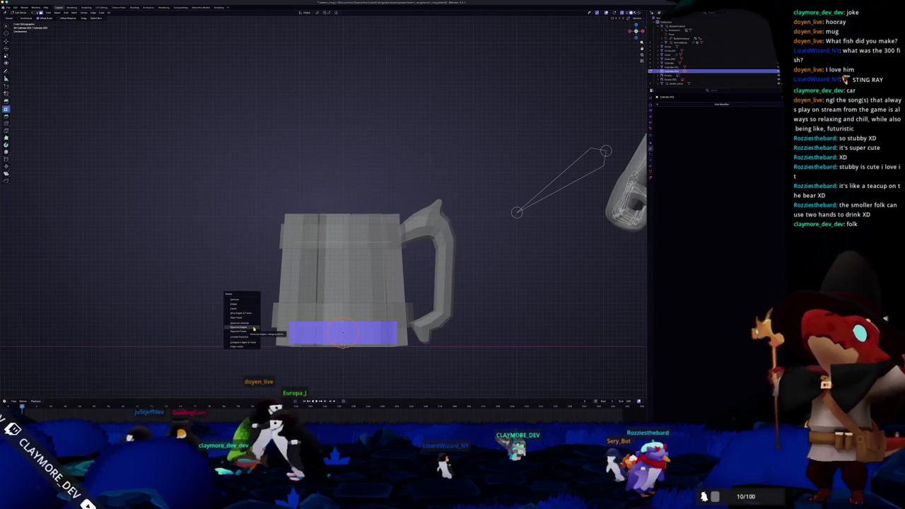
{"action": "left_click", "coordinate": [253, 329]}
Return to solid Object Mode and check the ring from below and a low side angle
{"action": "key", "text": "Tab"}
{"action": "key", "text": "alt+z"}
{"action": "mouse_move", "coordinate": [268, 319]}
{"action": "middle_mouse_down"}
{"action": "mouse_move", "coordinate": [251, 238]}
{"action": "mouse_move", "coordinate": [253, 300]}
{"action": "mouse_move", "coordinate": [263, 293]}
{"action": "middle_mouse_up"}
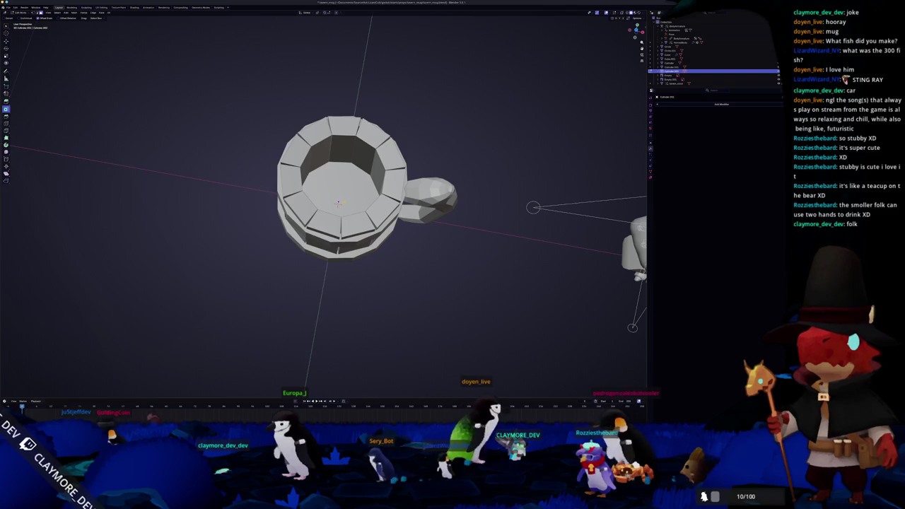
{"action": "key", "text": "Tab"}
{"action": "key", "text": "alt+z"}
{"action": "key", "text": "Tab"}
{"action": "key", "text": "alt+z"}
{"action": "mouse_move", "coordinate": [416, 262]}
{"action": "middle_mouse_down"}
{"action": "mouse_move", "coordinate": [415, 278]}
{"action": "mouse_move", "coordinate": [404, 275]}
{"action": "mouse_move", "coordinate": [414, 264]}
{"action": "mouse_move", "coordinate": [392, 264]}
{"action": "middle_mouse_up"}
{"action": "scroll", "coordinate": [401, 273], "scroll_direction": "down", "scroll_amount": 3}
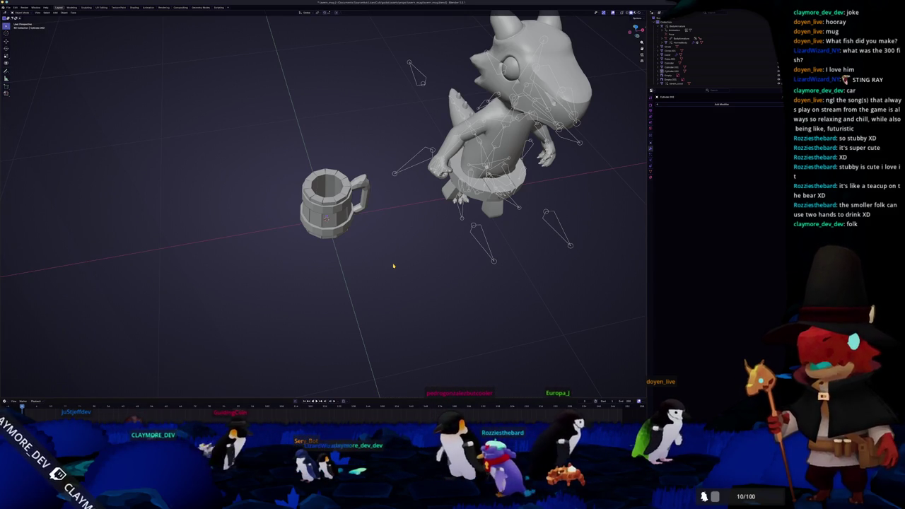
{"action": "scroll", "coordinate": [364, 255], "scroll_direction": "up", "scroll_amount": 3}
{"action": "mouse_move", "coordinate": [365, 251]}
{"action": "middle_mouse_down"}
{"action": "mouse_move", "coordinate": [374, 251]}
{"action": "mouse_move", "coordinate": [365, 271]}
{"action": "mouse_move", "coordinate": [368, 253]}
{"action": "middle_mouse_up"}
{"action": "scroll", "coordinate": [354, 233], "scroll_direction": "up", "scroll_amount": 2}
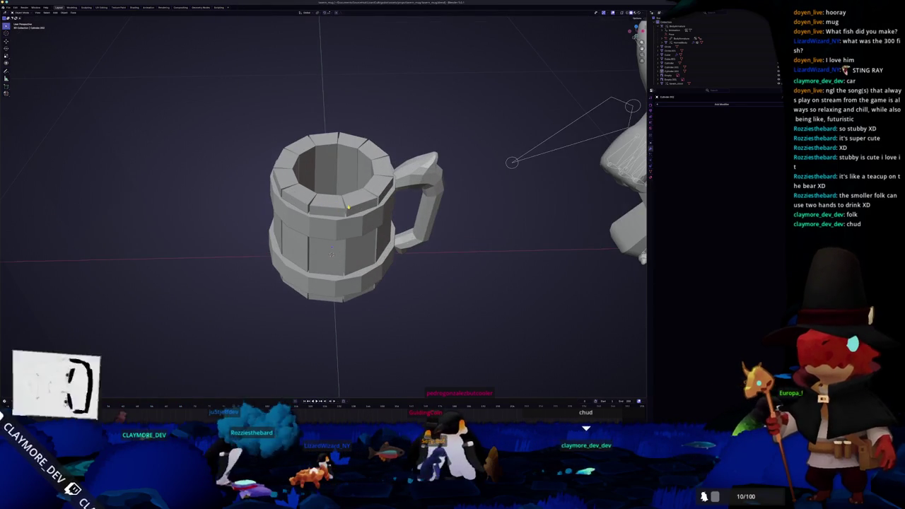
Apply Shade Smooth to the mug
{"action": "left_click", "coordinate": [334, 206]}
{"action": "mouse_move", "coordinate": [330, 210]}
{"action": "middle_mouse_down"}
{"action": "mouse_move", "coordinate": [332, 219]}
{"action": "mouse_move", "coordinate": [361, 205]}
{"action": "middle_mouse_up"}
{"action": "right_click", "coordinate": [382, 180]}
{"action": "left_click", "coordinate": [392, 186]}
{"action": "scroll", "coordinate": [339, 234], "scroll_direction": "up", "scroll_amount": 2}
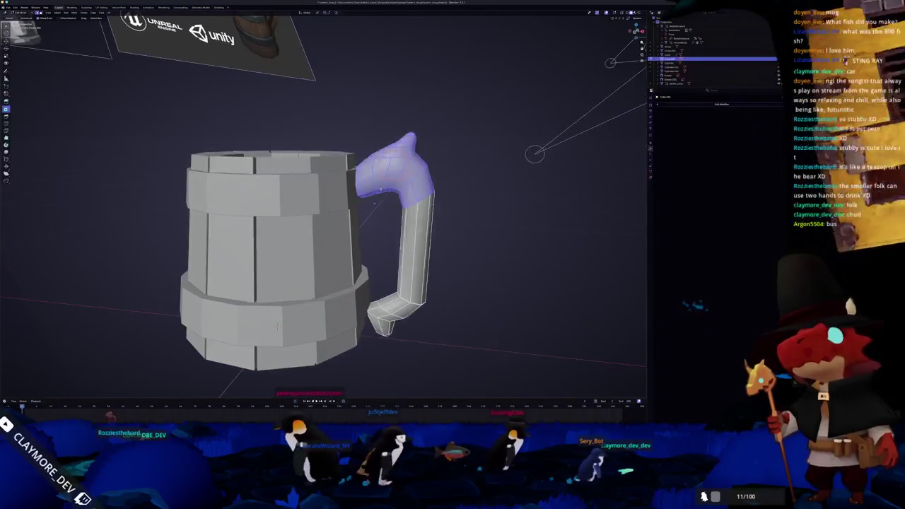
Select the handle and apply an edit from its mesh context menu
{"action": "left_click", "coordinate": [407, 170]}
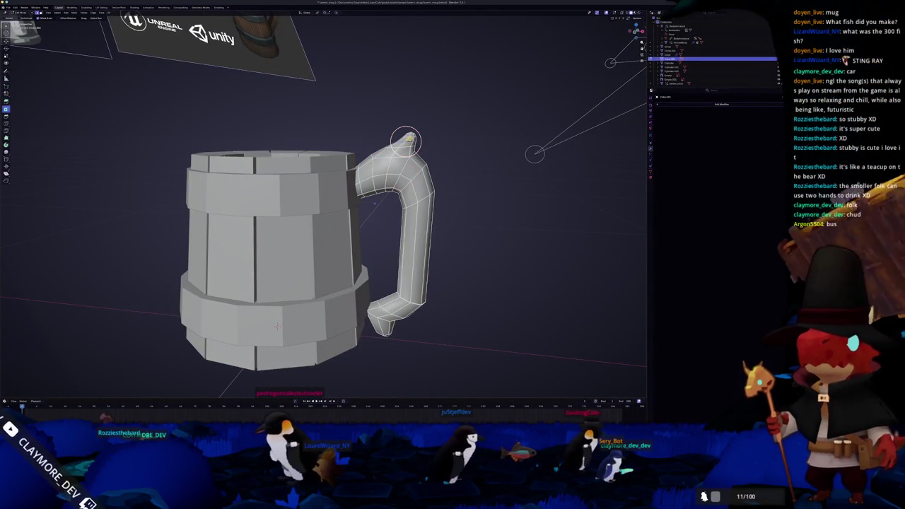
{"action": "right_click", "coordinate": [403, 154]}
{"action": "left_click", "coordinate": [404, 154]}
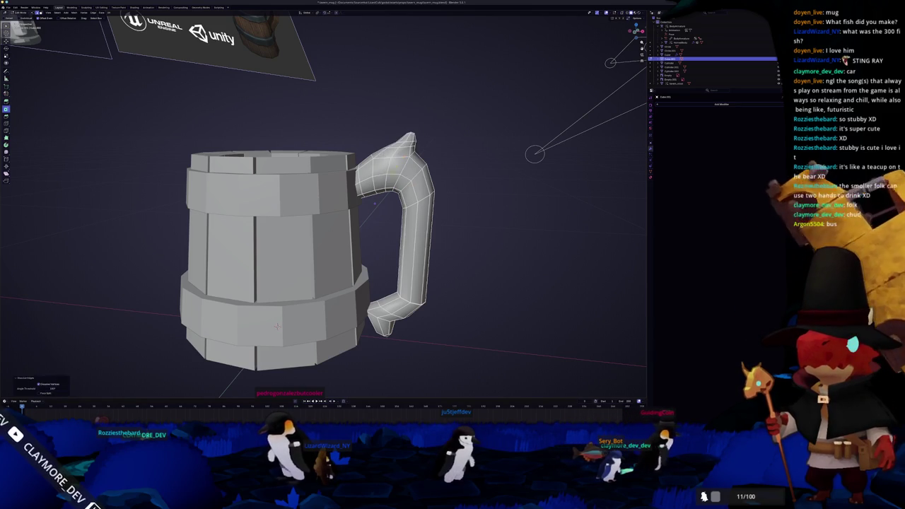
{"action": "middle_click_drag", "start_coordinate": [405, 156], "coordinate": [396, 170]}
{"action": "mouse_move", "coordinate": [296, 317]}
{"action": "middle_mouse_down"}
{"action": "mouse_move", "coordinate": [272, 323]}
{"action": "mouse_move", "coordinate": [351, 196]}
{"action": "mouse_move", "coordinate": [318, 142]}
{"action": "mouse_move", "coordinate": [338, 204]}
{"action": "middle_mouse_up"}
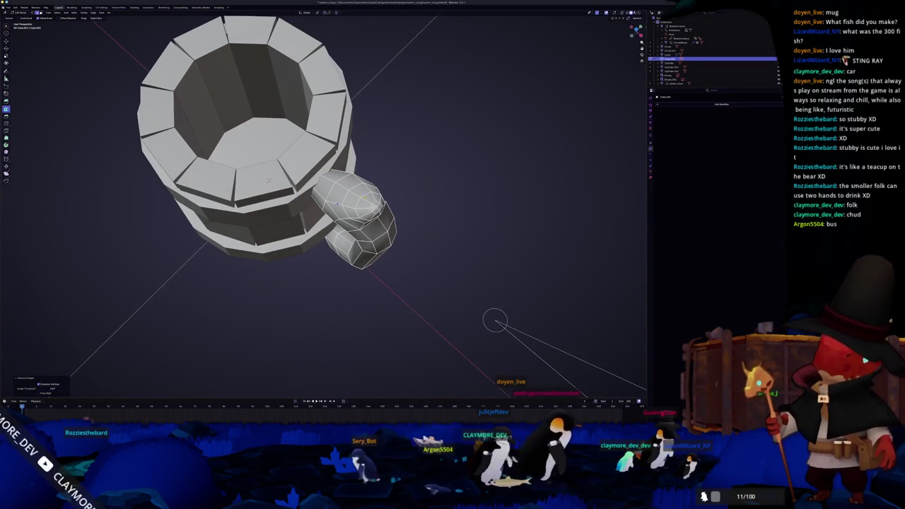
In the front orthographic view, slide an edge loop along the handle
{"action": "mouse_move", "coordinate": [269, 181]}
{"action": "middle_mouse_down"}
{"action": "mouse_move", "coordinate": [279, 218]}
{"action": "mouse_move", "coordinate": [250, 245]}
{"action": "mouse_move", "coordinate": [270, 262]}
{"action": "middle_mouse_up"}
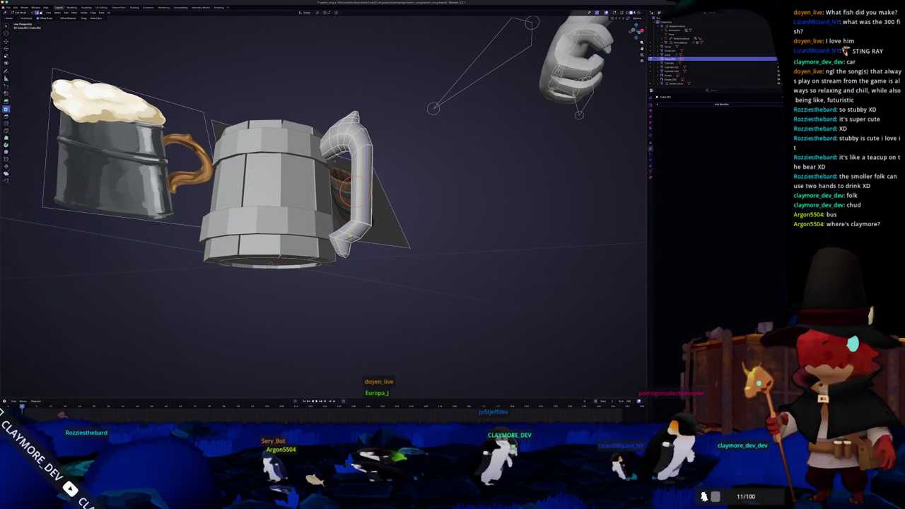
{"action": "key", "text": "KP_3"}
{"action": "key", "text": "KP_1"}
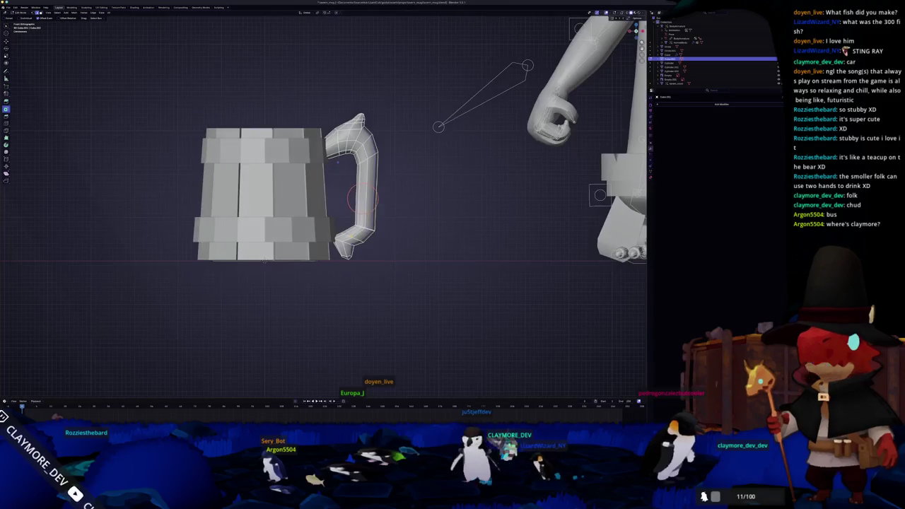
{"action": "scroll", "coordinate": [323, 193], "scroll_direction": "up", "scroll_amount": 2}
{"action": "scroll", "coordinate": [324, 193], "scroll_direction": "up", "scroll_amount": 3}
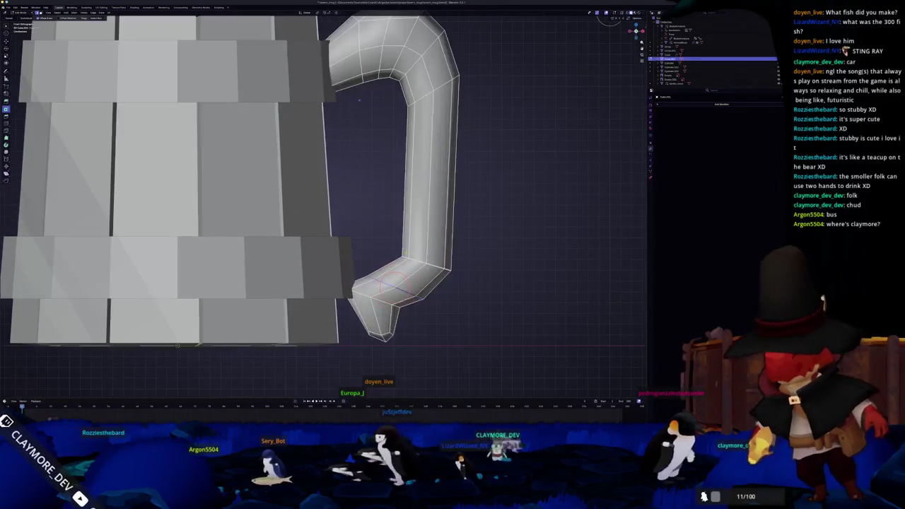
{"action": "left_click", "coordinate": [439, 246]}
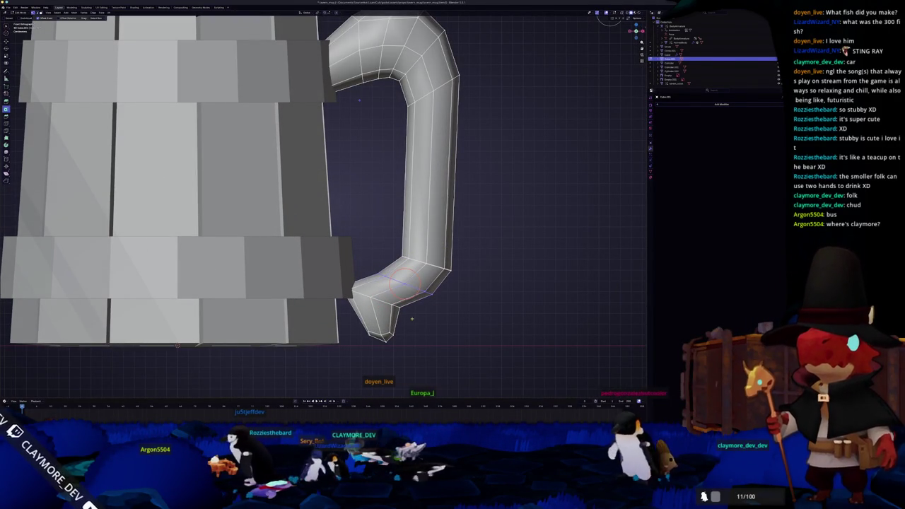
{"action": "middle_click_drag", "start_coordinate": [460, 123], "coordinate": [529, 124], "text": "shift"}
{"action": "scroll", "coordinate": [529, 123], "scroll_direction": "down", "scroll_amount": 3}
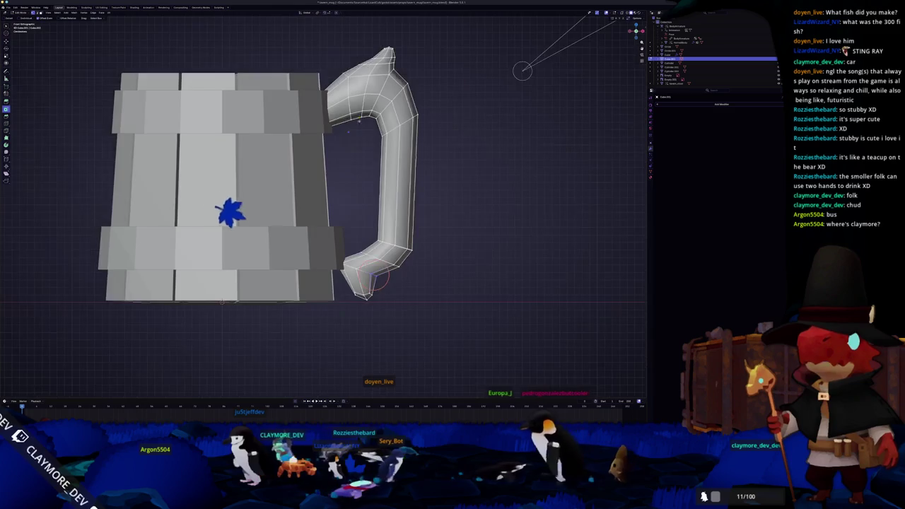
Cut a new edge loop into the handle, slide it near the top, and exit Edit Mode
{"action": "key", "text": "ctrl+r"}
{"action": "left_click", "coordinate": [436, 170]}
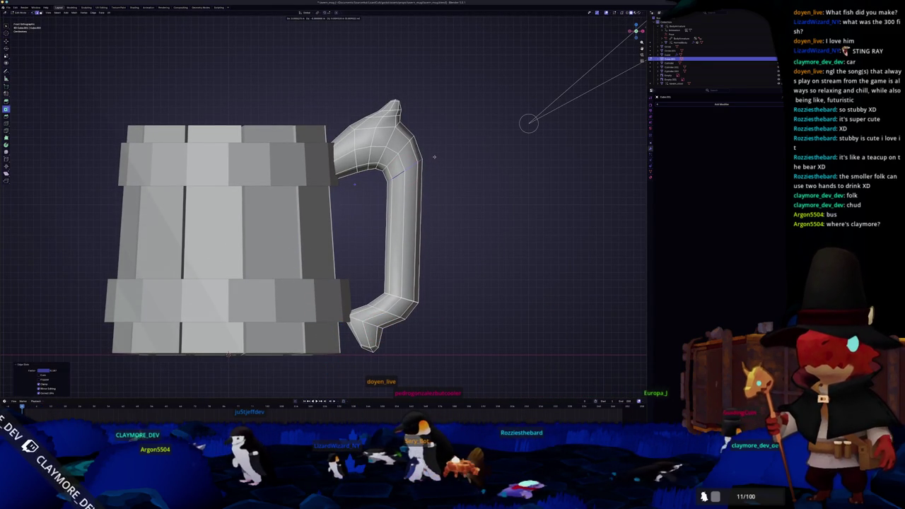
{"action": "scroll", "coordinate": [418, 182], "scroll_direction": "down", "scroll_amount": 1}
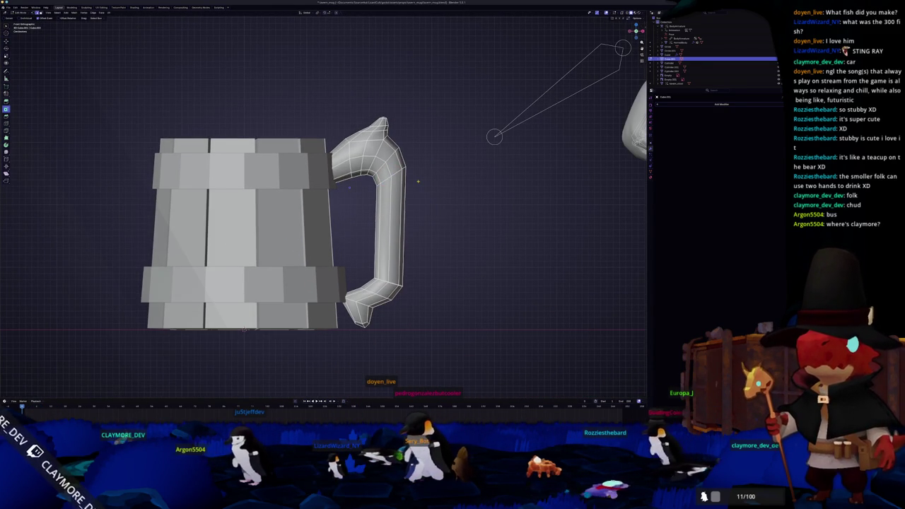
{"action": "middle_click_drag", "start_coordinate": [418, 182], "coordinate": [428, 211], "text": "shift"}
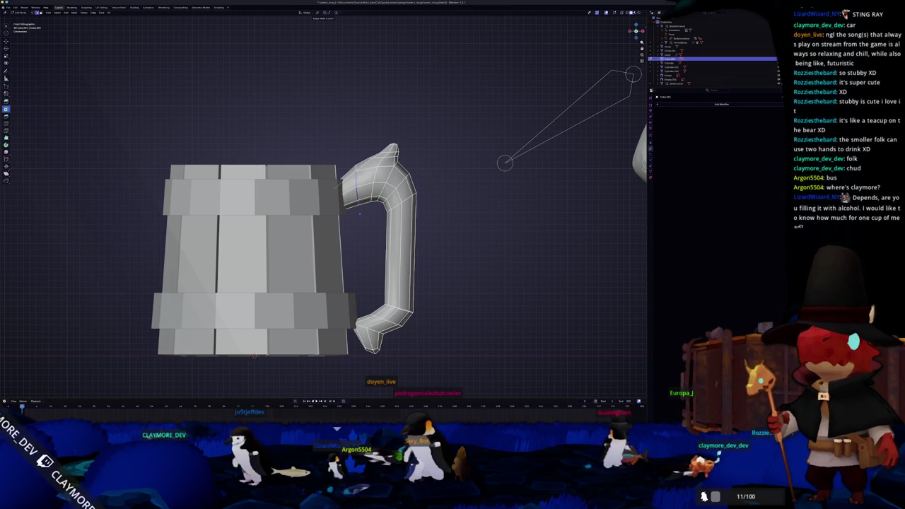
{"action": "key", "text": "g"}
{"action": "key", "text": "g"}
{"action": "left_click", "coordinate": [360, 213]}
{"action": "key", "text": "Tab"}
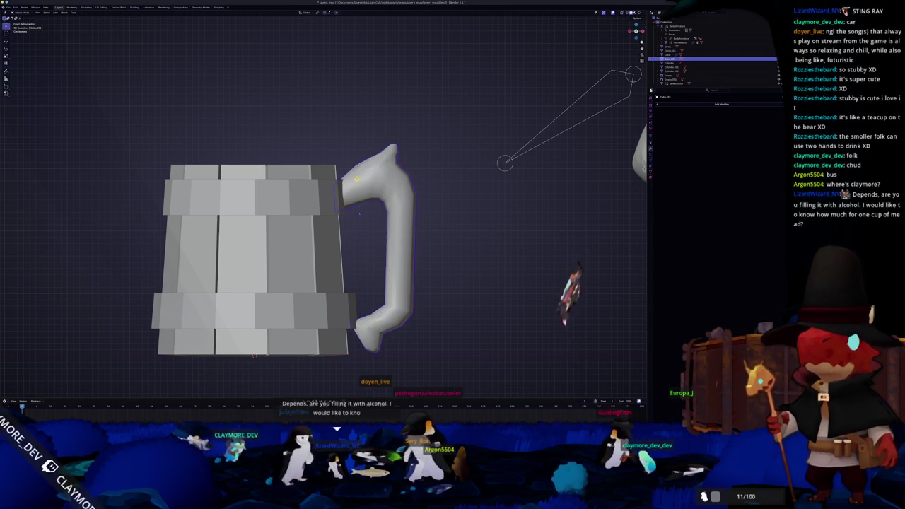
Apply the mug's object transforms with Ctrl+A, then open the Shift+A add menu
{"action": "scroll", "coordinate": [359, 213], "scroll_direction": "down", "scroll_amount": 2}
{"action": "scroll", "coordinate": [351, 190], "scroll_direction": "down", "scroll_amount": 1}
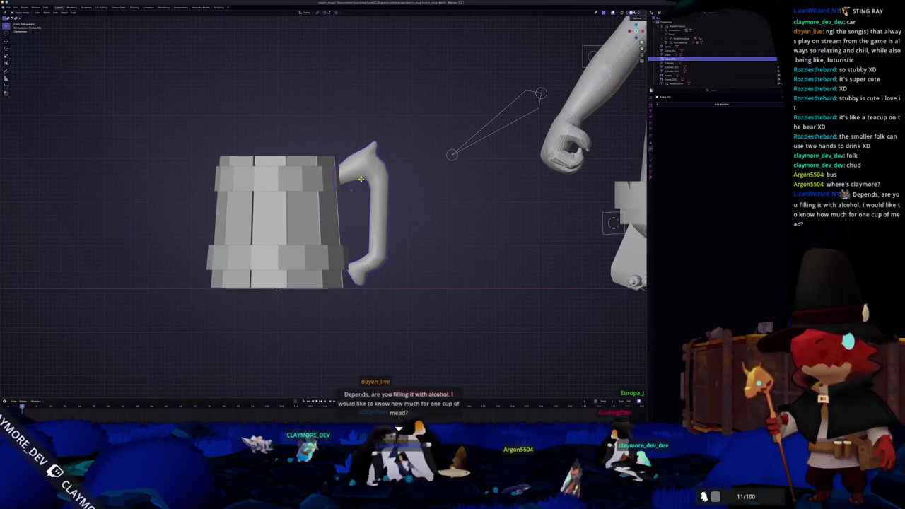
{"action": "scroll", "coordinate": [362, 205], "scroll_direction": "down", "scroll_amount": 3}
{"action": "scroll", "coordinate": [367, 221], "scroll_direction": "up", "scroll_amount": 3}
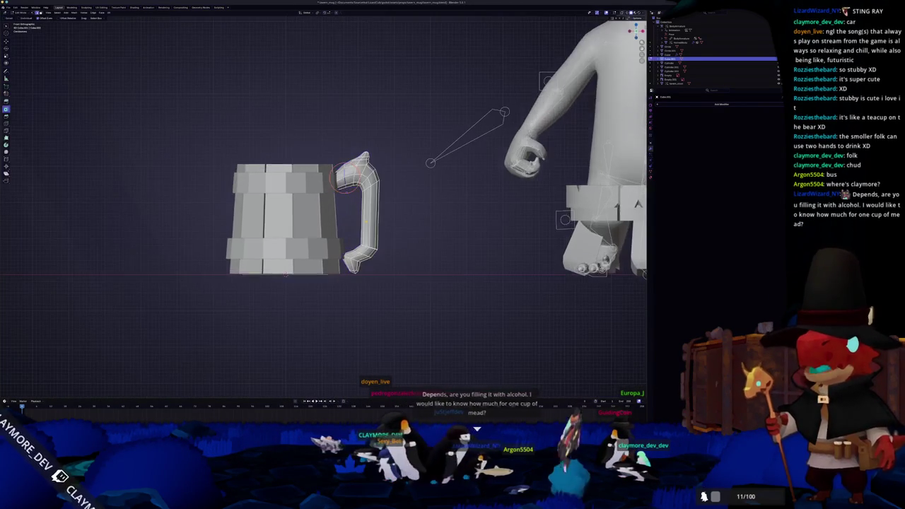
{"action": "key", "text": "Tab"}
{"action": "scroll", "coordinate": [371, 248], "scroll_direction": "down", "scroll_amount": 3}
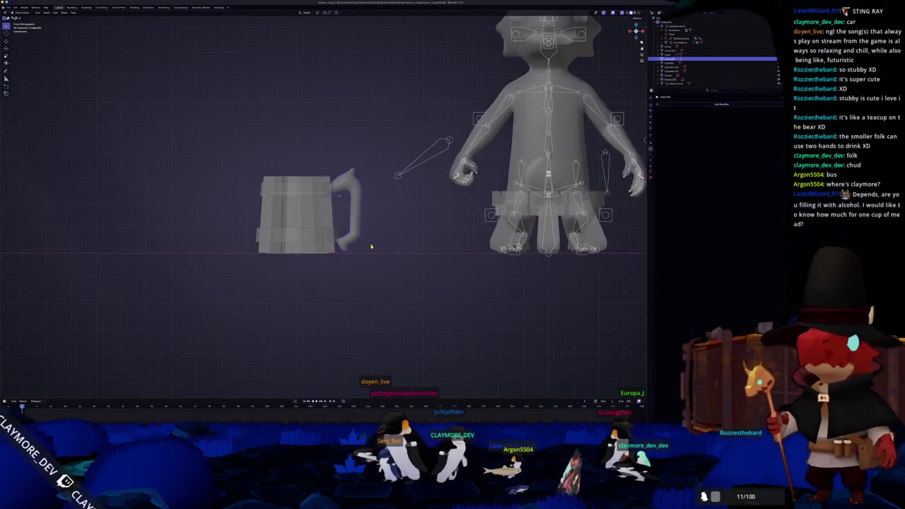
{"action": "mouse_move", "coordinate": [371, 247]}
{"action": "middle_mouse_down"}
{"action": "mouse_move", "coordinate": [338, 247]}
{"action": "mouse_move", "coordinate": [350, 256]}
{"action": "mouse_move", "coordinate": [338, 240]}
{"action": "mouse_move", "coordinate": [349, 259]}
{"action": "middle_mouse_up"}
{"action": "left_click", "coordinate": [350, 256]}
{"action": "key", "text": "shift+a"}
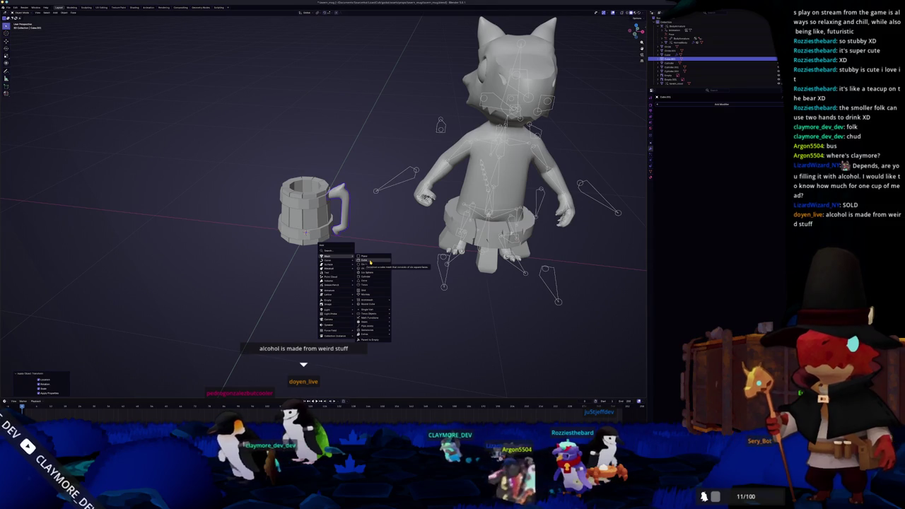
Add a cube, round it with a level-1 subdivision, and delete one face to open a side
{"action": "left_click", "coordinate": [370, 262]}
{"action": "scroll", "coordinate": [371, 258], "scroll_direction": "down", "scroll_amount": 3}
{"action": "key", "text": "ctrl+1"}
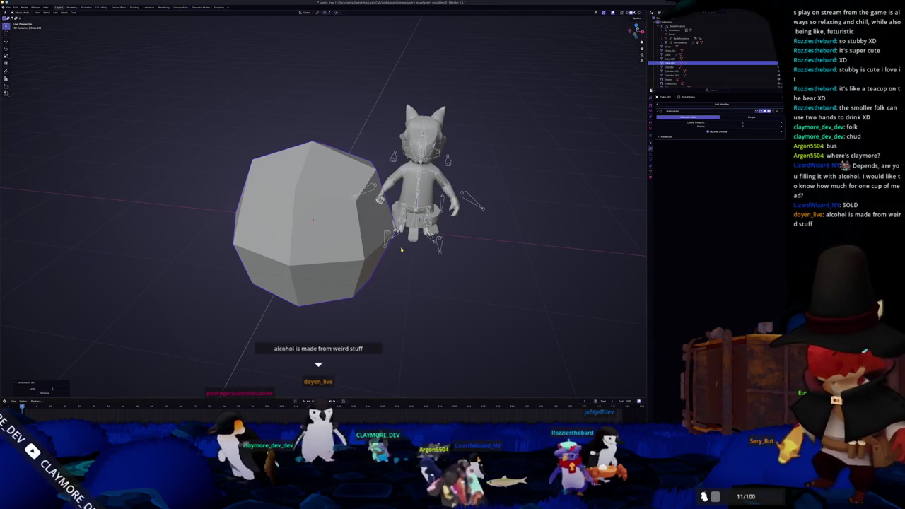
{"action": "key", "text": "Tab"}
{"action": "scroll", "coordinate": [318, 226], "scroll_direction": "down", "scroll_amount": 3}
{"action": "left_click", "coordinate": [263, 225]}
{"action": "key", "text": "x"}
{"action": "left_click", "coordinate": [251, 210]}
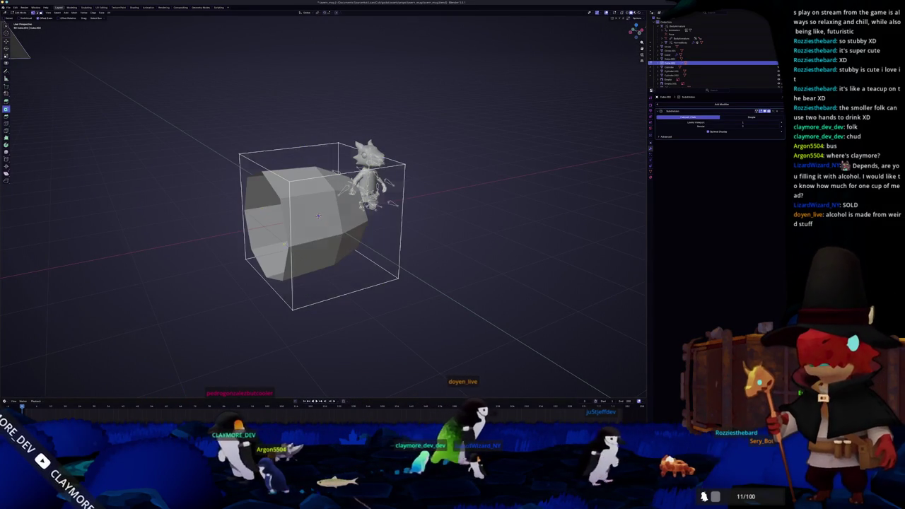
Slide the cube's edges inward from a side view to narrow it
{"action": "key", "text": "KP_3"}
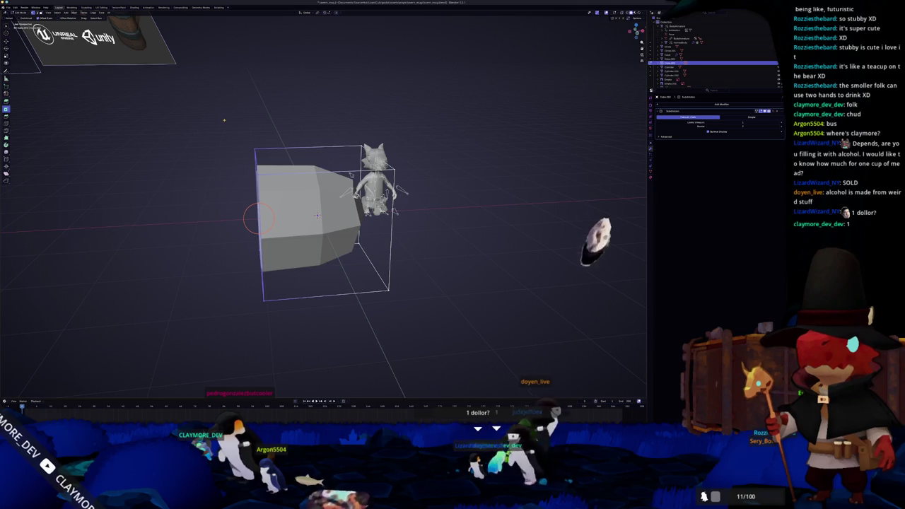
{"action": "key", "text": "KP_8"}
{"action": "key", "text": "KP_4"}
{"action": "key", "text": "KP_3"}
{"action": "key", "text": "KP_1"}
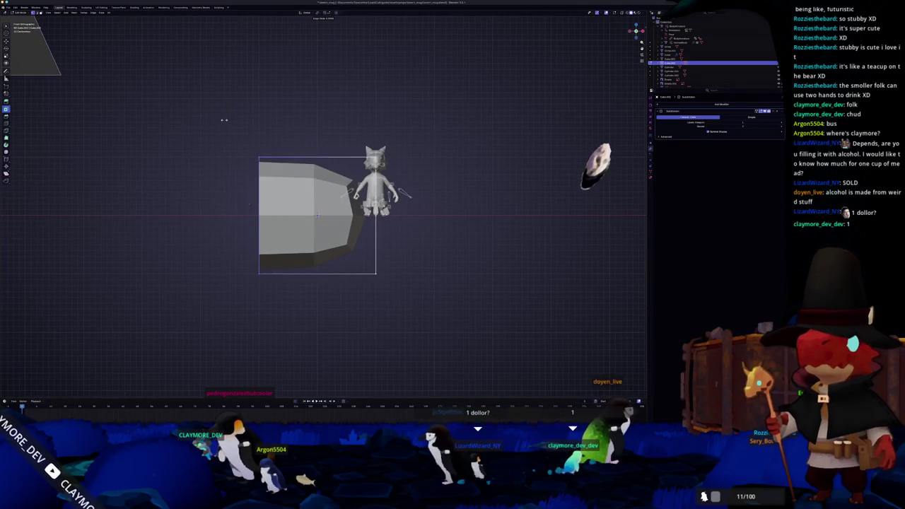
{"action": "left_click", "coordinate": [263, 132]}
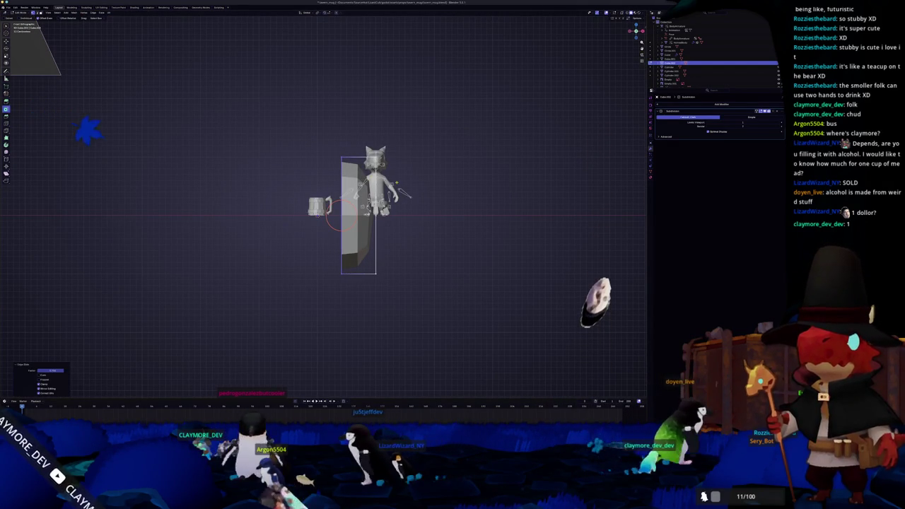
{"action": "key", "text": "Tab"}
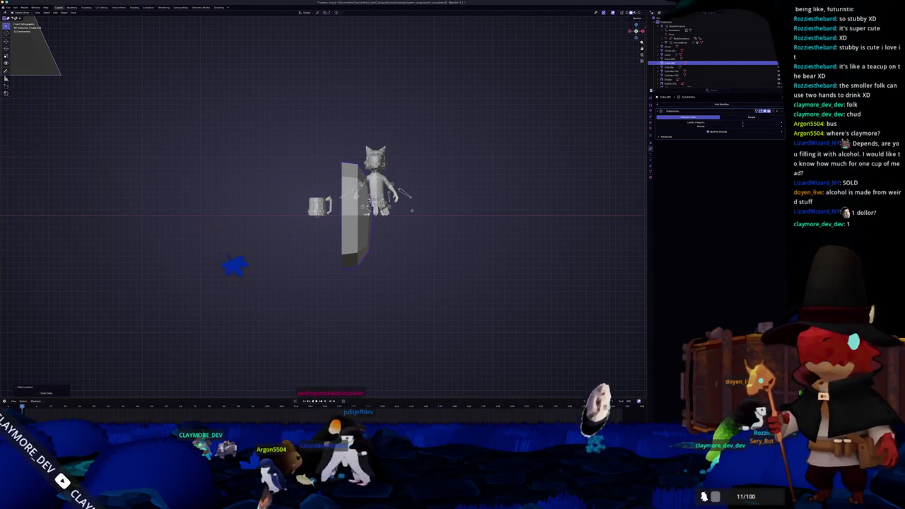
Move the piece along X, shrink it into a thin bar, and lift it above the mug
{"action": "key", "text": "g"}
{"action": "key", "text": "x"}
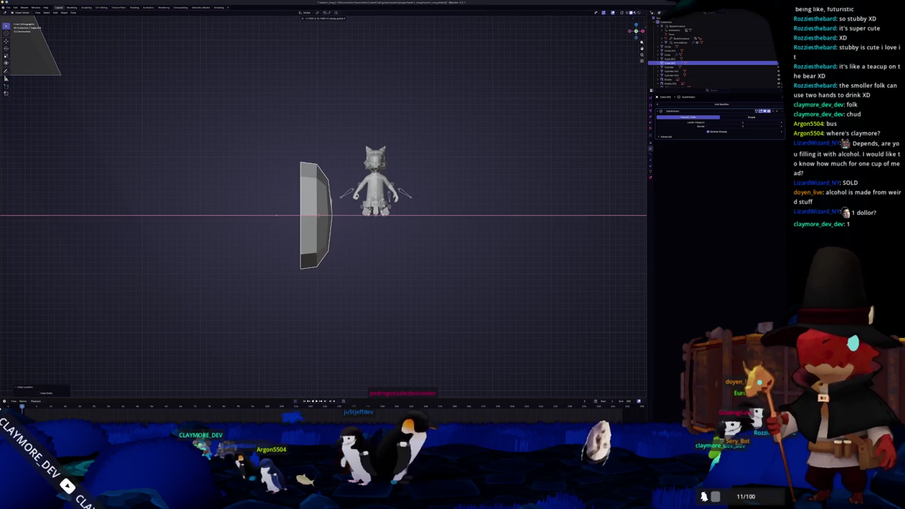
{"action": "key", "text": "Return"}
{"action": "scroll", "coordinate": [334, 207], "scroll_direction": "up", "scroll_amount": 2}
{"action": "key", "text": "Tab"}
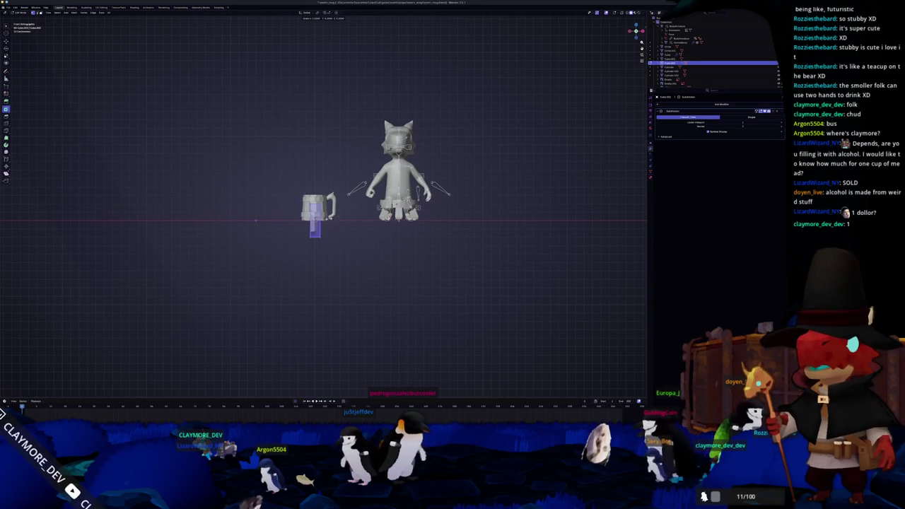
{"action": "left_click", "coordinate": [315, 220]}
{"action": "scroll", "coordinate": [314, 212], "scroll_direction": "up", "scroll_amount": 2}
{"action": "key", "text": "g"}
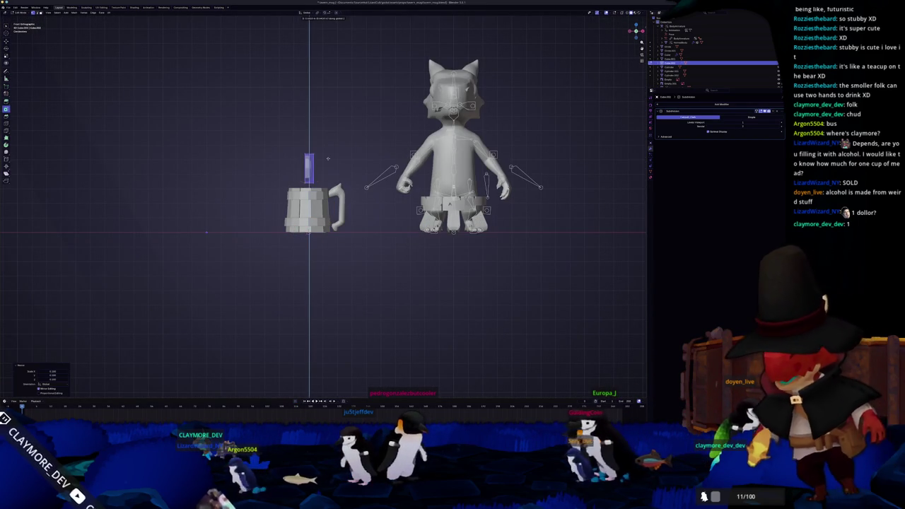
{"action": "scroll", "coordinate": [329, 168], "scroll_direction": "up", "scroll_amount": 1}
{"action": "scroll", "coordinate": [302, 152], "scroll_direction": "up", "scroll_amount": 1}
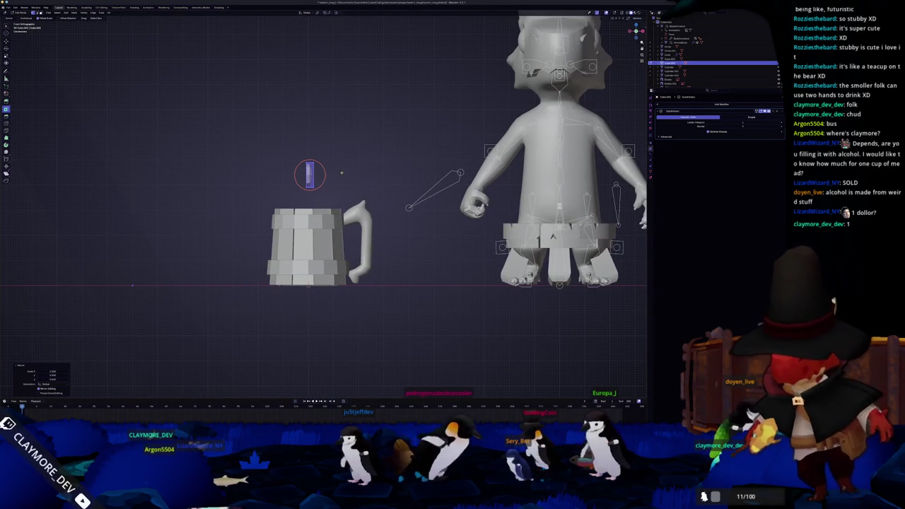
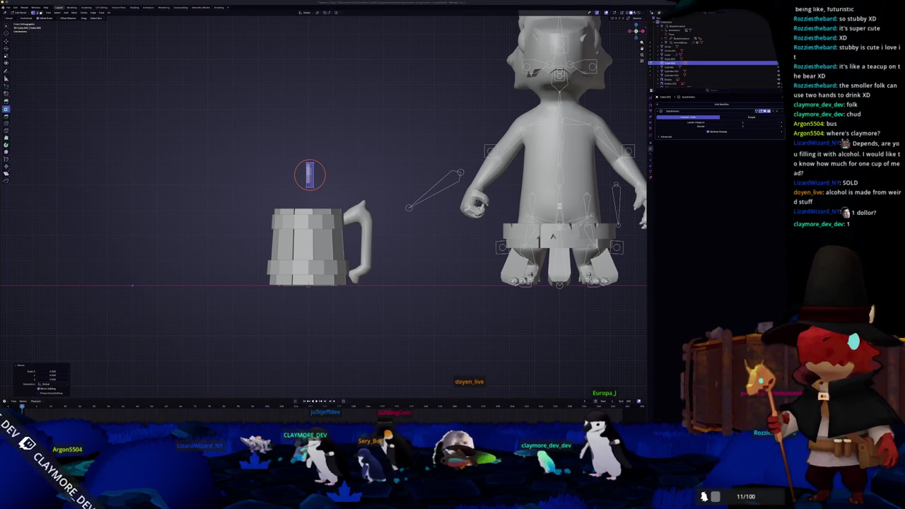
Move the small rivet piece beside the mug onto its lower metal band
{"action": "key", "text": "KP_Decimal"}
{"action": "key", "text": "Tab"}
{"action": "mouse_move", "coordinate": [304, 240]}
{"action": "middle_mouse_down"}
{"action": "mouse_move", "coordinate": [328, 218]}
{"action": "mouse_move", "coordinate": [333, 238]}
{"action": "middle_mouse_up"}
{"action": "key", "text": "Tab"}
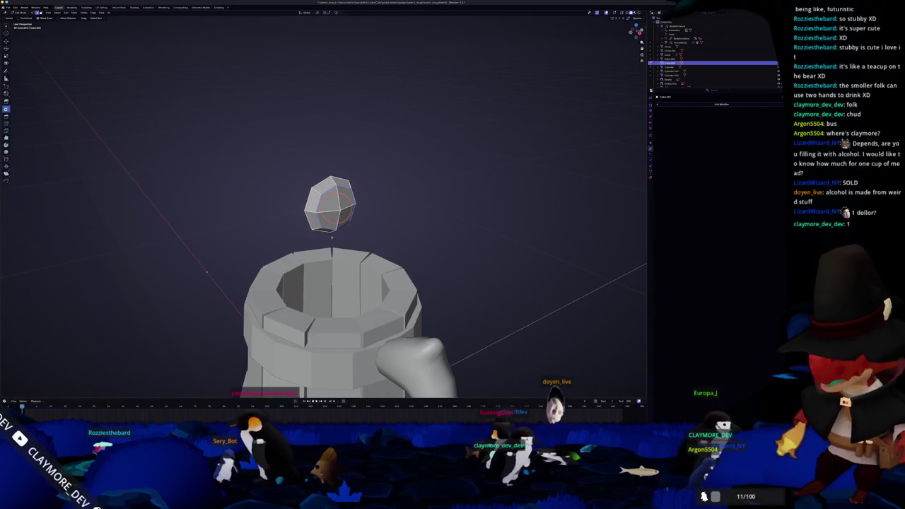
{"action": "key", "text": "Tab"}
{"action": "key", "text": "KP_1"}
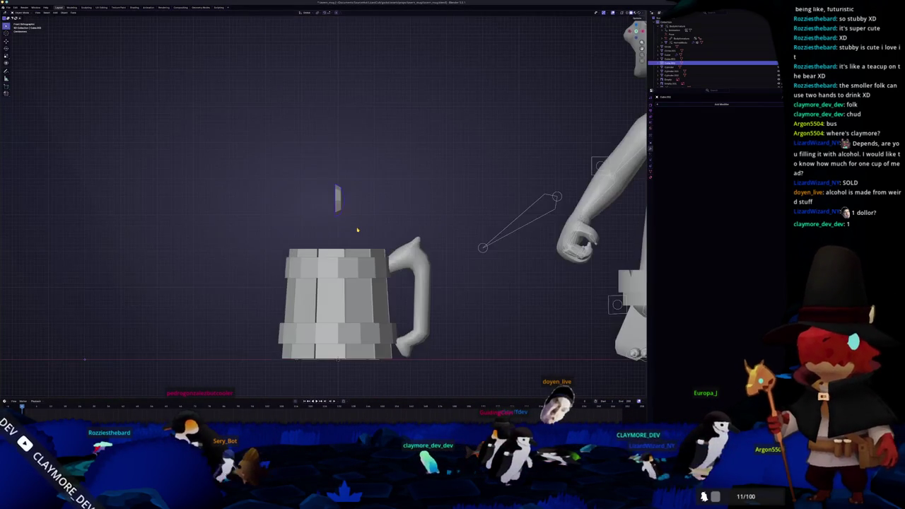
{"action": "key", "text": "g"}
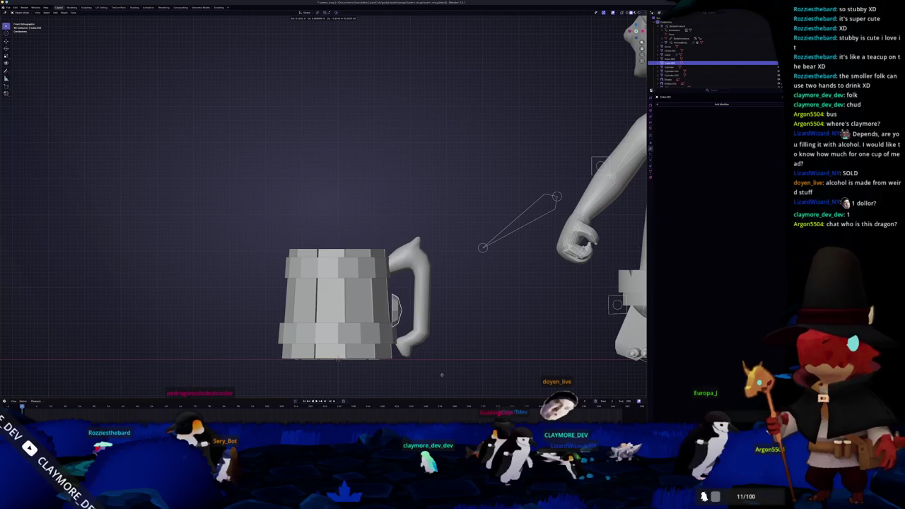
{"action": "middle_click_drag", "start_coordinate": [426, 372], "coordinate": [385, 273], "text": "shift"}
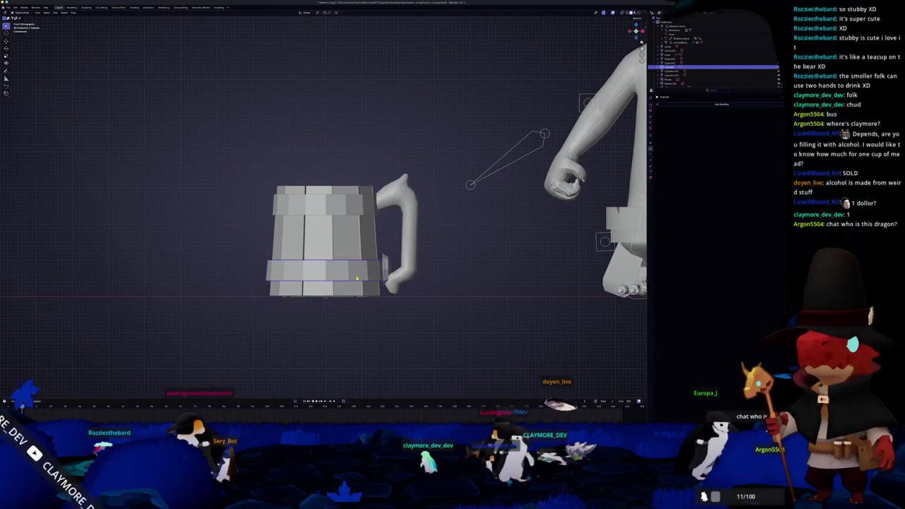
{"action": "key", "text": "Tab"}
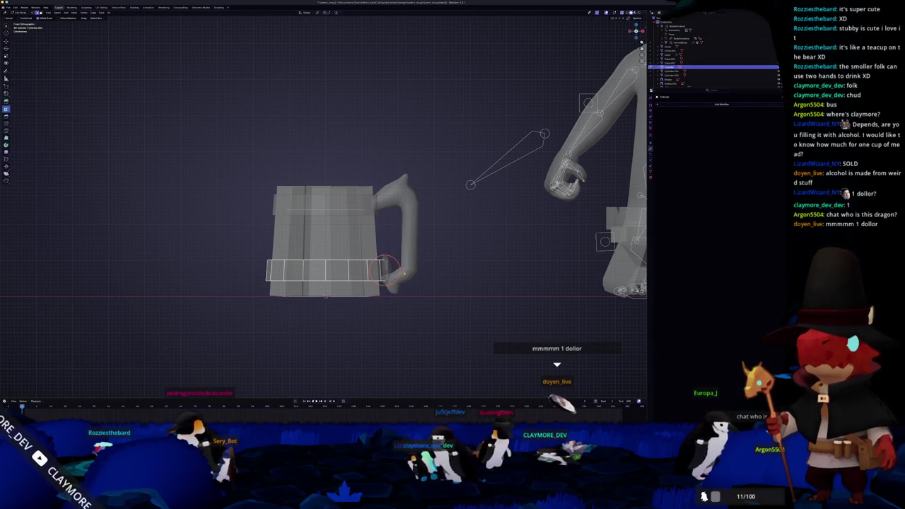
Select the rivet Cube.003 and turn the view so the handle points left to check placement
{"action": "left_click", "coordinate": [387, 270]}
{"action": "scroll", "coordinate": [494, 295], "scroll_direction": "up", "scroll_amount": 2}
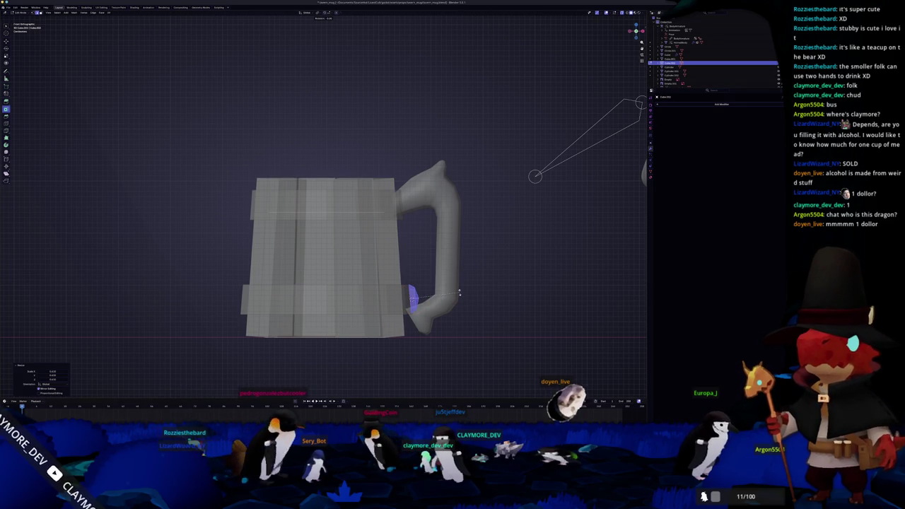
{"action": "scroll", "coordinate": [462, 295], "scroll_direction": "up", "scroll_amount": 1}
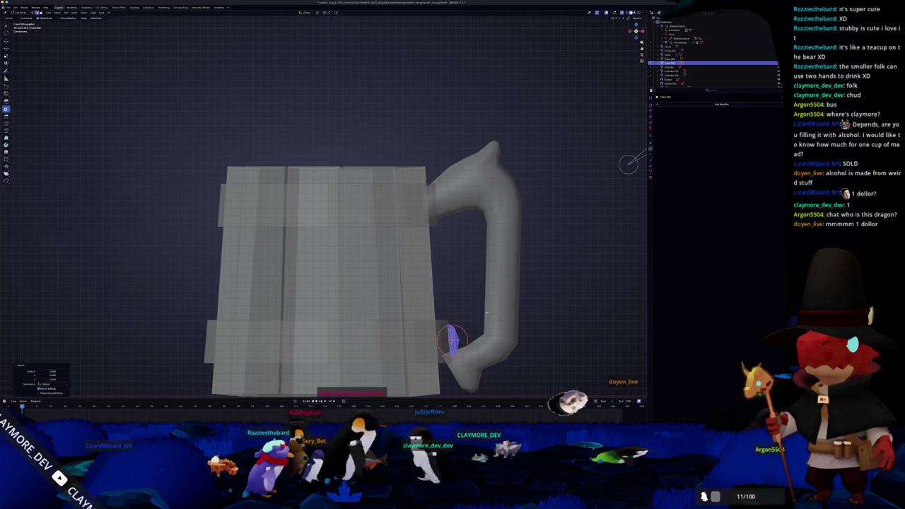
{"action": "scroll", "coordinate": [454, 274], "scroll_direction": "up", "scroll_amount": 1}
{"action": "scroll", "coordinate": [476, 308], "scroll_direction": "down", "scroll_amount": 1}
{"action": "middle_click_drag", "start_coordinate": [476, 307], "coordinate": [326, 313]}
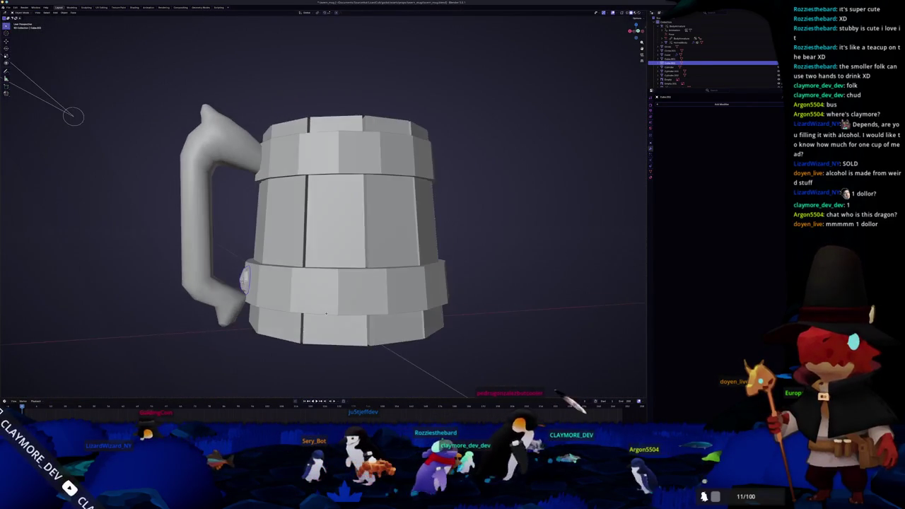
{"action": "left_click", "coordinate": [326, 314]}
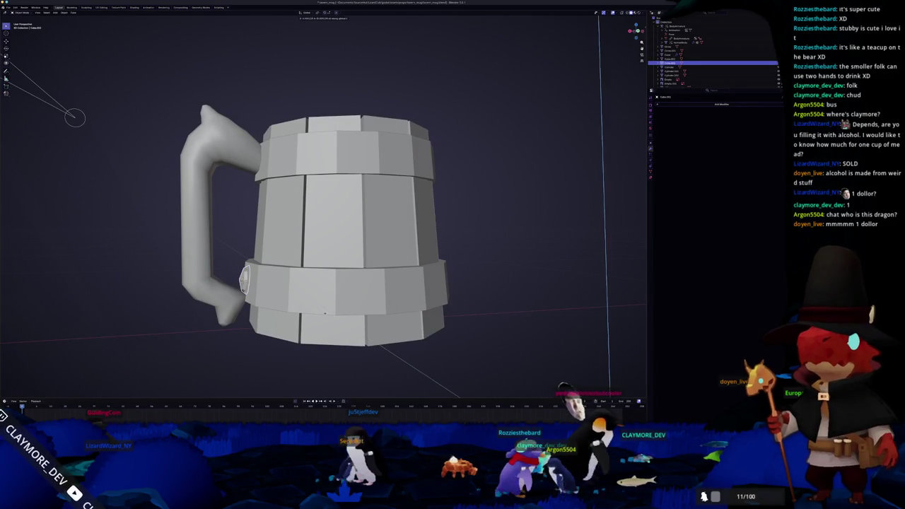
Start an X-axis move of the rivet, cancel it, and view the mug from a new angle
{"action": "key", "text": "Tab"}
{"action": "key", "text": "g"}
{"action": "key", "text": "x"}
{"action": "key", "text": "Escape"}
{"action": "key", "text": "Tab"}
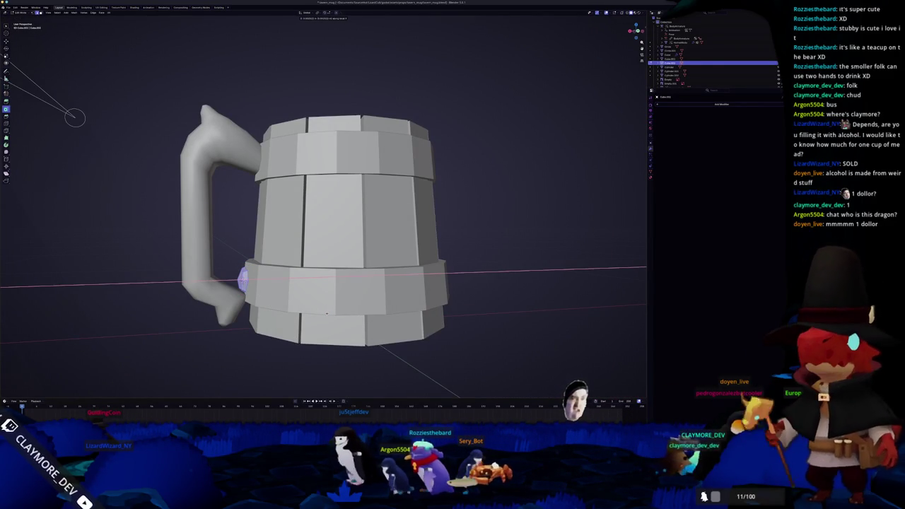
{"action": "scroll", "coordinate": [308, 288], "scroll_direction": "down", "scroll_amount": 5}
{"action": "middle_click_drag", "start_coordinate": [308, 289], "coordinate": [334, 278]}
{"action": "scroll", "coordinate": [308, 289], "scroll_direction": "up", "scroll_amount": 6}
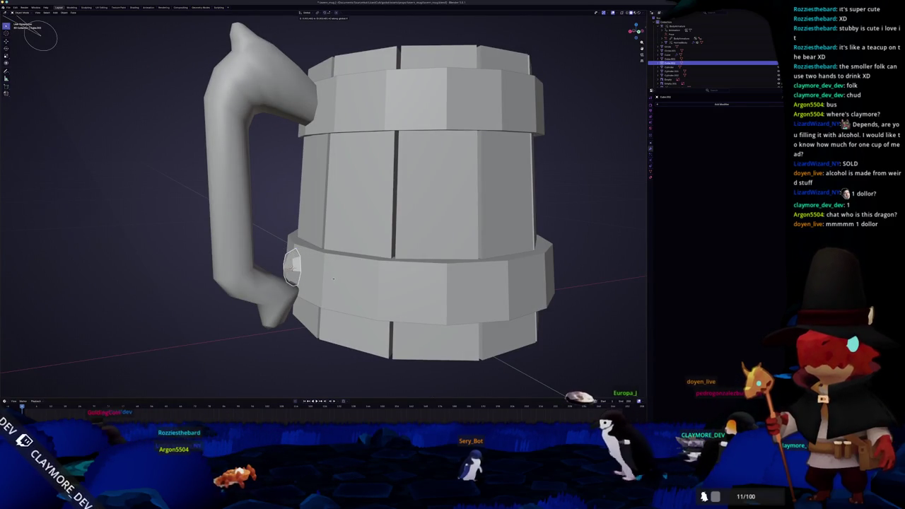
In the front side view, edge-slide a rivet edge so it sits flush against the lower band
{"action": "key", "text": "Tab"}
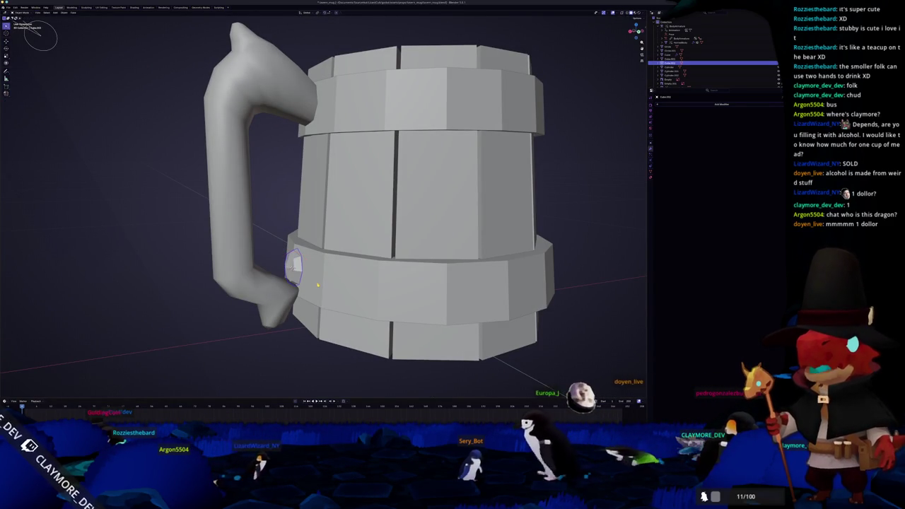
{"action": "key", "text": "Tab"}
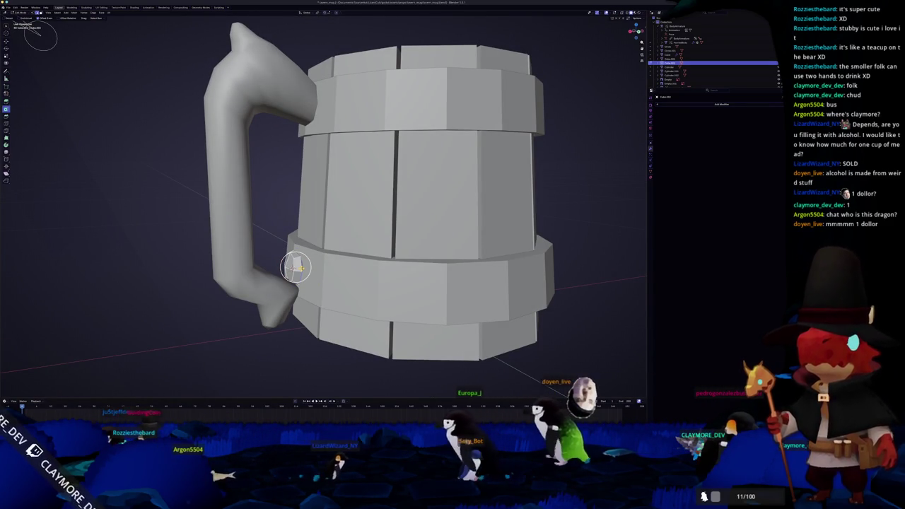
{"action": "key", "text": "KP_1"}
{"action": "scroll", "coordinate": [434, 265], "scroll_direction": "up", "scroll_amount": 2}
{"action": "scroll", "coordinate": [433, 266], "scroll_direction": "up", "scroll_amount": 2}
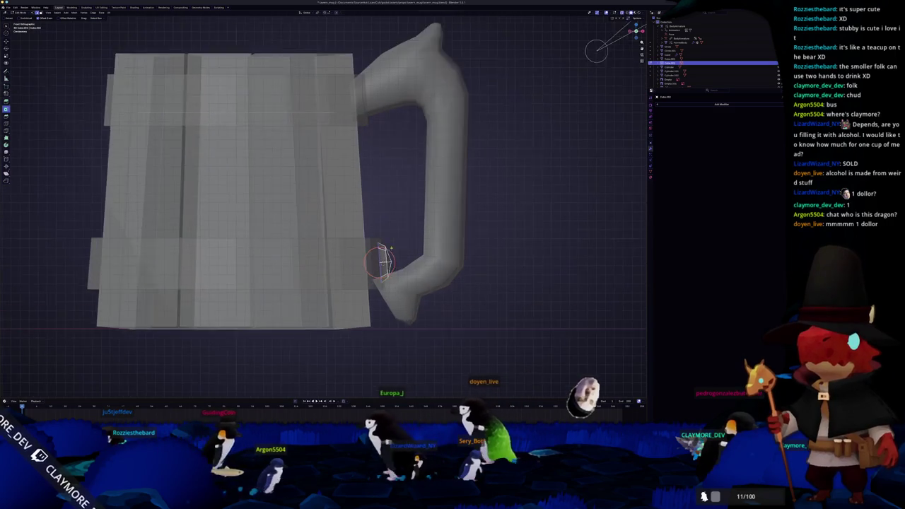
{"action": "scroll", "coordinate": [433, 266], "scroll_direction": "up", "scroll_amount": 2}
{"action": "key", "text": "g"}
{"action": "key", "text": "g"}
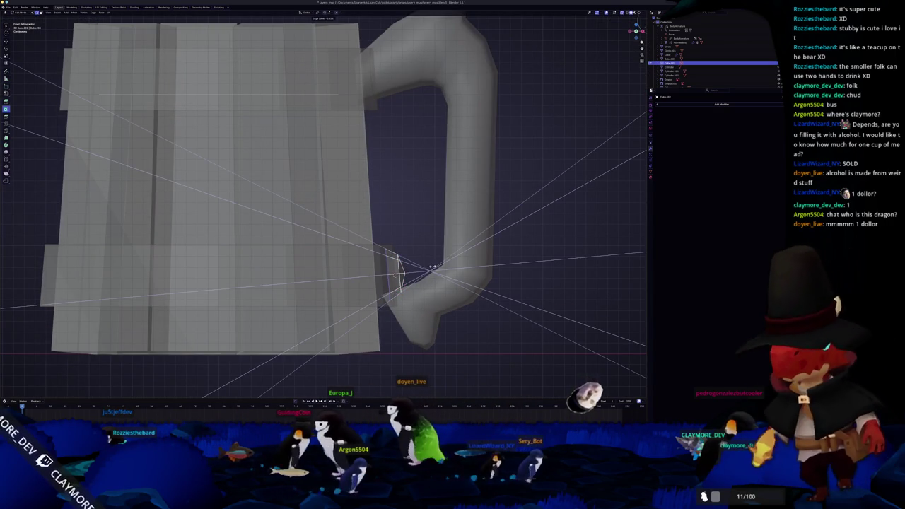
{"action": "left_click", "coordinate": [434, 266]}
{"action": "key", "text": "Tab"}
{"action": "scroll", "coordinate": [420, 257], "scroll_direction": "down", "scroll_amount": 5}
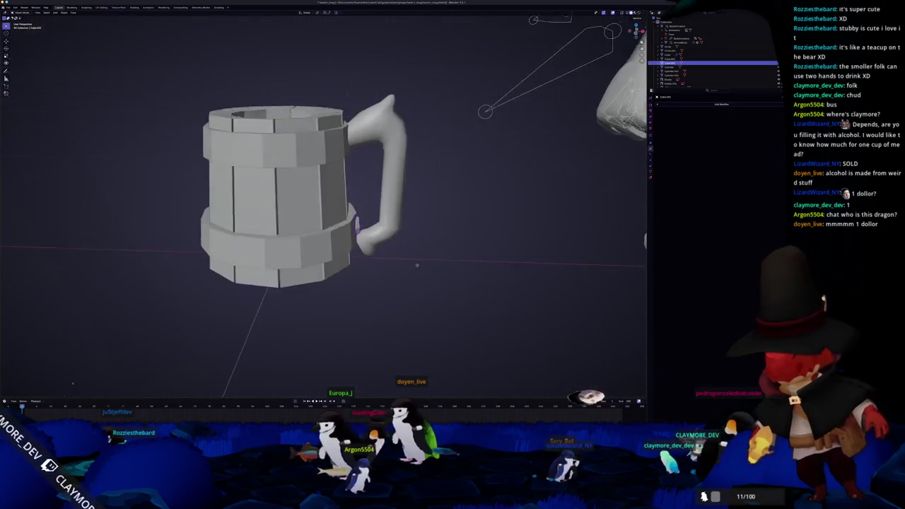
{"action": "middle_click_drag", "start_coordinate": [417, 262], "coordinate": [417, 269]}
{"action": "left_click", "coordinate": [689, 106]}
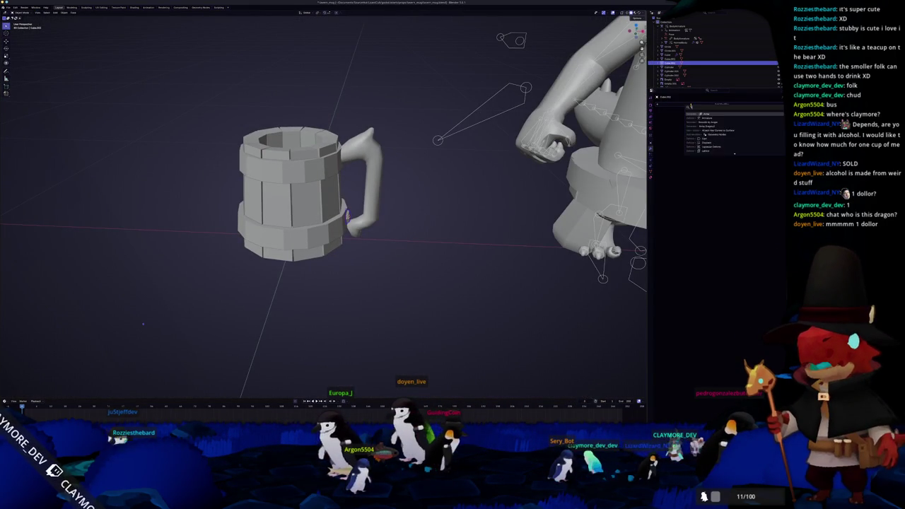
Add an Array modifier to the rivet, apply its transforms and spread the copies around the band
{"action": "left_click", "coordinate": [706, 114]}
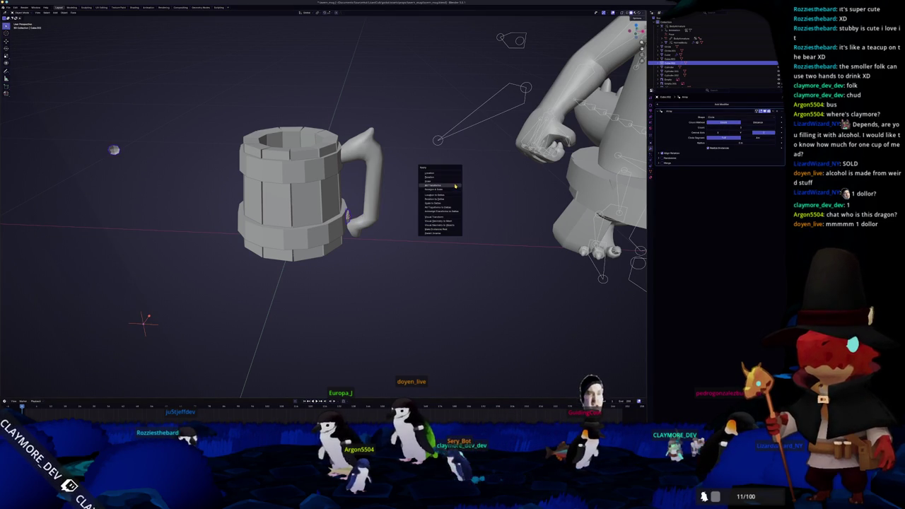
{"action": "left_click", "coordinate": [453, 186]}
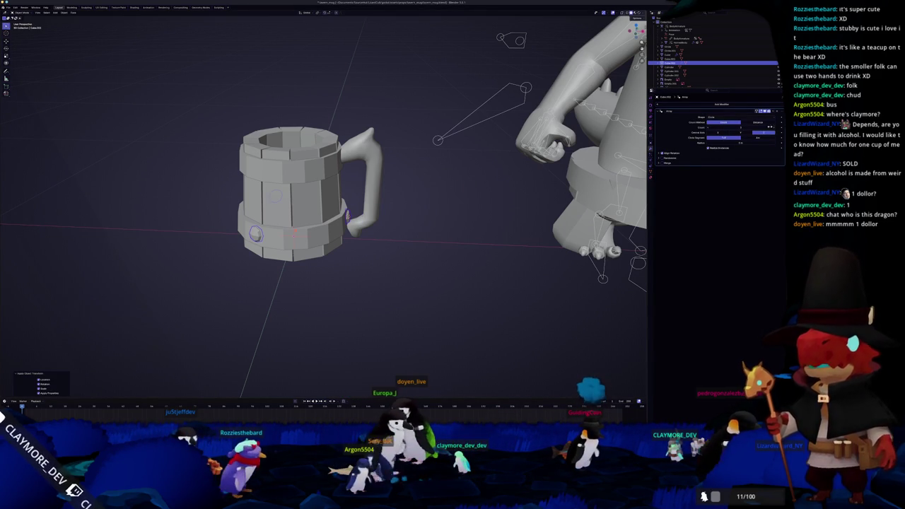
{"action": "left_click", "coordinate": [775, 130]}
Duplicate the rivet ring and move the copy vertically toward the upper band
{"action": "middle_click_drag", "start_coordinate": [578, 177], "coordinate": [485, 221]}
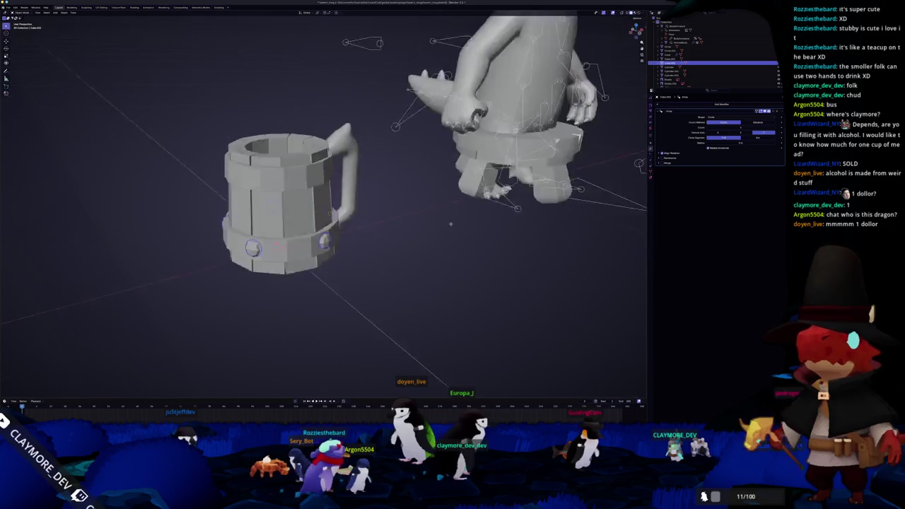
{"action": "key", "text": "KP_1"}
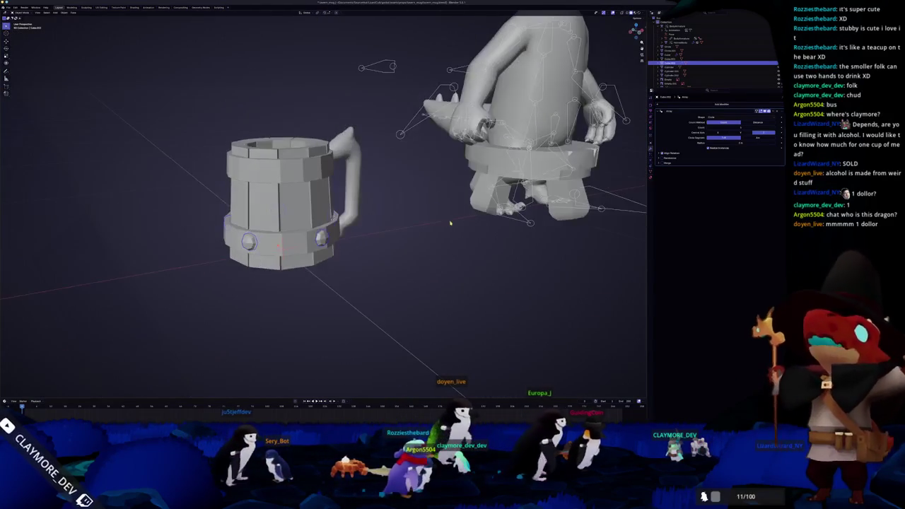
{"action": "key", "text": "shift+d"}
{"action": "key", "text": "z"}
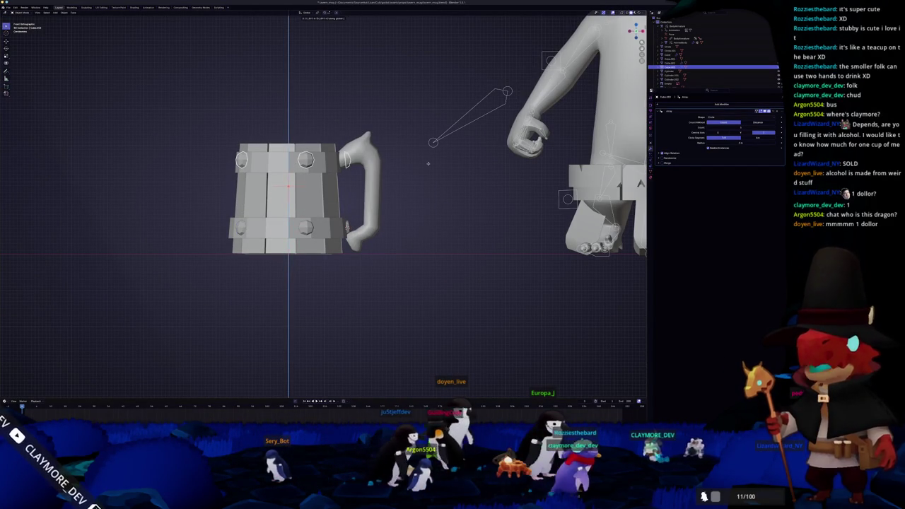
With X-ray on, shift the selected rivet along the X axis in edit mode
{"action": "key", "text": "alt+z"}
{"action": "key", "text": "Tab"}
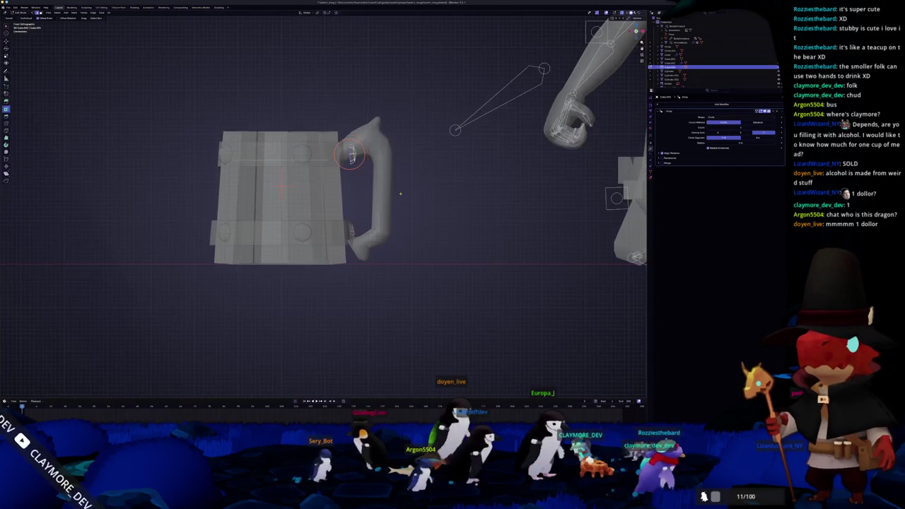
{"action": "key", "text": "g"}
{"action": "key", "text": "x"}
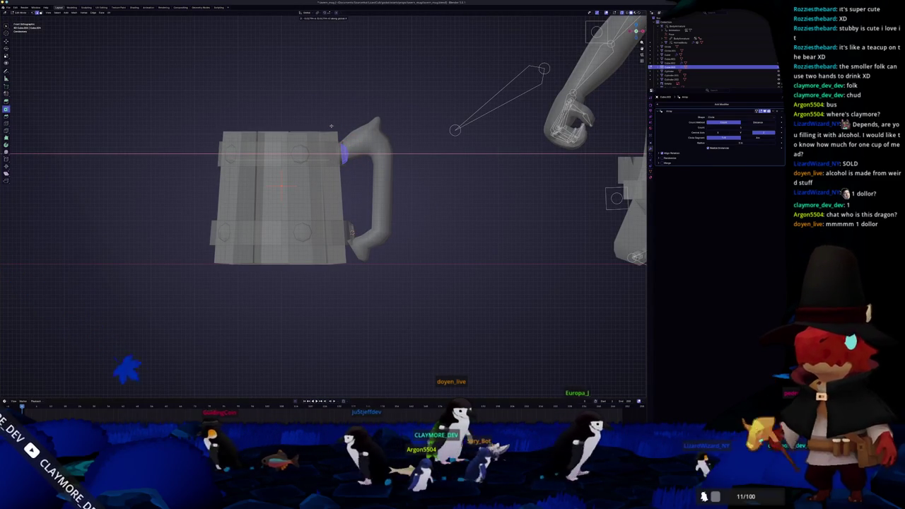
{"action": "left_click", "coordinate": [331, 126]}
From the top view, rotate the rivet rings so rivets sit evenly around both bands
{"action": "key", "text": "KP_7"}
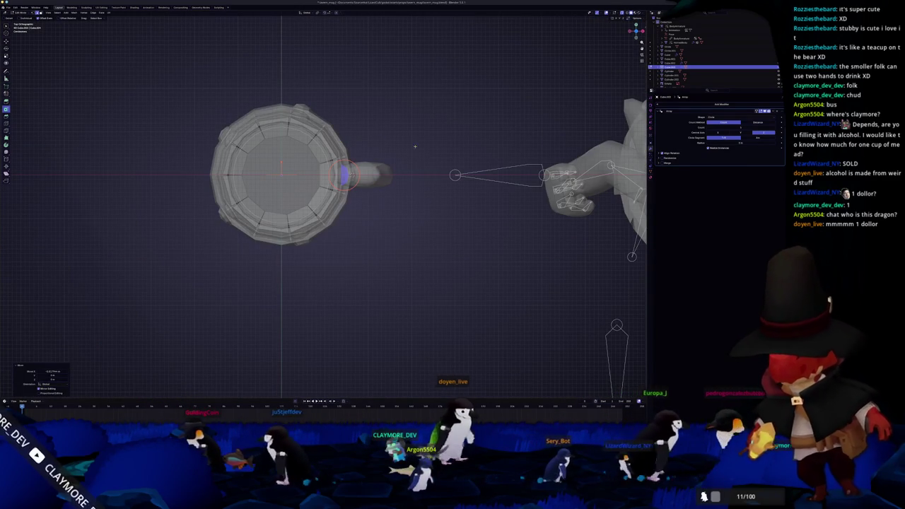
{"action": "key", "text": "Tab"}
{"action": "key", "text": "r"}
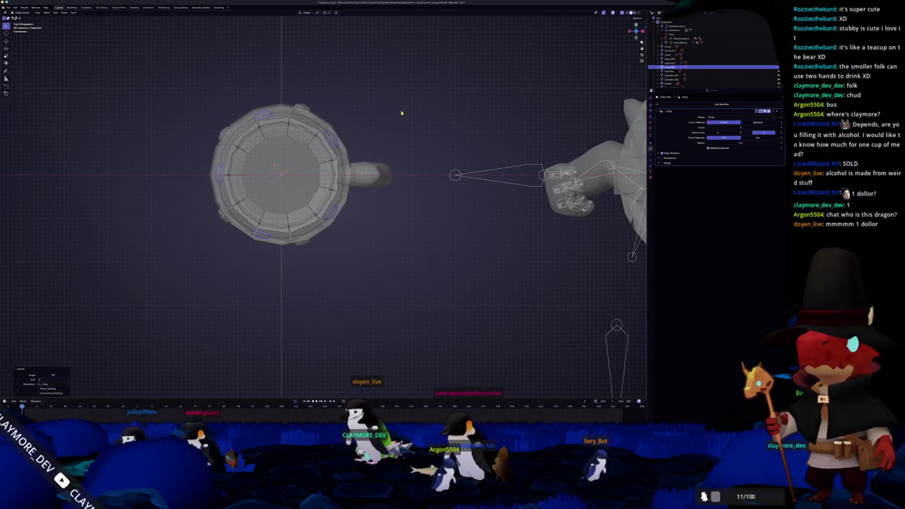
{"action": "key", "text": "KP_Decimal"}
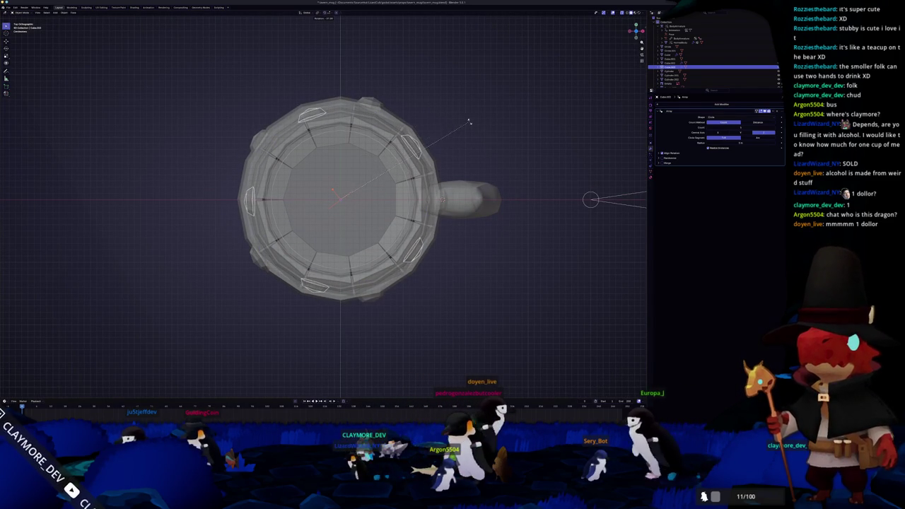
{"action": "left_click", "coordinate": [491, 174]}
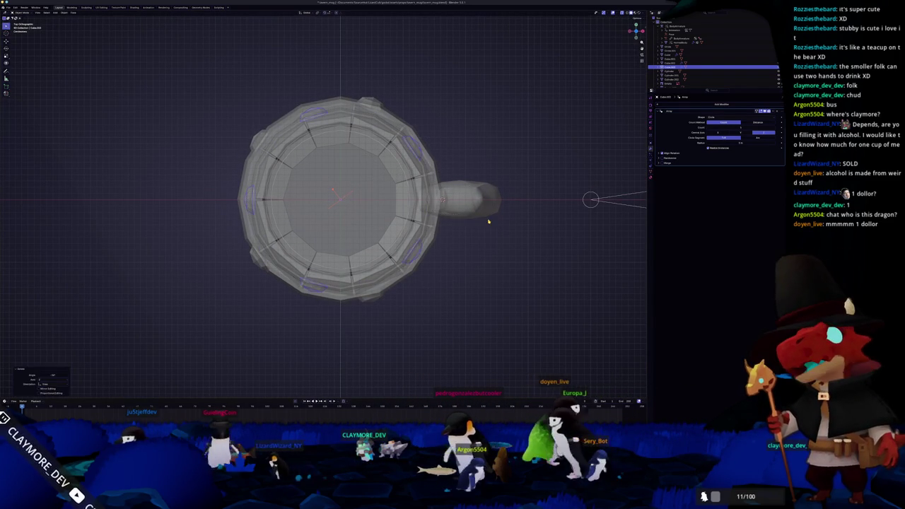
{"action": "scroll", "coordinate": [491, 173], "scroll_direction": "down", "scroll_amount": 3}
{"action": "mouse_move", "coordinate": [491, 173]}
{"action": "middle_mouse_down"}
{"action": "mouse_move", "coordinate": [425, 262]}
{"action": "mouse_move", "coordinate": [318, 271]}
{"action": "mouse_move", "coordinate": [313, 281]}
{"action": "middle_mouse_up"}
{"action": "key", "text": "Tab"}
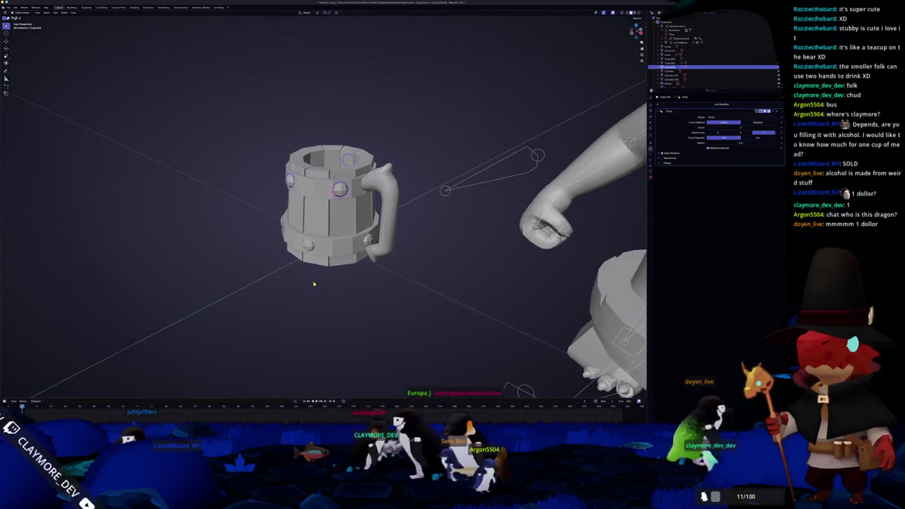
Apply auto smooth and smooth shading to the mug and its metal bands
{"action": "right_click", "coordinate": [373, 172]}
{"action": "left_click", "coordinate": [383, 182]}
{"action": "middle_click_drag", "start_coordinate": [445, 228], "coordinate": [374, 229]}
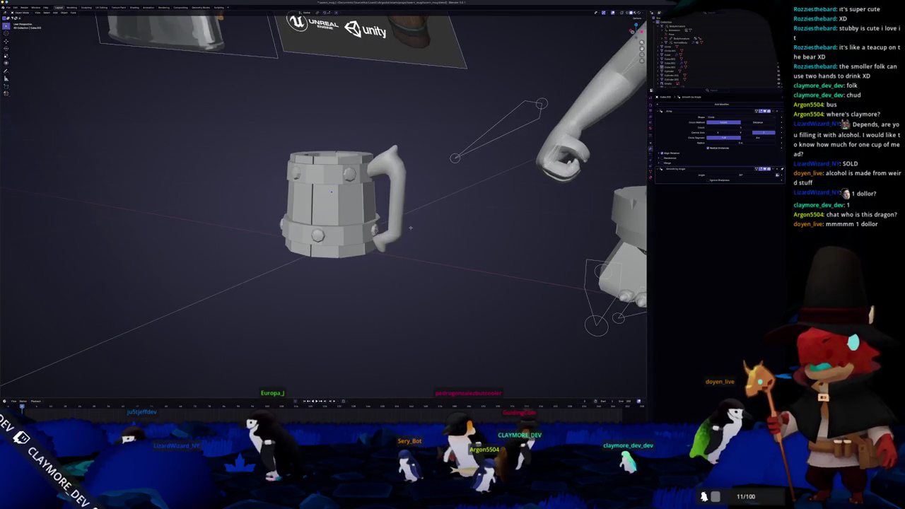
{"action": "right_click", "coordinate": [349, 174]}
{"action": "left_click", "coordinate": [350, 178]}
{"action": "left_click", "coordinate": [350, 234]}
{"action": "right_click", "coordinate": [350, 234]}
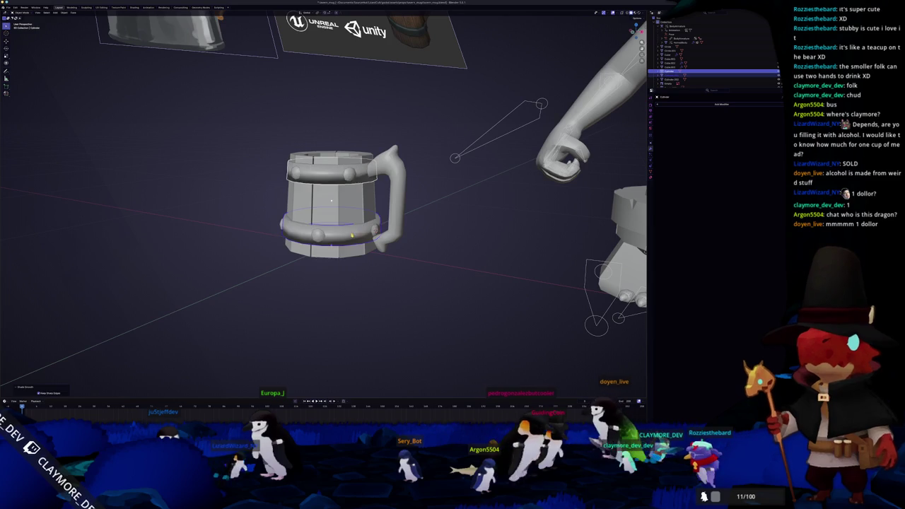
{"action": "middle_click_drag", "start_coordinate": [350, 234], "coordinate": [357, 233]}
{"action": "right_click", "coordinate": [358, 234]}
{"action": "left_click", "coordinate": [362, 241]}
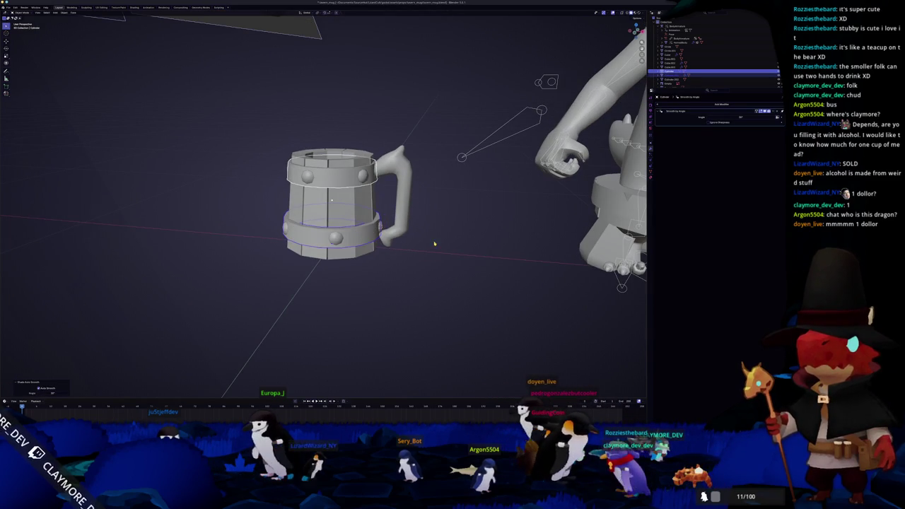
Smooth-shade the mug body and the handle, giving the handle auto smooth as well
{"action": "left_click", "coordinate": [340, 205]}
{"action": "right_click", "coordinate": [356, 218]}
{"action": "mouse_move", "coordinate": [339, 205]}
{"action": "middle_mouse_down"}
{"action": "mouse_move", "coordinate": [356, 219]}
{"action": "mouse_move", "coordinate": [403, 185]}
{"action": "middle_mouse_up"}
{"action": "left_click", "coordinate": [356, 218]}
{"action": "left_click", "coordinate": [393, 202]}
{"action": "right_click", "coordinate": [392, 202]}
{"action": "left_click", "coordinate": [405, 203]}
{"action": "right_click", "coordinate": [403, 185]}
{"action": "left_click", "coordinate": [403, 186]}
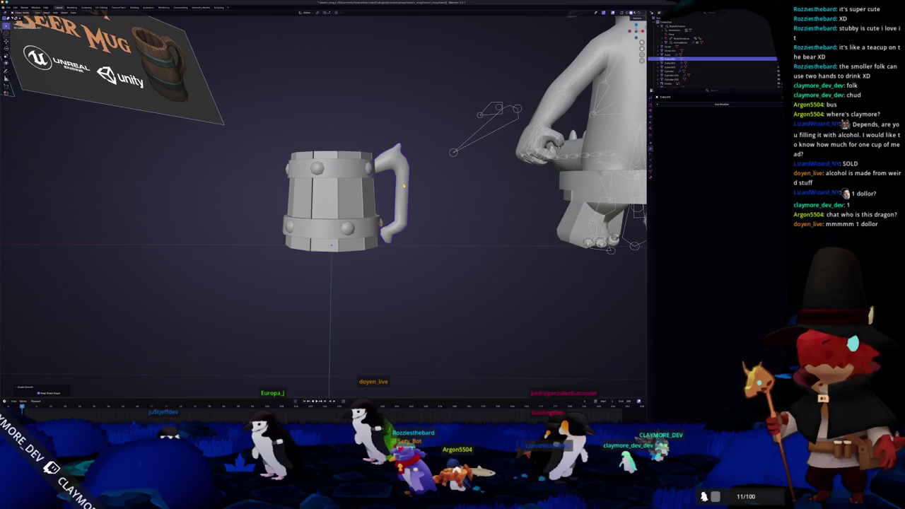
{"action": "key", "text": "Tab"}
{"action": "key", "text": "alt+z"}
Select the top faces of the handle, then leave edit mode and select all mug parts
{"action": "left_click_drag", "start_coordinate": [382, 164], "coordinate": [393, 160]}
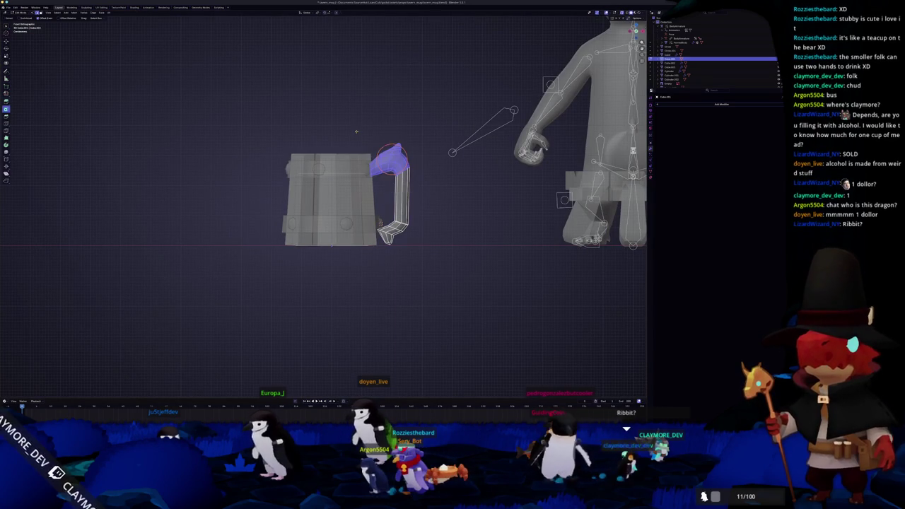
{"action": "key", "text": "alt+a"}
{"action": "left_click_drag", "start_coordinate": [431, 196], "coordinate": [377, 129]}
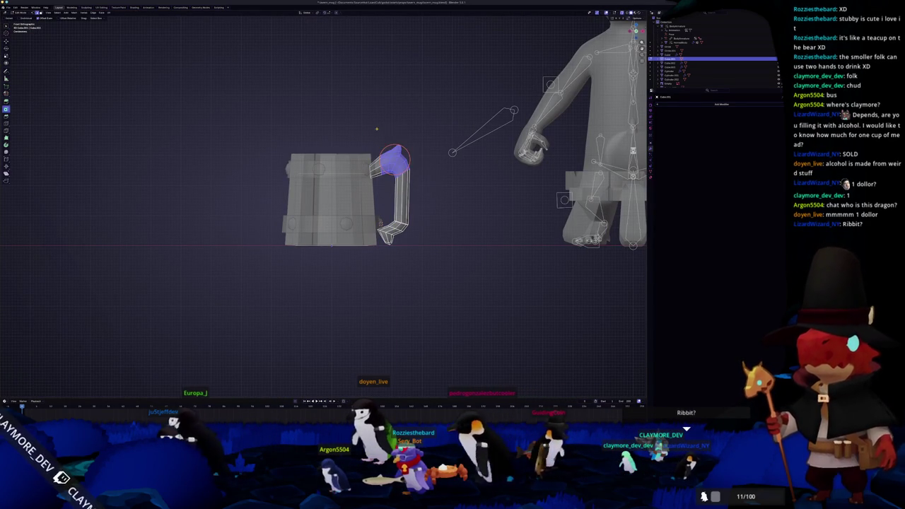
{"action": "key", "text": "Tab"}
{"action": "key", "text": "alt+z"}
{"action": "mouse_move", "coordinate": [377, 130]}
{"action": "middle_mouse_down"}
{"action": "mouse_move", "coordinate": [398, 146]}
{"action": "mouse_move", "coordinate": [375, 136]}
{"action": "mouse_move", "coordinate": [360, 162]}
{"action": "middle_mouse_up"}
{"action": "scroll", "coordinate": [398, 146], "scroll_direction": "down", "scroll_amount": 3}
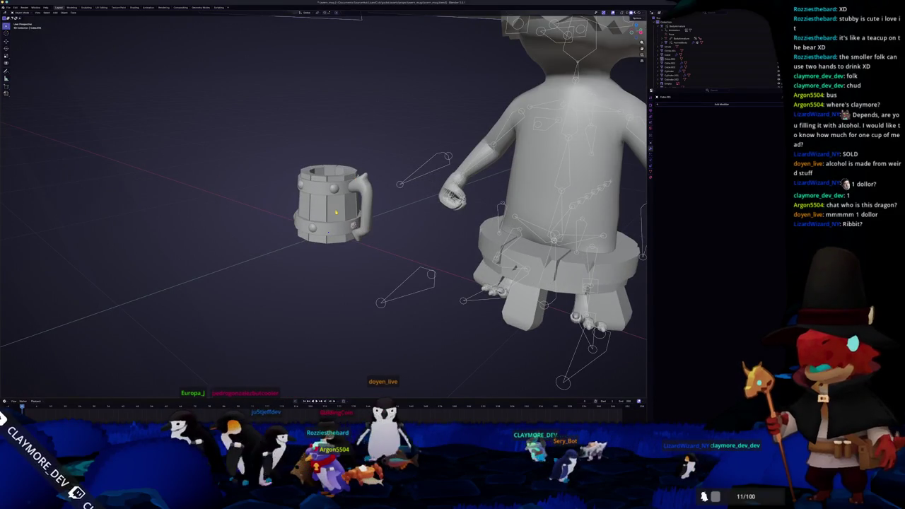
{"action": "middle_click_drag", "start_coordinate": [336, 212], "coordinate": [396, 191]}
{"action": "left_click_drag", "start_coordinate": [396, 248], "coordinate": [255, 121]}
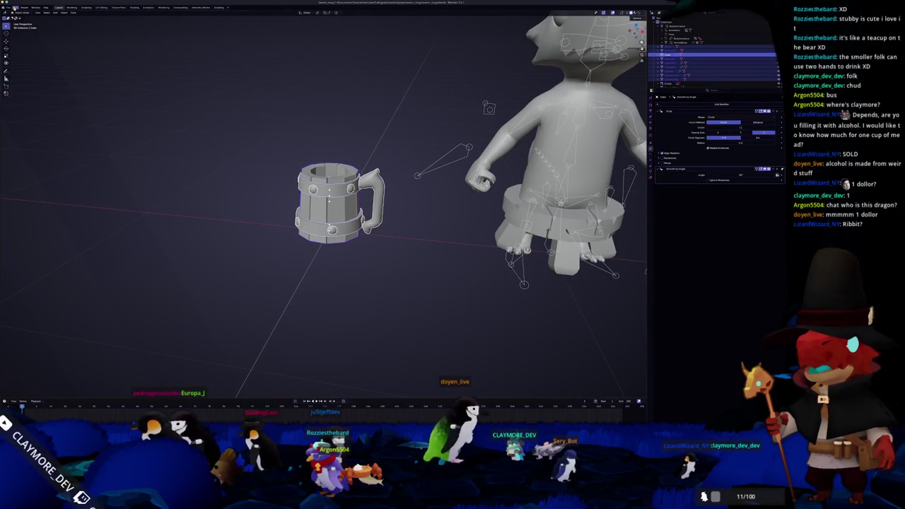
Open the File menu, then orbit around the mug and select it whole
{"action": "left_click", "coordinate": [9, 7]}
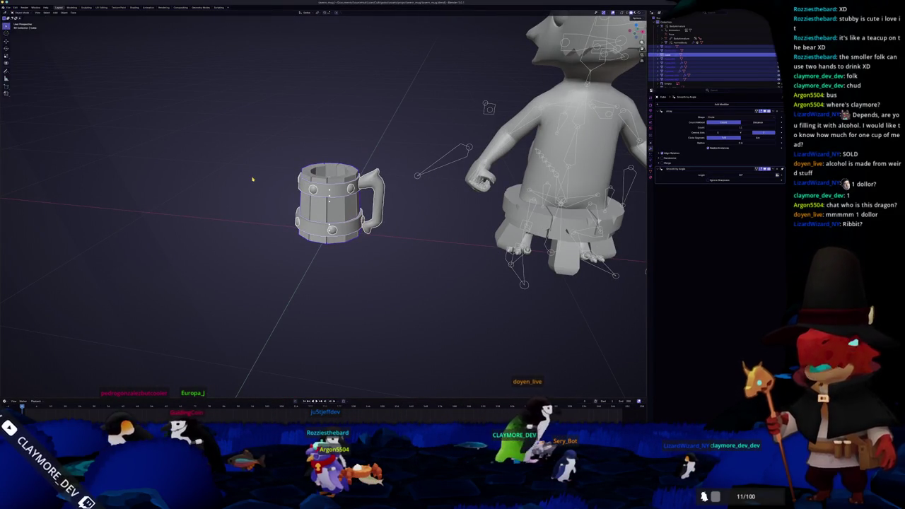
{"action": "middle_click_drag", "start_coordinate": [253, 181], "coordinate": [278, 198]}
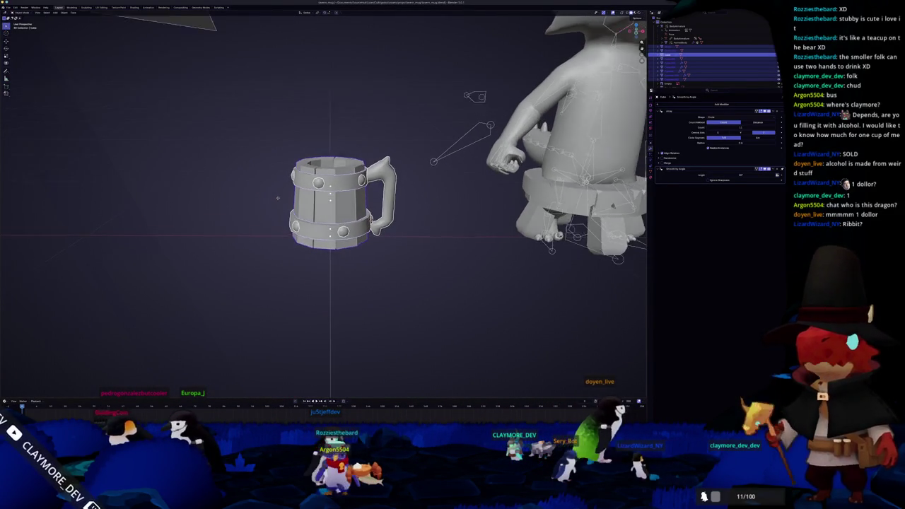
{"action": "scroll", "coordinate": [278, 198], "scroll_direction": "up", "scroll_amount": 2}
{"action": "scroll", "coordinate": [278, 198], "scroll_direction": "up", "scroll_amount": 2}
{"action": "mouse_move", "coordinate": [278, 198]}
{"action": "middle_mouse_down"}
{"action": "mouse_move", "coordinate": [391, 225]}
{"action": "mouse_move", "coordinate": [498, 223]}
{"action": "mouse_move", "coordinate": [426, 271]}
{"action": "middle_mouse_up"}
{"action": "left_click_drag", "start_coordinate": [427, 272], "coordinate": [301, 140]}
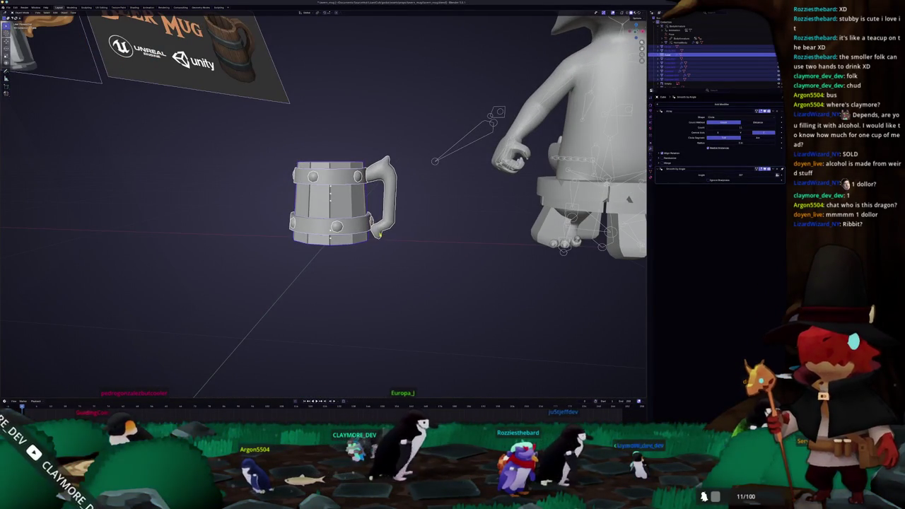
Move the handle's lower-end vertex with soft falloff so it meets the mug body
{"action": "left_click", "coordinate": [379, 234]}
{"action": "key", "text": "KP_1"}
{"action": "key", "text": "Tab"}
{"action": "key", "text": "KP_Decimal"}
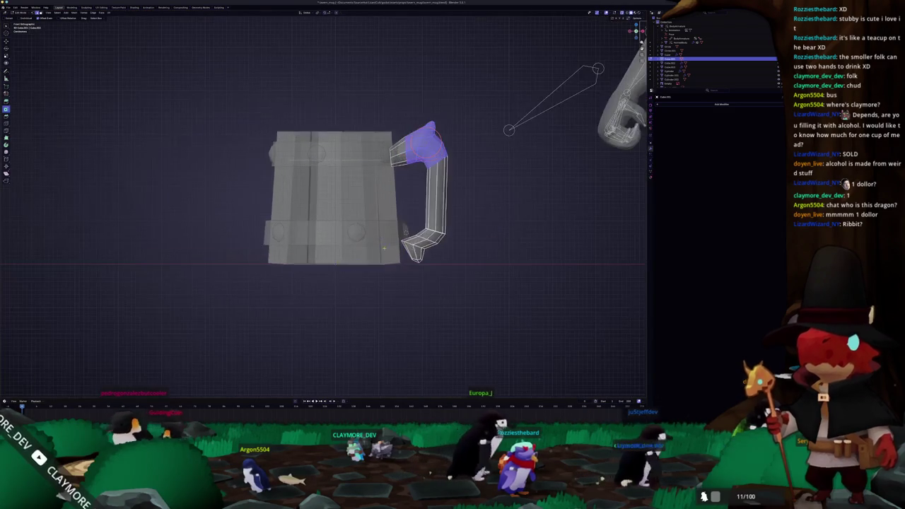
{"action": "scroll", "coordinate": [381, 244], "scroll_direction": "up", "scroll_amount": 3}
{"action": "key", "text": "alt+a"}
{"action": "scroll", "coordinate": [418, 238], "scroll_direction": "up", "scroll_amount": 2}
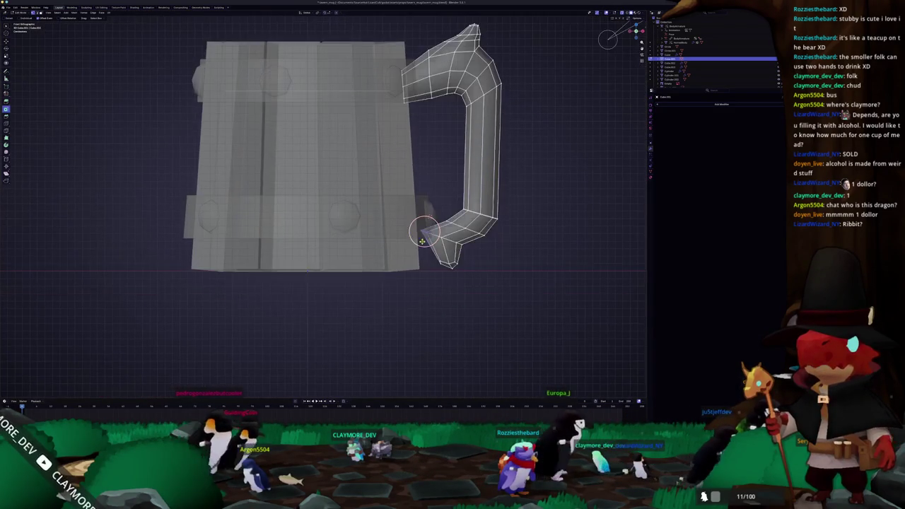
{"action": "scroll", "coordinate": [418, 237], "scroll_direction": "up", "scroll_amount": 1}
{"action": "left_click", "coordinate": [434, 241]}
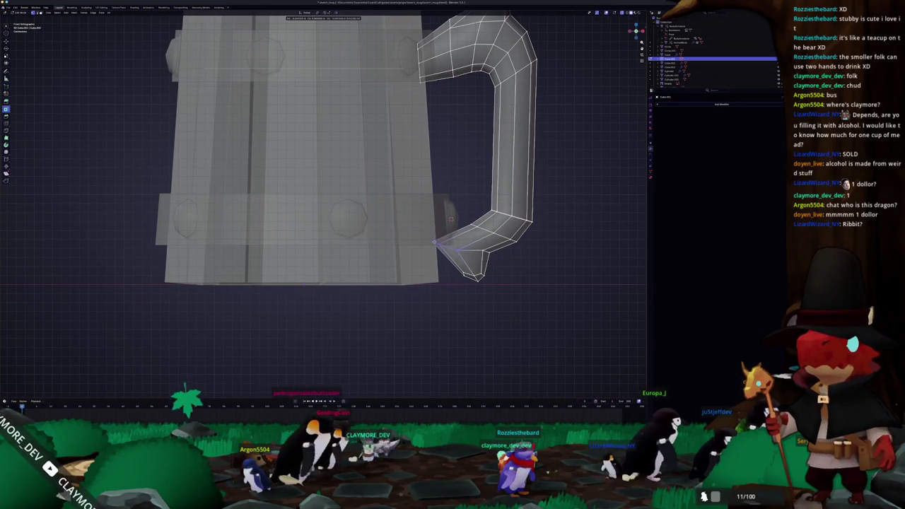
{"action": "key", "text": "g"}
{"action": "left_click", "coordinate": [468, 219]}
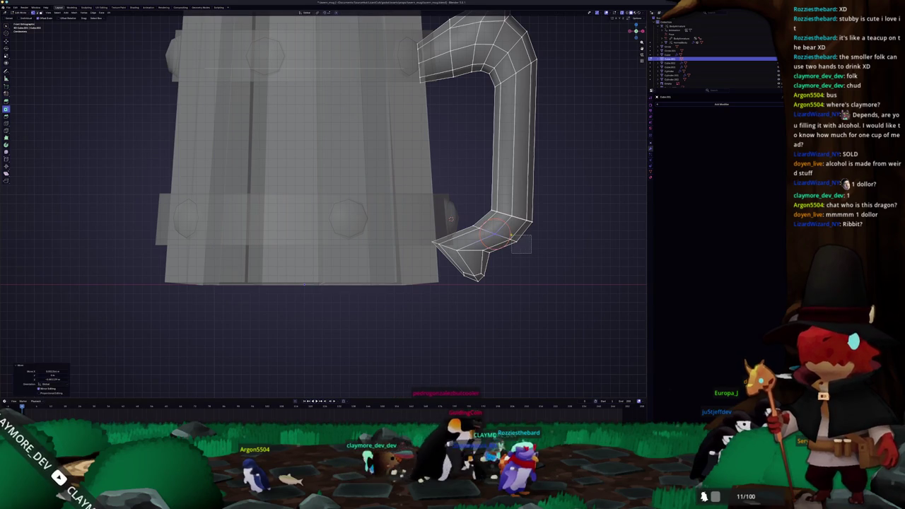
{"action": "key", "text": "g"}
{"action": "left_click", "coordinate": [508, 234]}
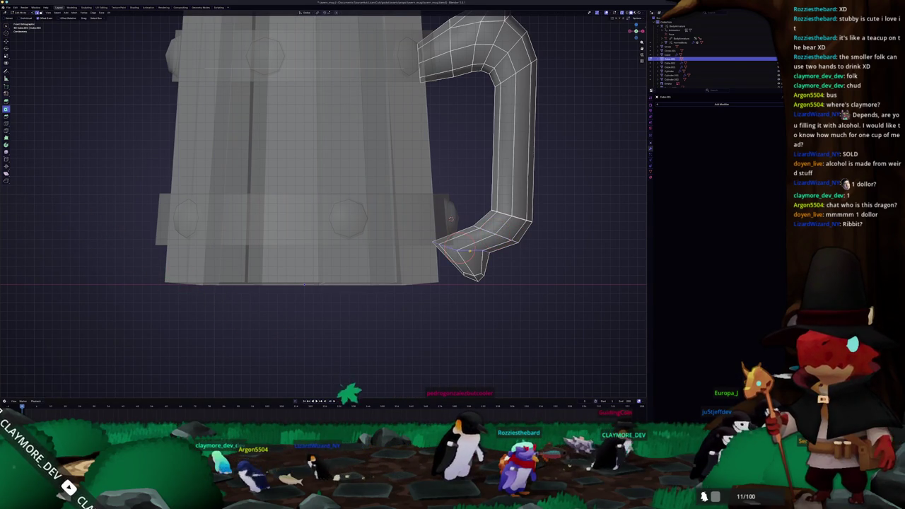
Leave X-ray edit mode, check the handle from front and perspective views, and select the mug body
{"action": "key", "text": "Tab"}
{"action": "key", "text": "alt+z"}
{"action": "scroll", "coordinate": [410, 255], "scroll_direction": "down", "scroll_amount": 3}
{"action": "middle_click_drag", "start_coordinate": [347, 252], "coordinate": [391, 245]}
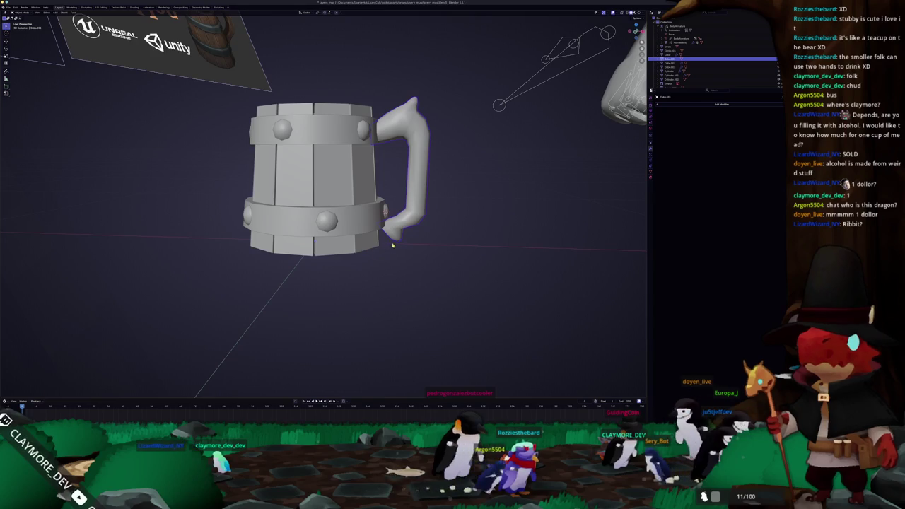
{"action": "key", "text": "KP_7"}
{"action": "key", "text": "KP_1"}
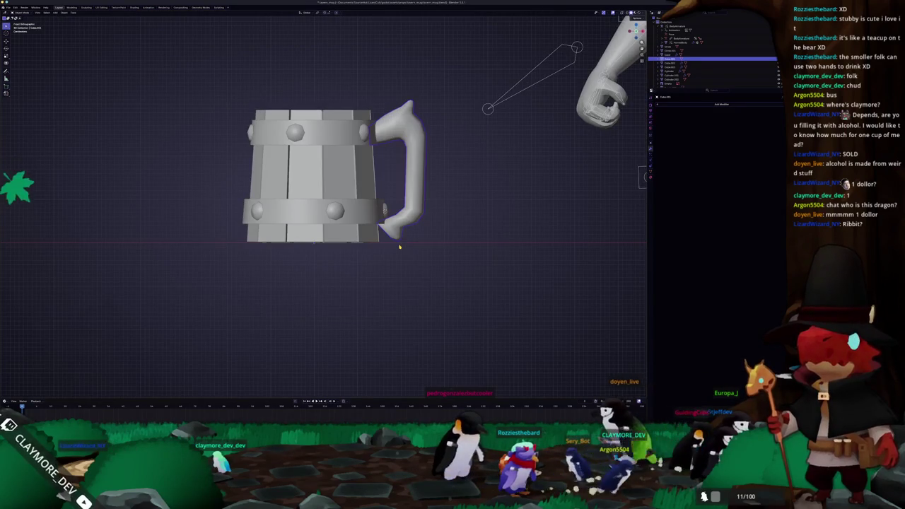
{"action": "mouse_move", "coordinate": [388, 240]}
{"action": "middle_mouse_down"}
{"action": "mouse_move", "coordinate": [421, 246]}
{"action": "mouse_move", "coordinate": [378, 252]}
{"action": "mouse_move", "coordinate": [398, 259]}
{"action": "middle_mouse_up"}
{"action": "left_click", "coordinate": [378, 250]}
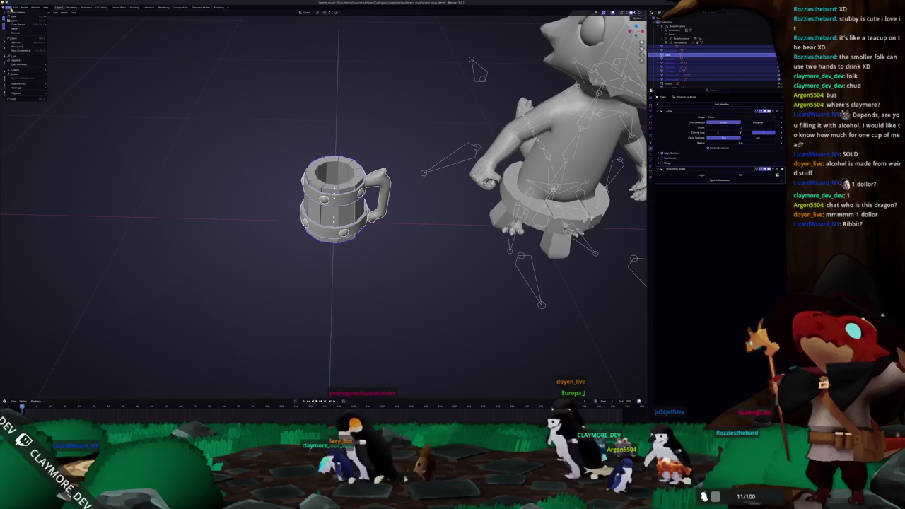
Convert the mug body's arrayed planks to real mesh and isolate it in local view
{"action": "right_click", "coordinate": [368, 120]}
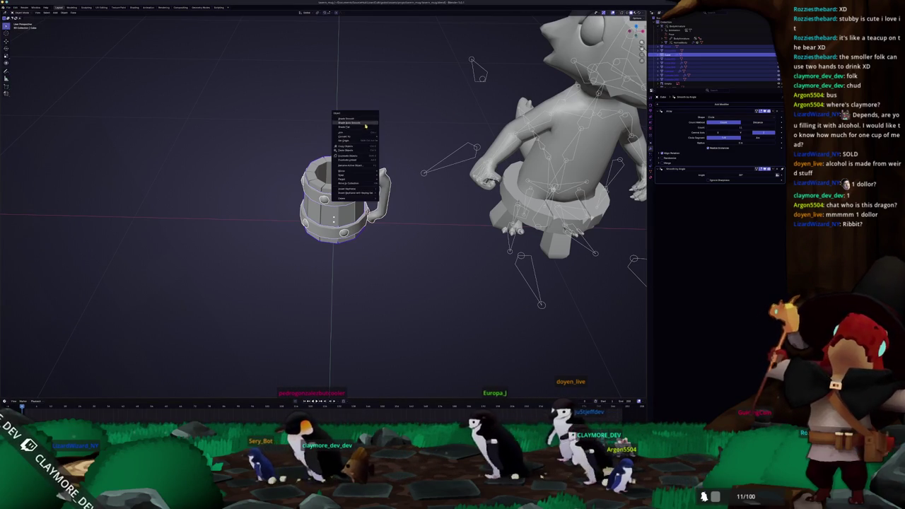
{"action": "left_click", "coordinate": [403, 141]}
{"action": "scroll", "coordinate": [353, 145], "scroll_direction": "up", "scroll_amount": 1}
{"action": "left_click", "coordinate": [353, 145]}
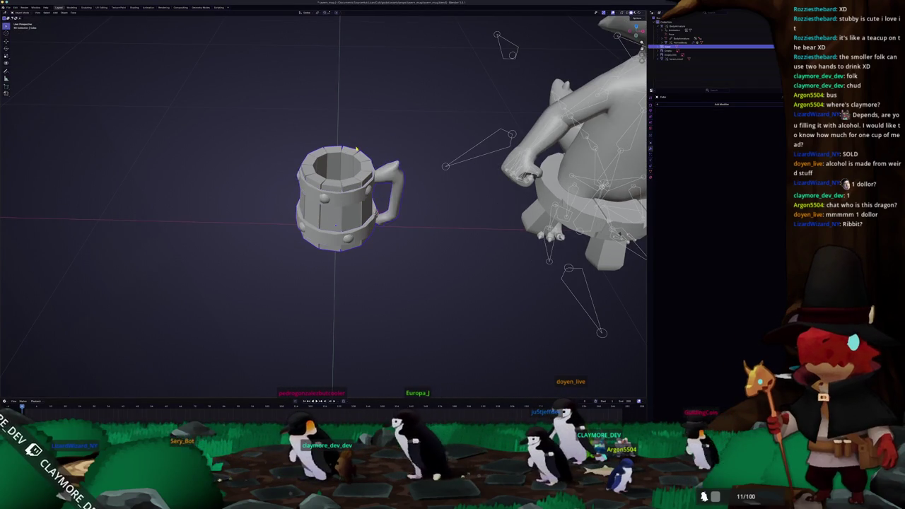
{"action": "key", "text": "KP_Divide"}
{"action": "key", "text": "Tab"}
{"action": "scroll", "coordinate": [337, 165], "scroll_direction": "up", "scroll_amount": 3}
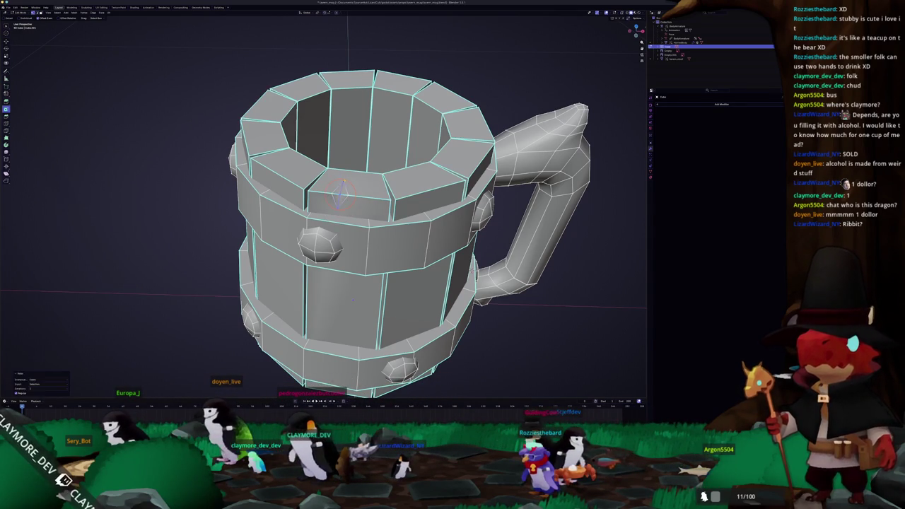
Apply Shade Auto Smooth to the mug body and inspect its open top
{"action": "key", "text": "Tab"}
{"action": "mouse_move", "coordinate": [352, 300]}
{"action": "middle_mouse_down"}
{"action": "mouse_move", "coordinate": [462, 249]}
{"action": "mouse_move", "coordinate": [462, 184]}
{"action": "middle_mouse_up"}
{"action": "key", "text": "Tab"}
{"action": "key", "text": "Tab"}
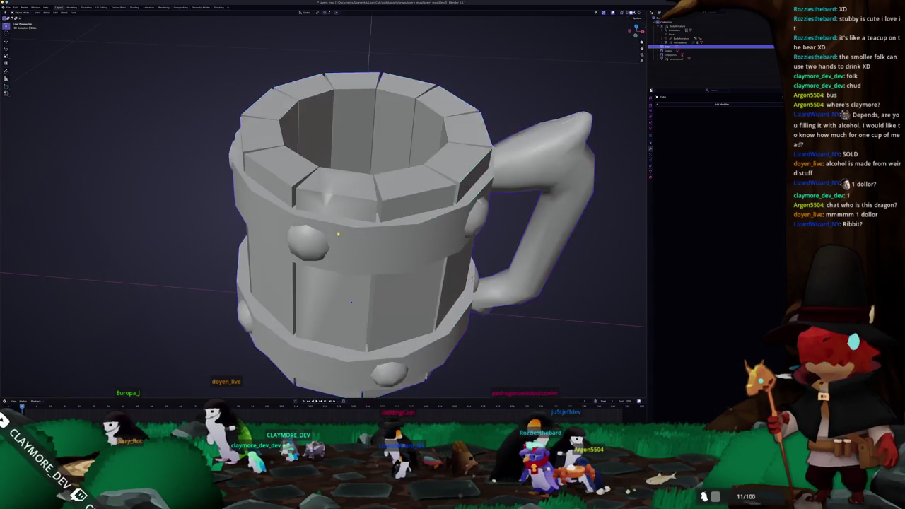
{"action": "scroll", "coordinate": [332, 240], "scroll_direction": "down", "scroll_amount": 3}
{"action": "right_click", "coordinate": [332, 237]}
{"action": "left_click", "coordinate": [333, 258]}
{"action": "mouse_move", "coordinate": [326, 256]}
{"action": "middle_mouse_down"}
{"action": "mouse_move", "coordinate": [307, 223]}
{"action": "mouse_move", "coordinate": [383, 180]}
{"action": "mouse_move", "coordinate": [439, 248]}
{"action": "mouse_move", "coordinate": [502, 253]}
{"action": "middle_mouse_up"}
{"action": "key", "text": "Tab"}
{"action": "scroll", "coordinate": [305, 219], "scroll_direction": "up", "scroll_amount": 2}
{"action": "scroll", "coordinate": [383, 180], "scroll_direction": "up", "scroll_amount": 2}
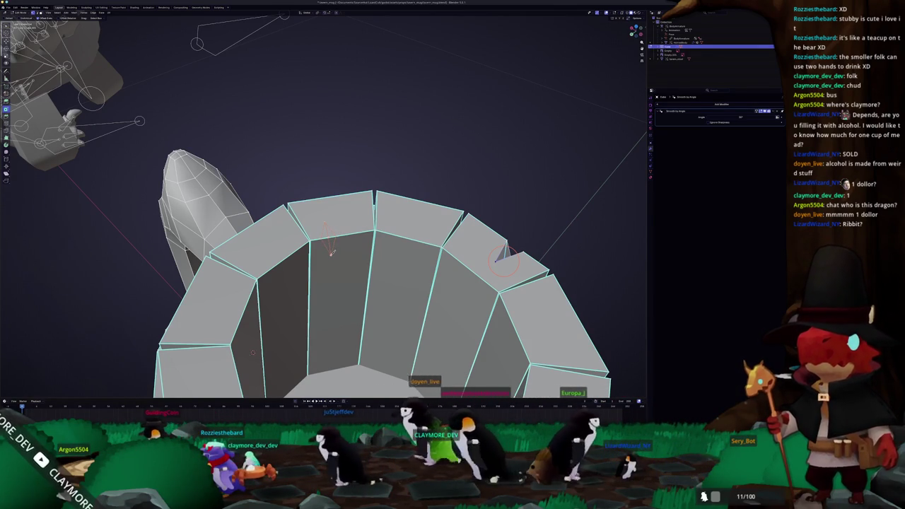
{"action": "left_click", "coordinate": [331, 247]}
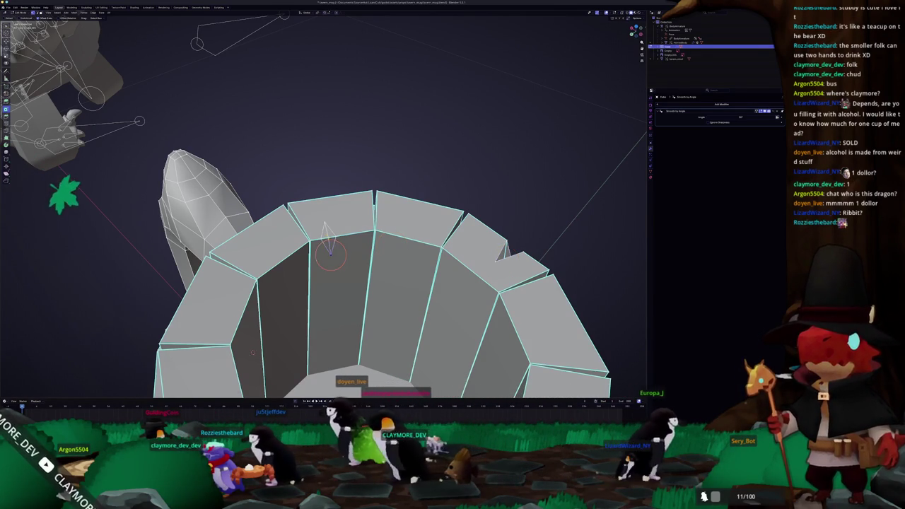
{"action": "right_click", "coordinate": [328, 236], "text": "shift"}
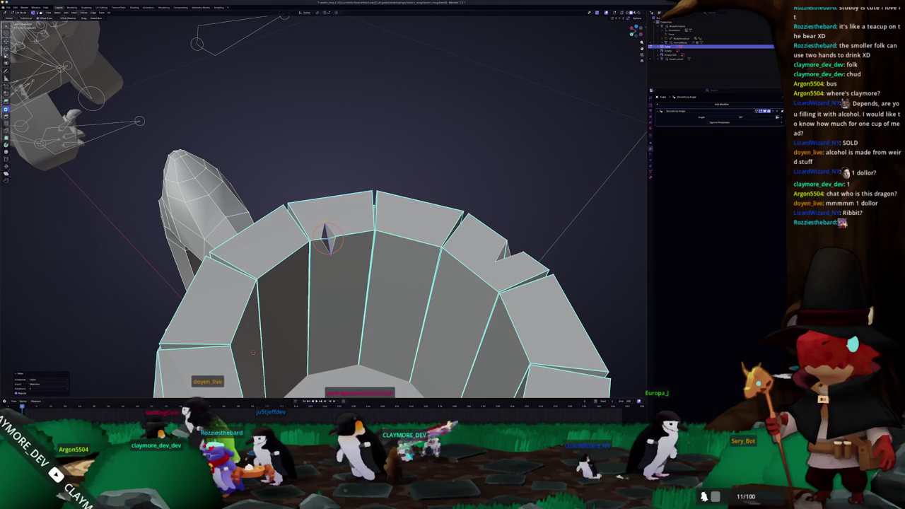
{"action": "key", "text": "Tab"}
{"action": "mouse_move", "coordinate": [253, 353]}
{"action": "middle_mouse_down"}
{"action": "mouse_move", "coordinate": [364, 339]}
{"action": "mouse_move", "coordinate": [382, 244]}
{"action": "middle_mouse_up"}
{"action": "key", "text": "Tab"}
{"action": "scroll", "coordinate": [381, 244], "scroll_direction": "up", "scroll_amount": 3}
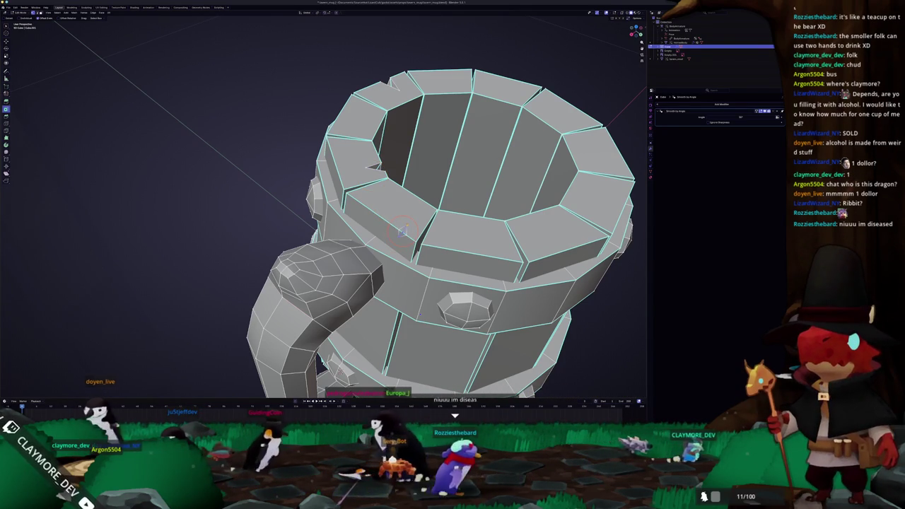
{"action": "key", "text": "shift+g"}
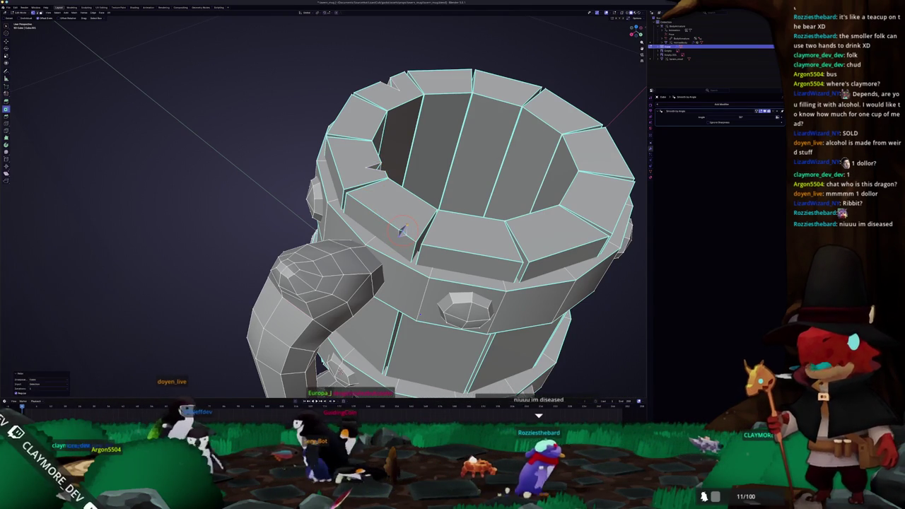
{"action": "key", "text": "Tab"}
{"action": "scroll", "coordinate": [401, 230], "scroll_direction": "down", "scroll_amount": 2}
{"action": "mouse_move", "coordinate": [401, 230]}
{"action": "middle_mouse_down"}
{"action": "mouse_move", "coordinate": [264, 281]}
{"action": "mouse_move", "coordinate": [371, 245]}
{"action": "mouse_move", "coordinate": [446, 297]}
{"action": "mouse_move", "coordinate": [396, 268]}
{"action": "middle_mouse_up"}
{"action": "scroll", "coordinate": [264, 281], "scroll_direction": "up", "scroll_amount": 3}
{"action": "key", "text": "Tab"}
{"action": "scroll", "coordinate": [477, 322], "scroll_direction": "up", "scroll_amount": 2}
{"action": "scroll", "coordinate": [396, 269], "scroll_direction": "down", "scroll_amount": 3}
{"action": "scroll", "coordinate": [396, 269], "scroll_direction": "up", "scroll_amount": 2}
{"action": "scroll", "coordinate": [186, 121], "scroll_direction": "up", "scroll_amount": 2}
{"action": "middle_click_drag", "start_coordinate": [382, 213], "coordinate": [344, 194]}
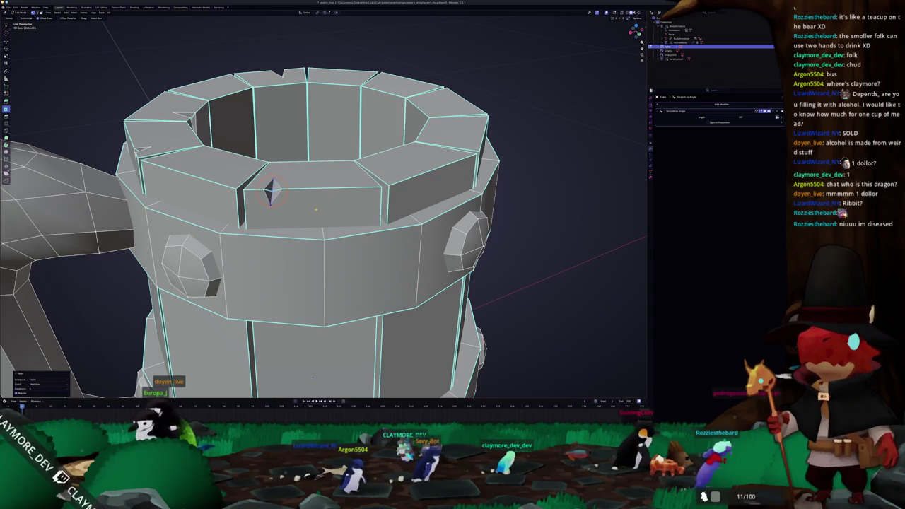
{"action": "key", "text": "Tab"}
Orbit and zoom around the Blender mug to see it from above and below
{"action": "middle_click_drag", "start_coordinate": [318, 212], "coordinate": [318, 176]}
{"action": "scroll", "coordinate": [318, 212], "scroll_direction": "down", "scroll_amount": 4}
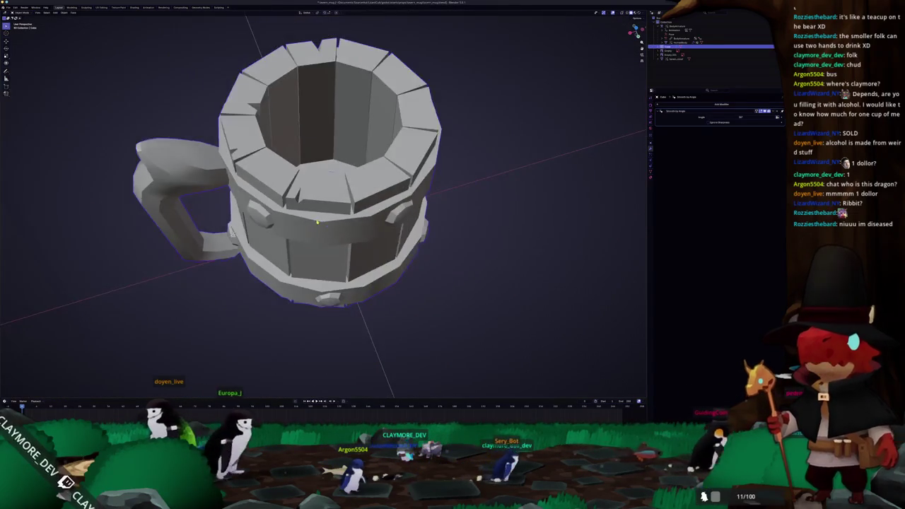
{"action": "scroll", "coordinate": [317, 221], "scroll_direction": "up", "scroll_amount": 3}
{"action": "mouse_move", "coordinate": [318, 221]}
{"action": "middle_mouse_down"}
{"action": "mouse_move", "coordinate": [333, 269]}
{"action": "mouse_move", "coordinate": [311, 212]}
{"action": "middle_mouse_up"}
{"action": "scroll", "coordinate": [333, 269], "scroll_direction": "up", "scroll_amount": 3}
{"action": "middle_click_drag", "start_coordinate": [364, 382], "coordinate": [416, 358]}
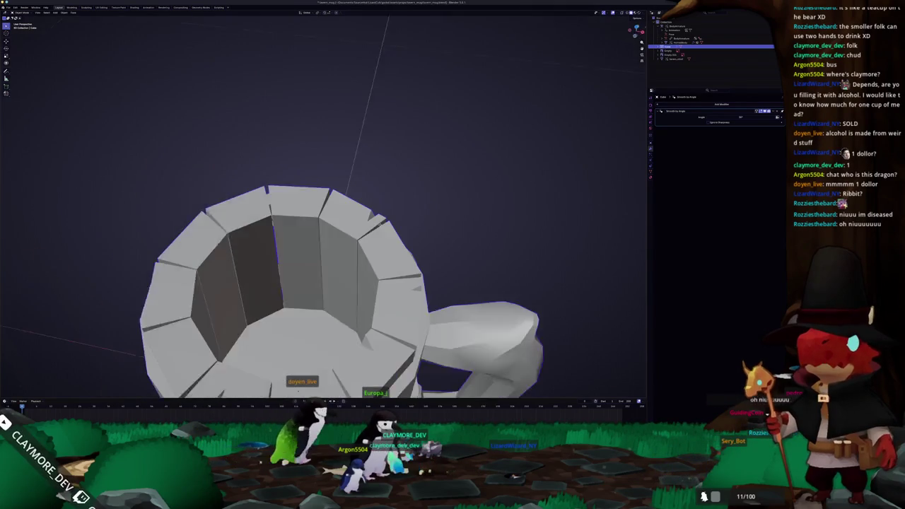
Look into the mug from the top, isolate the cup body, and zoom on its inner faces in Edit Mode
{"action": "key", "text": "KP_7"}
{"action": "middle_click_drag", "start_coordinate": [384, 240], "coordinate": [373, 213]}
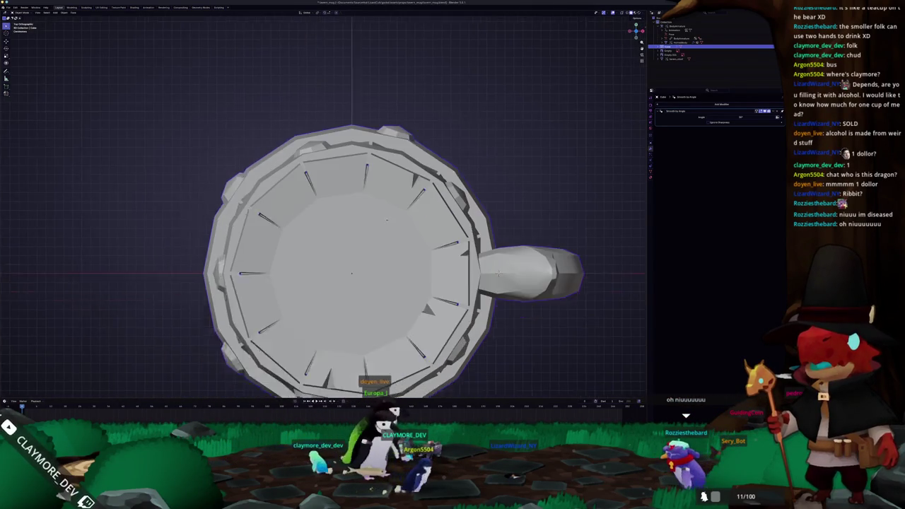
{"action": "key", "text": "KP_Divide"}
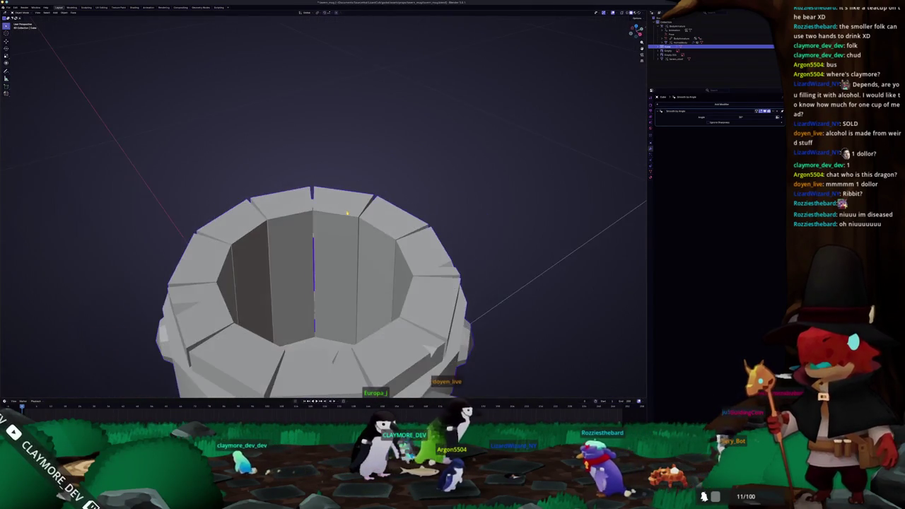
{"action": "key", "text": "Tab"}
{"action": "scroll", "coordinate": [360, 223], "scroll_direction": "up", "scroll_amount": 4}
{"action": "scroll", "coordinate": [360, 223], "scroll_direction": "up", "scroll_amount": 1}
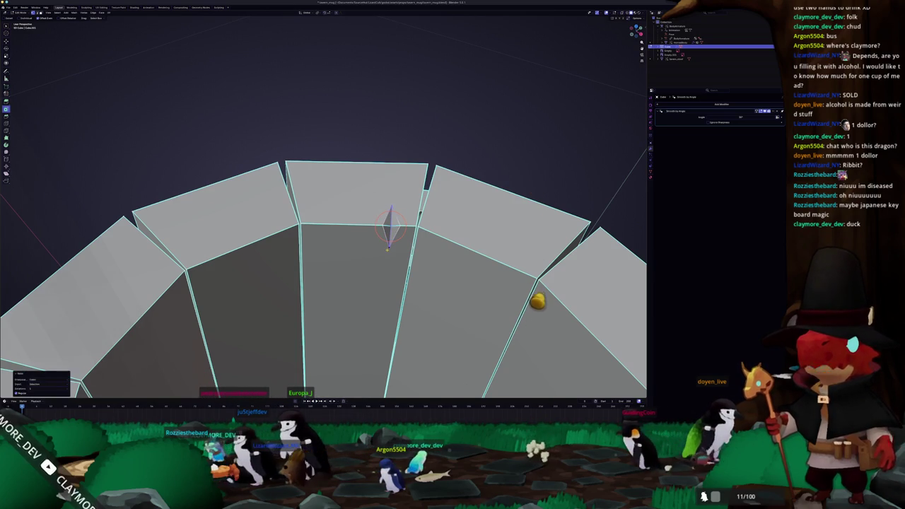
Re-examine the mug from a low three-quarter angle, then go back into Edit Mode
{"action": "key", "text": "Tab"}
{"action": "scroll", "coordinate": [323, 212], "scroll_direction": "down", "scroll_amount": 5}
{"action": "middle_click_drag", "start_coordinate": [324, 212], "coordinate": [347, 255]}
{"action": "mouse_move", "coordinate": [347, 325]}
{"action": "middle_mouse_down"}
{"action": "mouse_move", "coordinate": [368, 244]}
{"action": "mouse_move", "coordinate": [353, 269]}
{"action": "mouse_move", "coordinate": [340, 241]}
{"action": "middle_mouse_up"}
{"action": "key", "text": "Tab"}
{"action": "scroll", "coordinate": [338, 246], "scroll_direction": "up", "scroll_amount": 2}
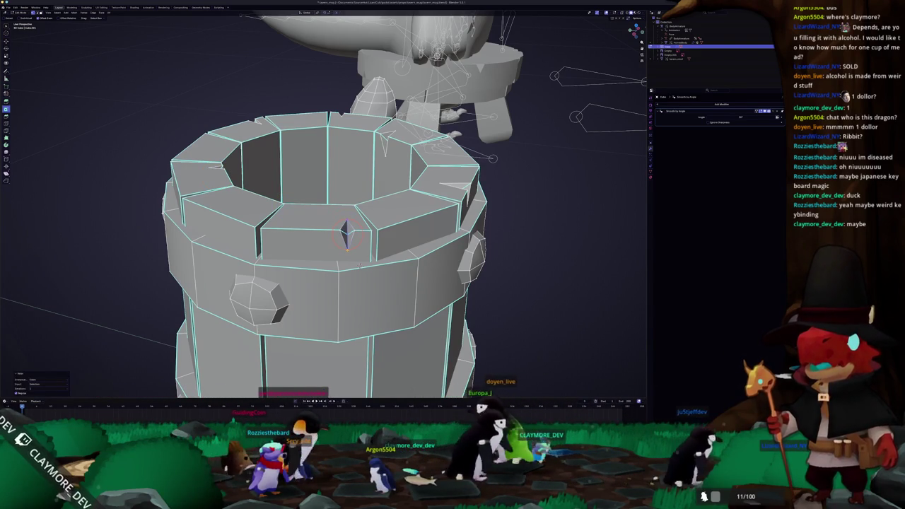
Look down on the mug from Object Mode, then re-enter Edit Mode and select its bottom face
{"action": "key", "text": "Tab"}
{"action": "scroll", "coordinate": [360, 266], "scroll_direction": "down", "scroll_amount": 3}
{"action": "mouse_move", "coordinate": [360, 266]}
{"action": "middle_mouse_down"}
{"action": "mouse_move", "coordinate": [385, 170]}
{"action": "mouse_move", "coordinate": [360, 246]}
{"action": "mouse_move", "coordinate": [330, 251]}
{"action": "mouse_move", "coordinate": [311, 234]}
{"action": "mouse_move", "coordinate": [304, 138]}
{"action": "mouse_move", "coordinate": [308, 150]}
{"action": "middle_mouse_up"}
{"action": "scroll", "coordinate": [360, 246], "scroll_direction": "down", "scroll_amount": 2}
{"action": "scroll", "coordinate": [360, 246], "scroll_direction": "down", "scroll_amount": 2}
{"action": "scroll", "coordinate": [360, 246], "scroll_direction": "down", "scroll_amount": 2}
{"action": "scroll", "coordinate": [312, 234], "scroll_direction": "up", "scroll_amount": 3}
{"action": "key", "text": "Tab"}
{"action": "scroll", "coordinate": [314, 184], "scroll_direction": "up", "scroll_amount": 3}
{"action": "left_click", "coordinate": [350, 309]}
{"action": "middle_click_drag", "start_coordinate": [350, 309], "coordinate": [343, 313]}
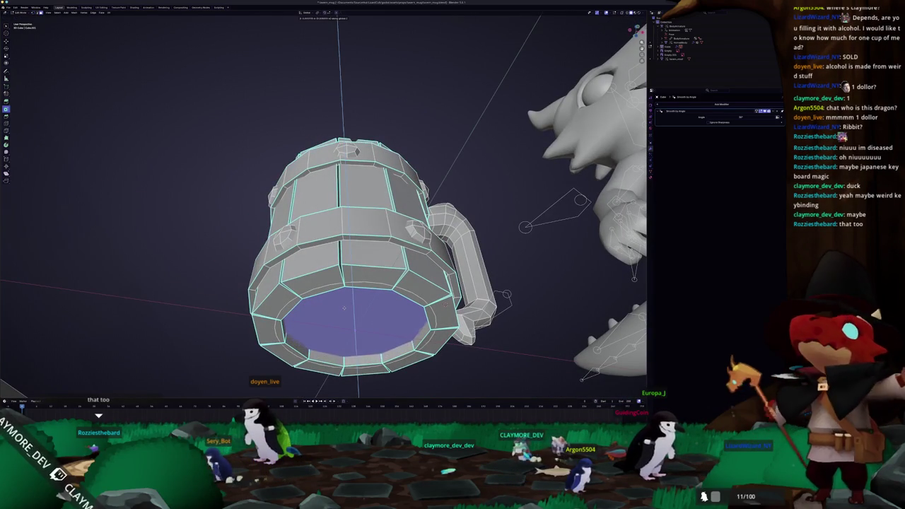
Try extruding the bottom face, cancel it, and re-enter Edit Mode with the face still selected
{"action": "key", "text": "e"}
{"action": "key", "text": "Escape"}
{"action": "key", "text": "Tab"}
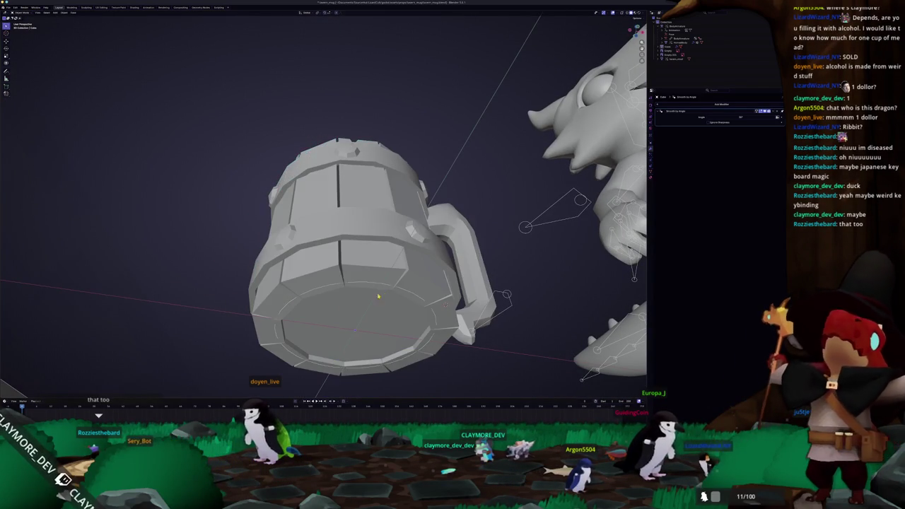
{"action": "key", "text": "Tab"}
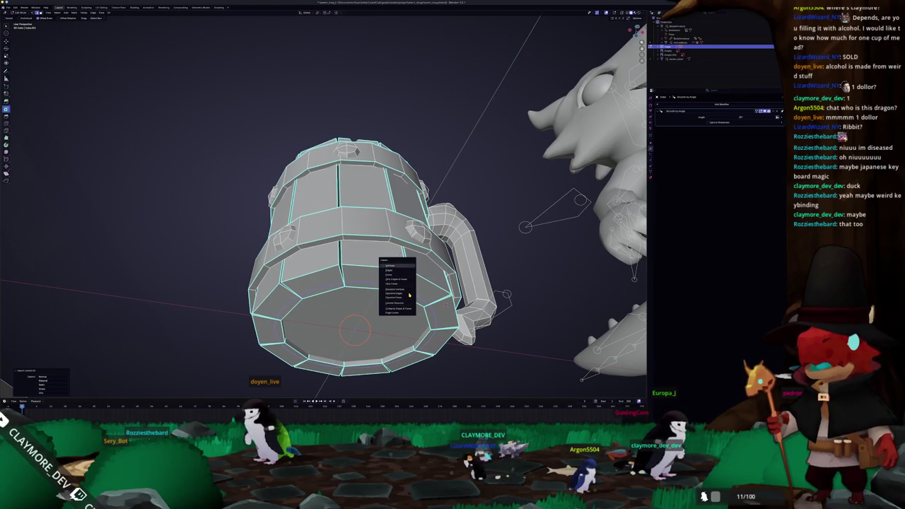
View the mug from above in solid shading, dismissing the delete options without deleting
{"action": "middle_click_drag", "start_coordinate": [354, 283], "coordinate": [396, 268]}
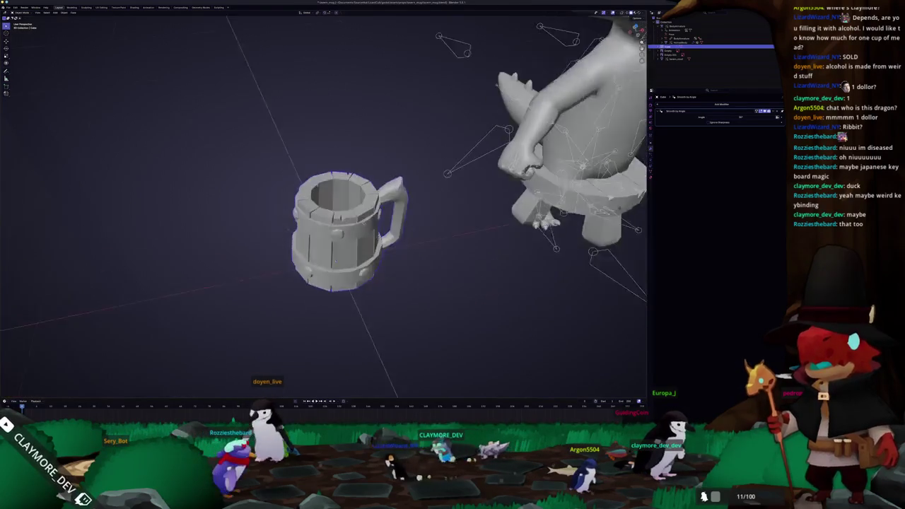
{"action": "mouse_move", "coordinate": [340, 231]}
{"action": "middle_mouse_down"}
{"action": "mouse_move", "coordinate": [363, 251]}
{"action": "mouse_move", "coordinate": [394, 211]}
{"action": "mouse_move", "coordinate": [327, 195]}
{"action": "middle_mouse_up"}
{"action": "key", "text": "shift+z"}
{"action": "key", "text": "x"}
{"action": "key", "text": "Escape"}
{"action": "scroll", "coordinate": [382, 226], "scroll_direction": "down", "scroll_amount": 3}
Frame the mug in front orthographic view and return to Edit Mode
{"action": "key", "text": "KP_1"}
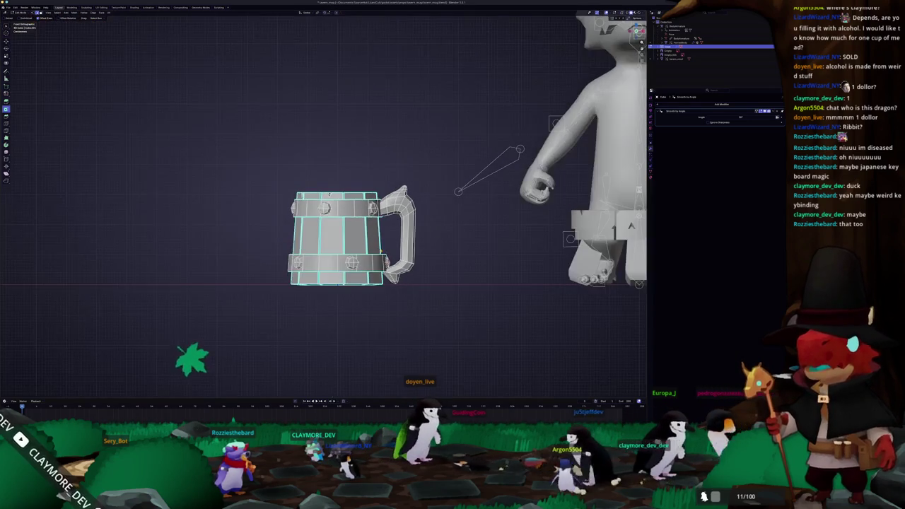
{"action": "key", "text": "KP_7"}
{"action": "key", "text": "KP_1"}
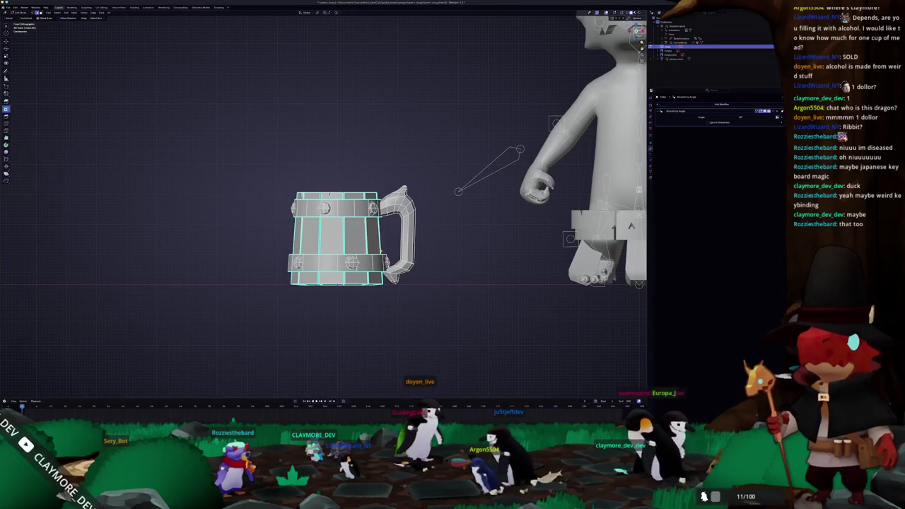
{"action": "key", "text": "KP_Decimal"}
{"action": "key", "text": "Tab"}
{"action": "key", "text": "KP_Decimal"}
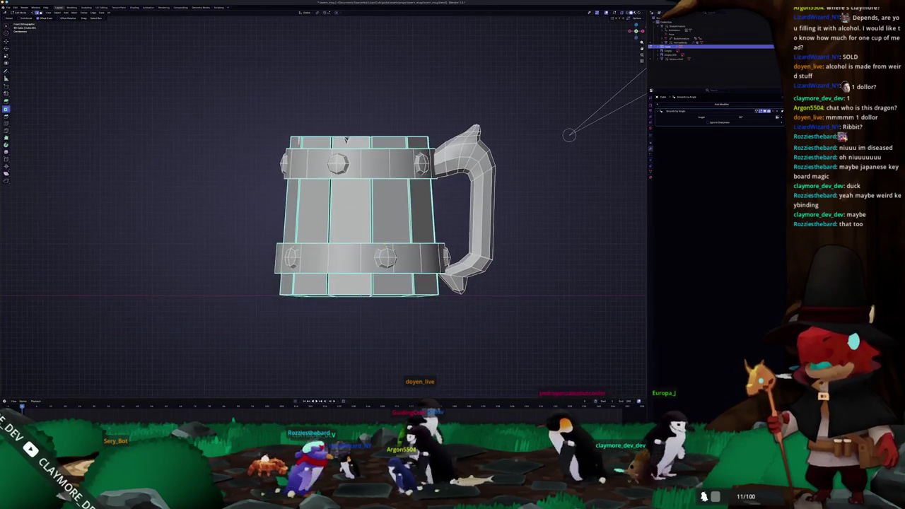
{"action": "scroll", "coordinate": [387, 261], "scroll_direction": "up", "scroll_amount": 1}
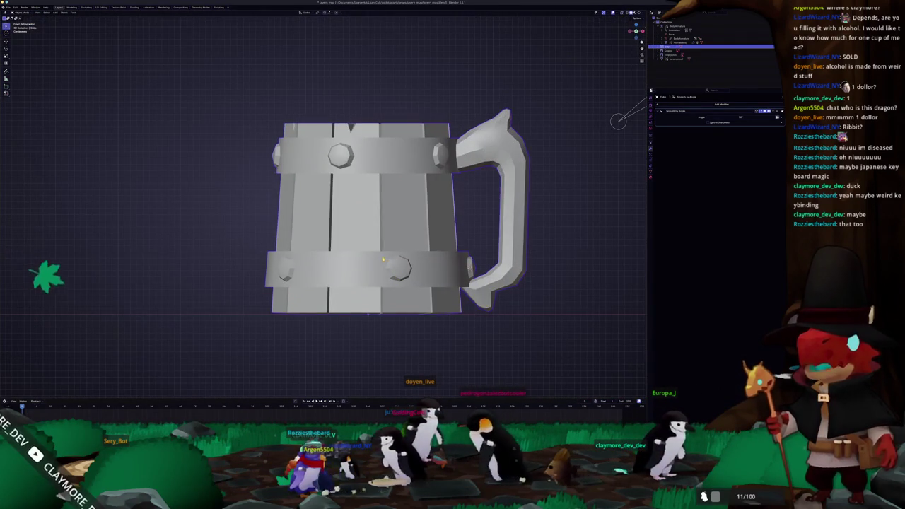
{"action": "key", "text": "Tab"}
Place the 3D cursor on the mug's lower front face, then switch to Substance Painter
{"action": "mouse_move", "coordinate": [387, 261]}
{"action": "middle_mouse_down"}
{"action": "mouse_move", "coordinate": [424, 213]}
{"action": "mouse_move", "coordinate": [406, 220]}
{"action": "middle_mouse_up"}
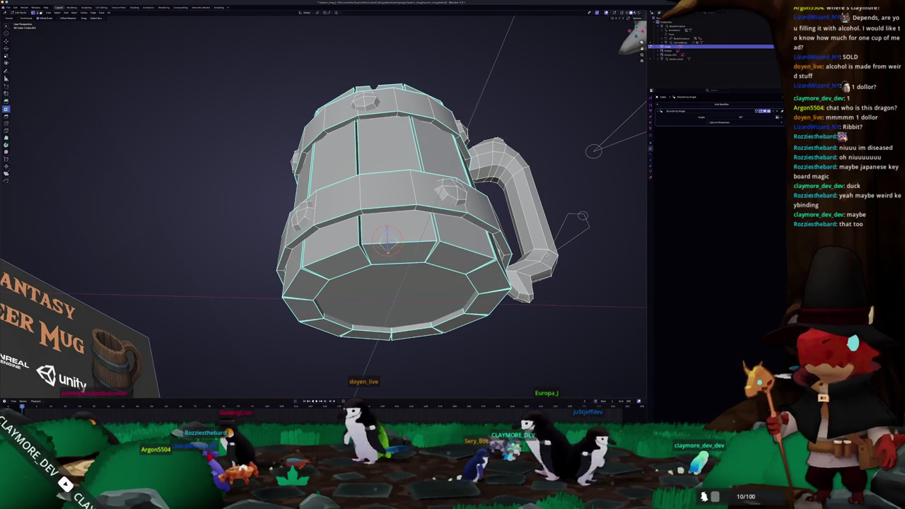
{"action": "left_click", "coordinate": [387, 240]}
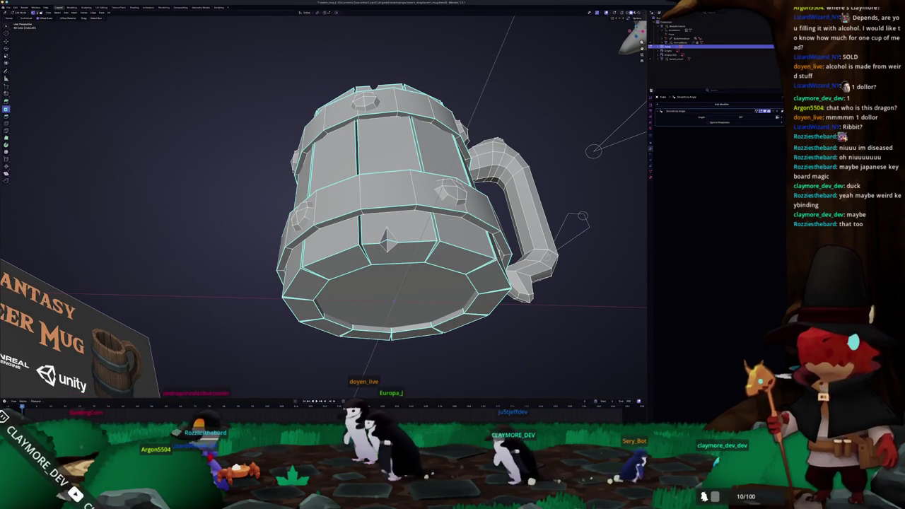
{"action": "key", "text": "alt+Tab"}
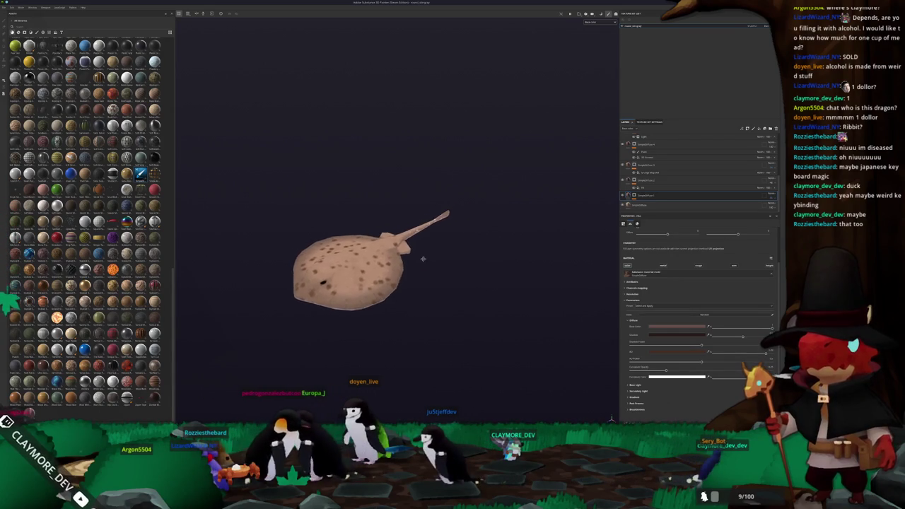
{"action": "left_click_drag", "start_coordinate": [487, 240], "coordinate": [481, 255], "text": "alt"}
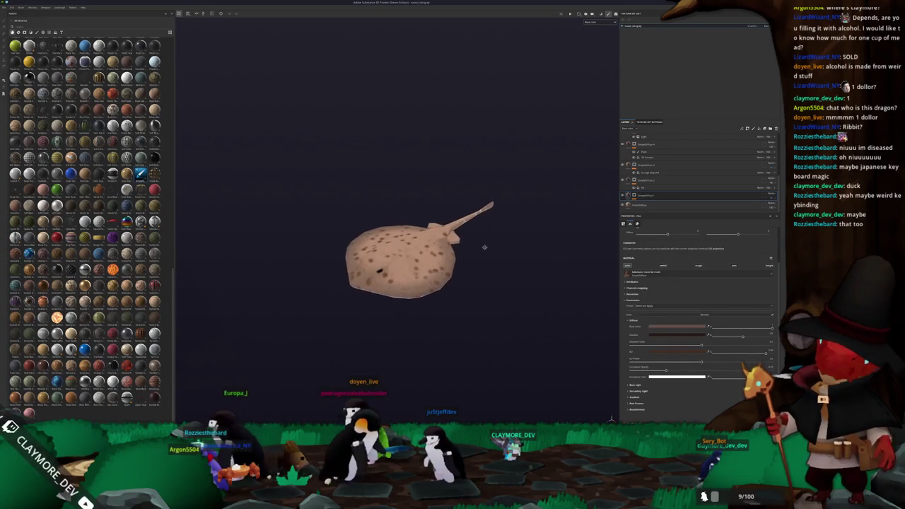
{"action": "mouse_move", "coordinate": [447, 292]}
{"action": "left_mouse_down", "text": "alt"}
{"action": "mouse_move", "coordinate": [483, 256]}
{"action": "mouse_move", "coordinate": [473, 235]}
{"action": "left_mouse_up", "text": "alt"}
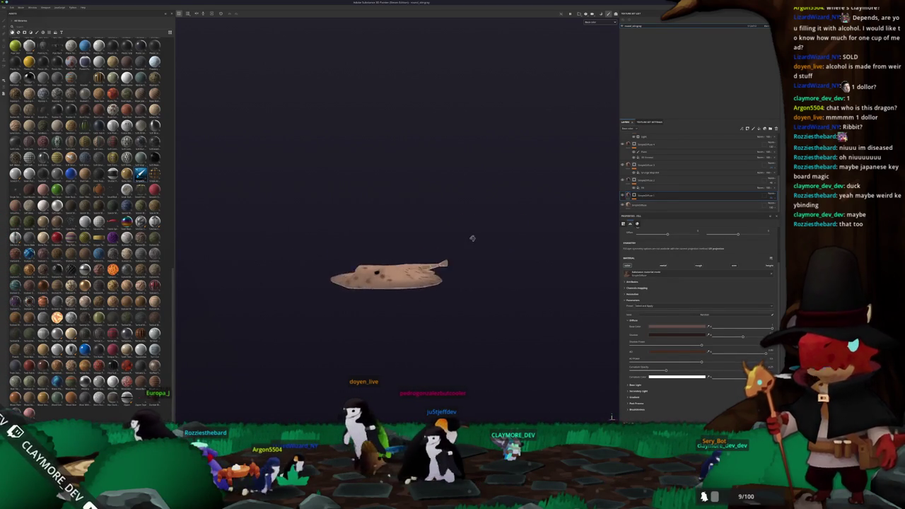
{"action": "left_click_drag", "start_coordinate": [427, 303], "coordinate": [438, 285], "text": "alt"}
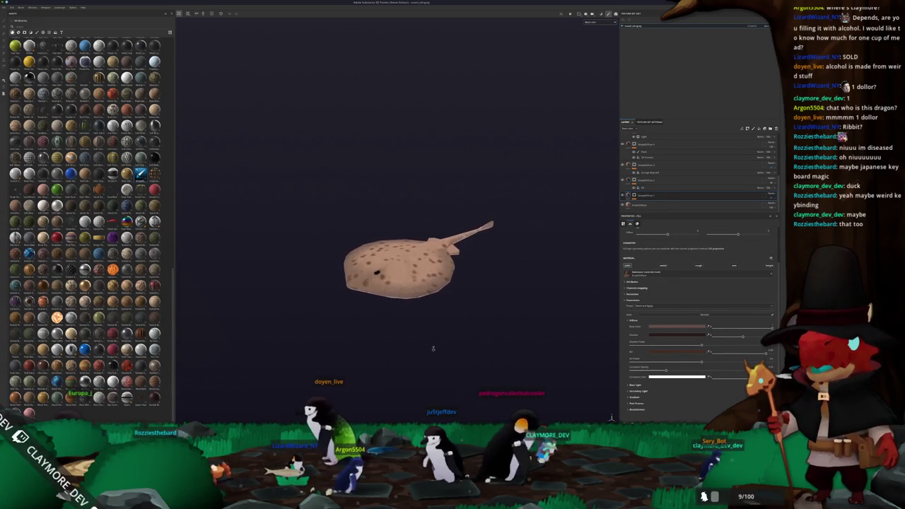
{"action": "mouse_move", "coordinate": [388, 318]}
{"action": "left_mouse_down", "text": "alt"}
{"action": "mouse_move", "coordinate": [419, 308]}
{"action": "mouse_move", "coordinate": [353, 318]}
{"action": "mouse_move", "coordinate": [456, 304]}
{"action": "mouse_move", "coordinate": [373, 307]}
{"action": "mouse_move", "coordinate": [358, 354]}
{"action": "left_mouse_up", "text": "alt"}
{"action": "key", "text": "alt+Tab"}
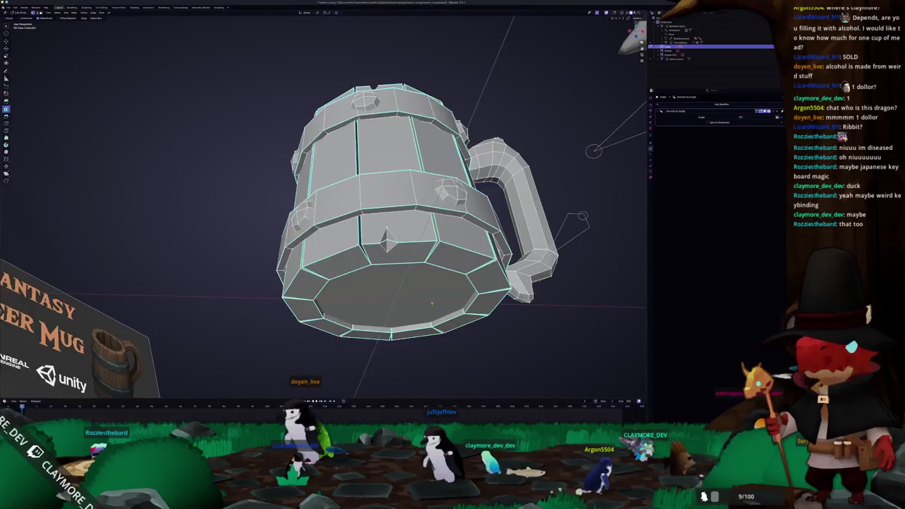
Snap the 3D cursor to the mug's centre with Shift+S, Cursor to Selected
{"action": "mouse_move", "coordinate": [382, 308]}
{"action": "middle_mouse_down"}
{"action": "mouse_move", "coordinate": [396, 288]}
{"action": "mouse_move", "coordinate": [349, 259]}
{"action": "middle_mouse_up"}
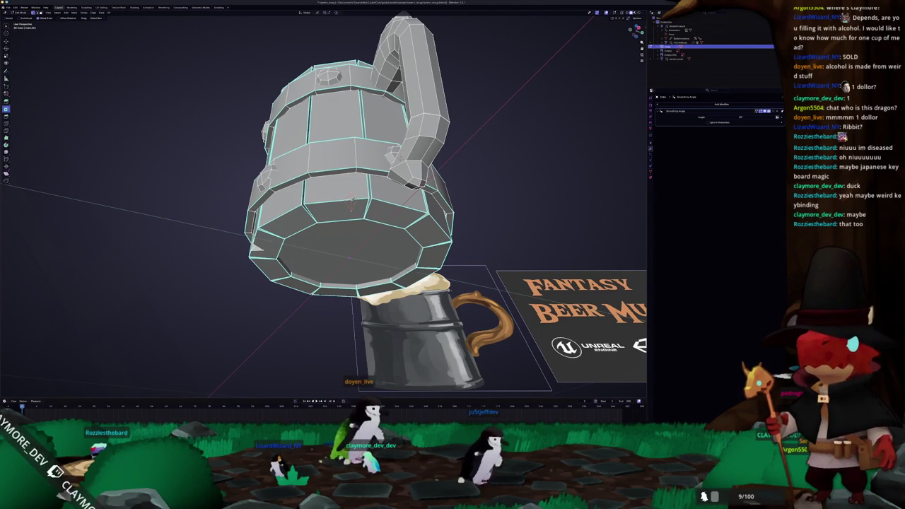
{"action": "scroll", "coordinate": [332, 201], "scroll_direction": "up", "scroll_amount": 2}
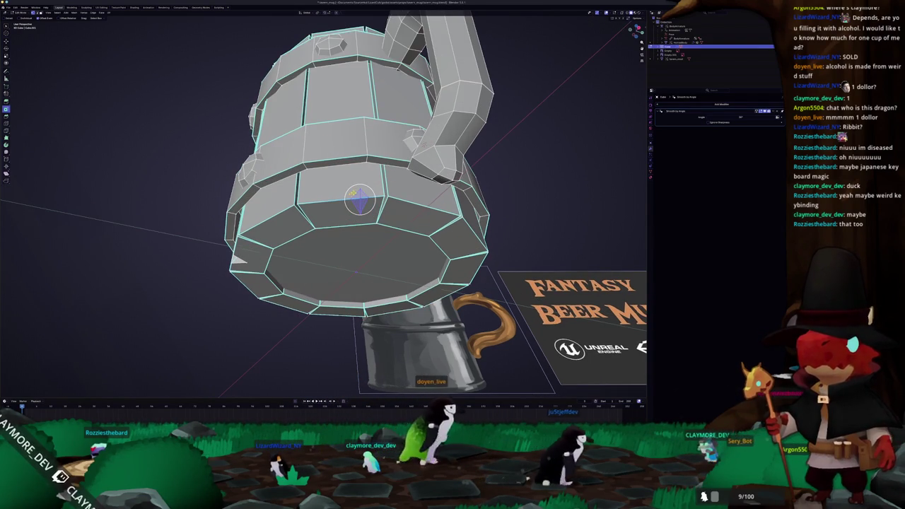
{"action": "key", "text": "shift+s"}
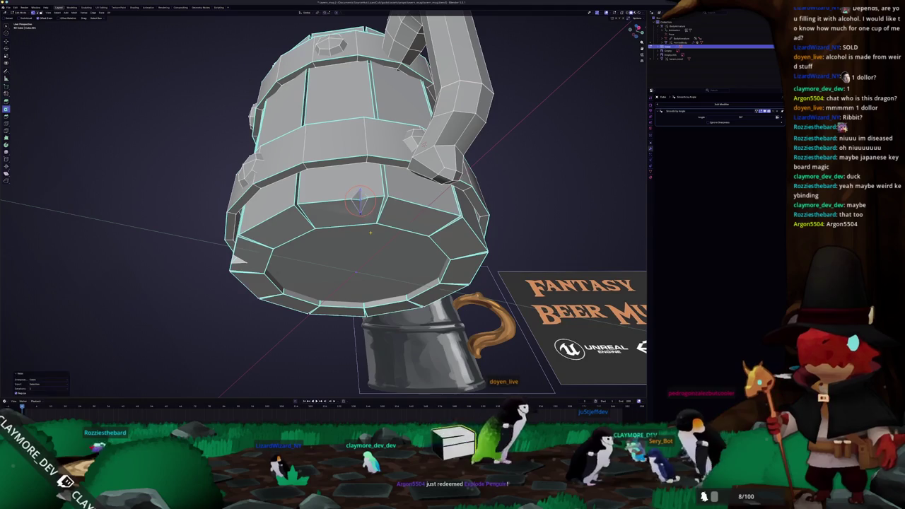
{"action": "mouse_move", "coordinate": [378, 232]}
{"action": "middle_mouse_down"}
{"action": "mouse_move", "coordinate": [330, 237]}
{"action": "mouse_move", "coordinate": [304, 207]}
{"action": "middle_mouse_up"}
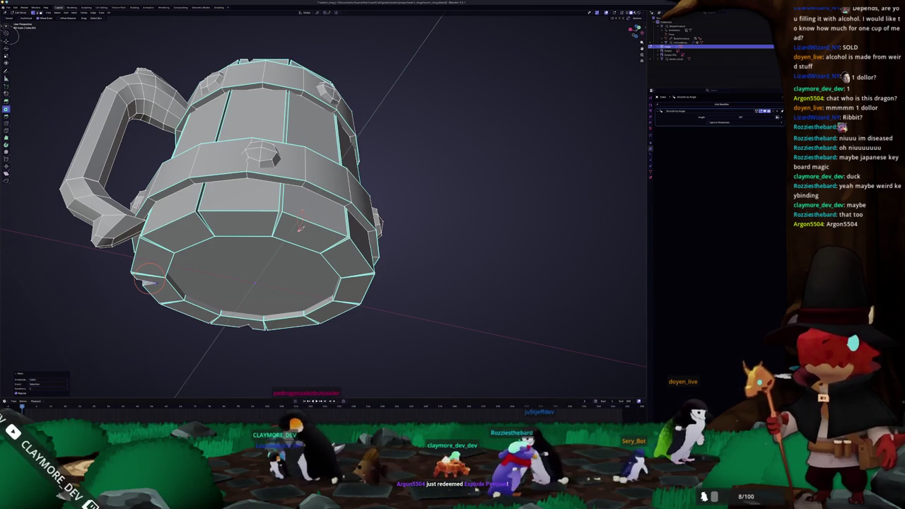
{"action": "middle_click_drag", "start_coordinate": [149, 281], "coordinate": [266, 212]}
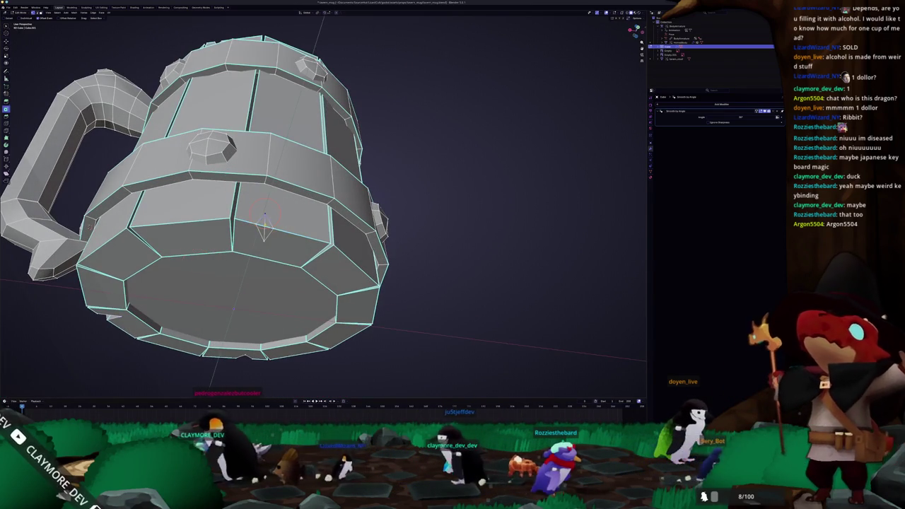
Add a small object at the mug centre and zoom out to show the dragon
{"action": "key", "text": "shift+d"}
{"action": "middle_click_drag", "start_coordinate": [318, 212], "coordinate": [269, 248]}
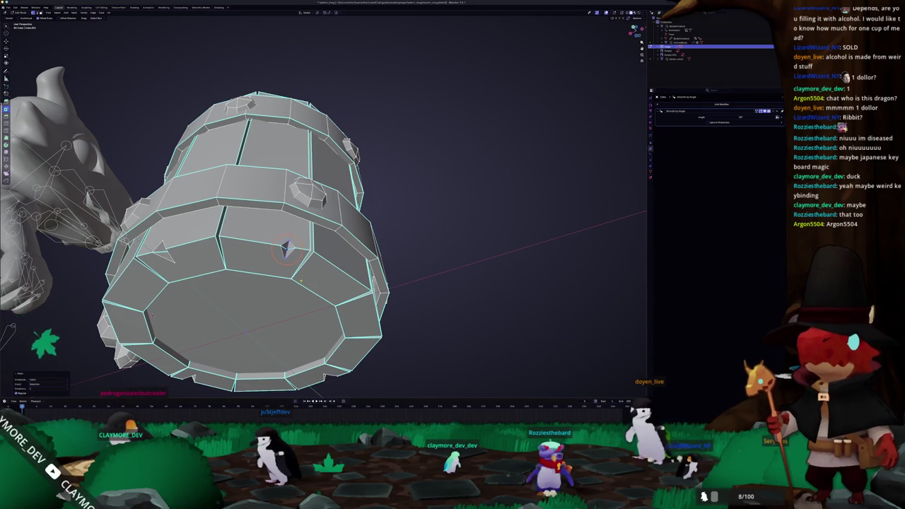
{"action": "middle_click_drag", "start_coordinate": [304, 279], "coordinate": [404, 244]}
{"action": "scroll", "coordinate": [404, 244], "scroll_direction": "down", "scroll_amount": 5}
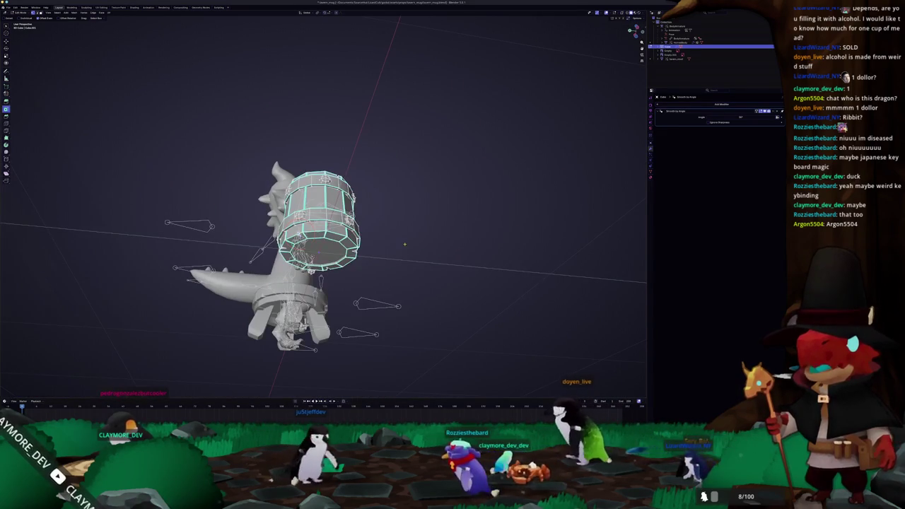
In Object Mode, remove the mug's Smooth by Angle modifier, then re-enter Edit Mode framed on it
{"action": "key", "text": "Tab"}
{"action": "key", "text": "KP_Decimal"}
{"action": "mouse_move", "coordinate": [425, 269]}
{"action": "middle_mouse_down"}
{"action": "mouse_move", "coordinate": [481, 234]}
{"action": "mouse_move", "coordinate": [424, 233]}
{"action": "mouse_move", "coordinate": [439, 254]}
{"action": "middle_mouse_up"}
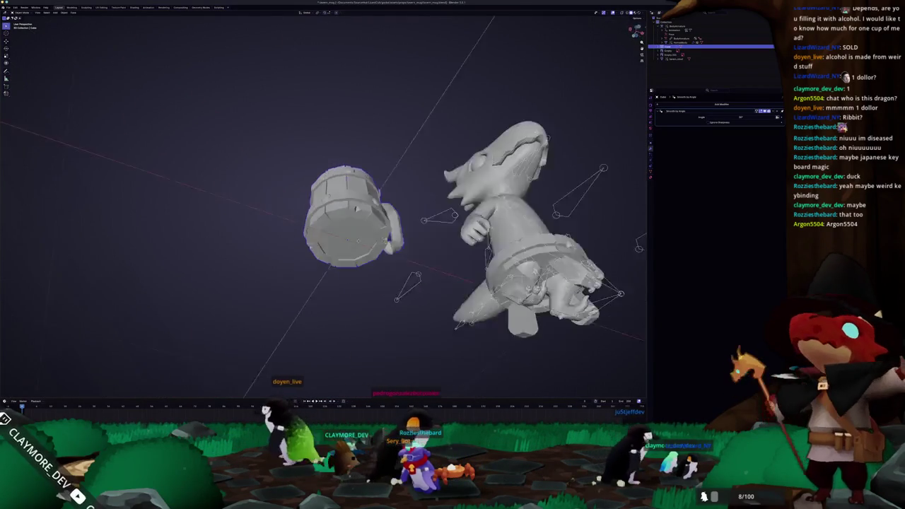
{"action": "middle_click_drag", "start_coordinate": [439, 254], "coordinate": [330, 262]}
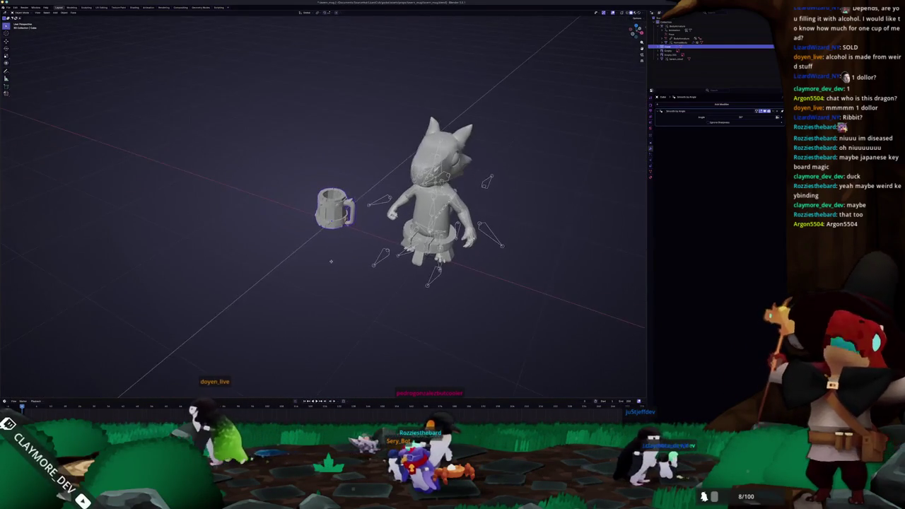
{"action": "scroll", "coordinate": [330, 261], "scroll_direction": "up", "scroll_amount": 5}
{"action": "key", "text": "ctrl+x"}
{"action": "key", "text": "Tab"}
{"action": "key", "text": "KP_Decimal"}
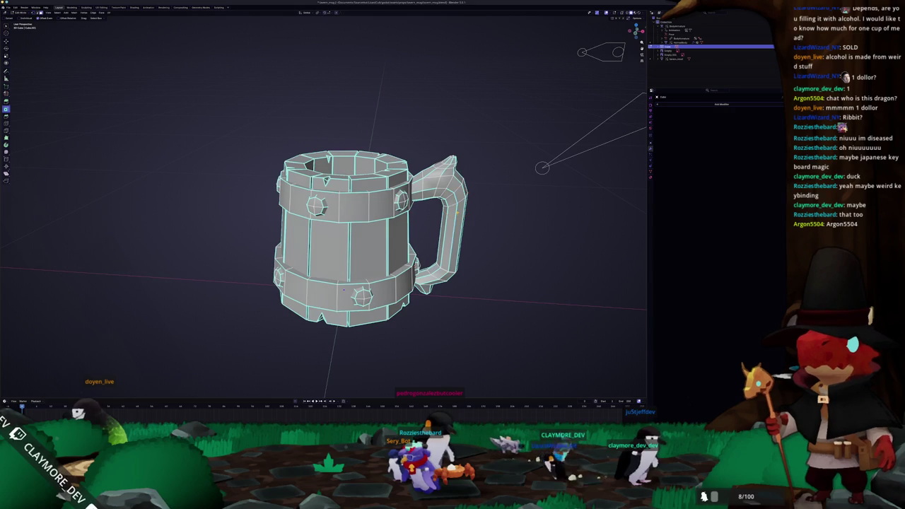
Select the linked handle, check its face and edge menus, then clear the selection
{"action": "key", "text": "ctrl+l"}
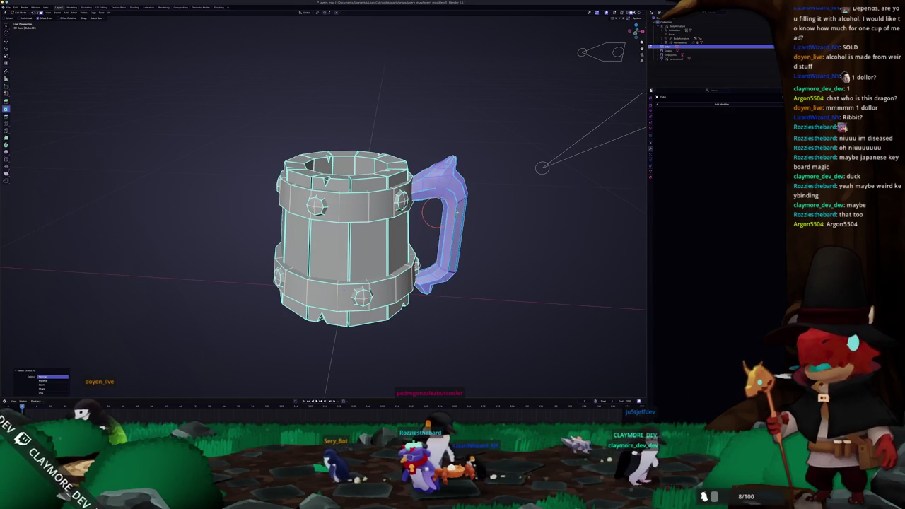
{"action": "right_click", "coordinate": [449, 240]}
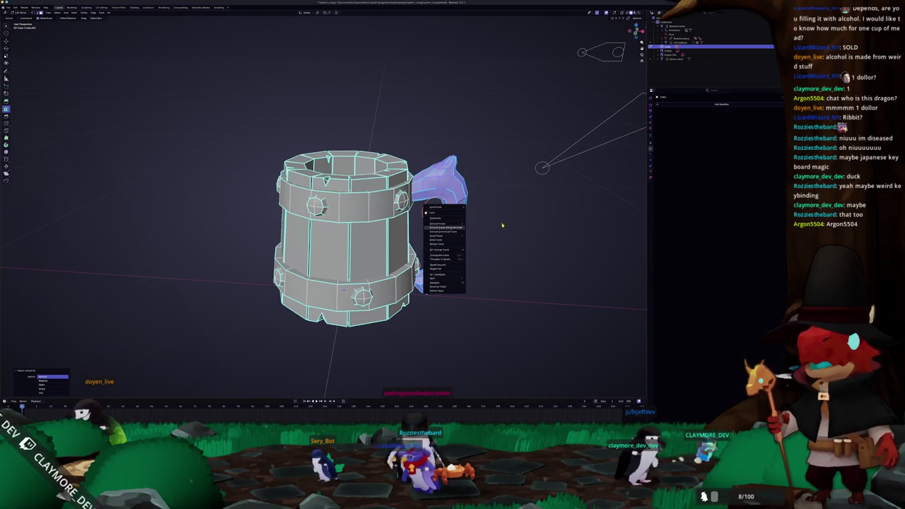
{"action": "key", "text": "Escape"}
{"action": "key", "text": "2"}
{"action": "right_click", "coordinate": [468, 225]}
{"action": "mouse_move", "coordinate": [453, 221]}
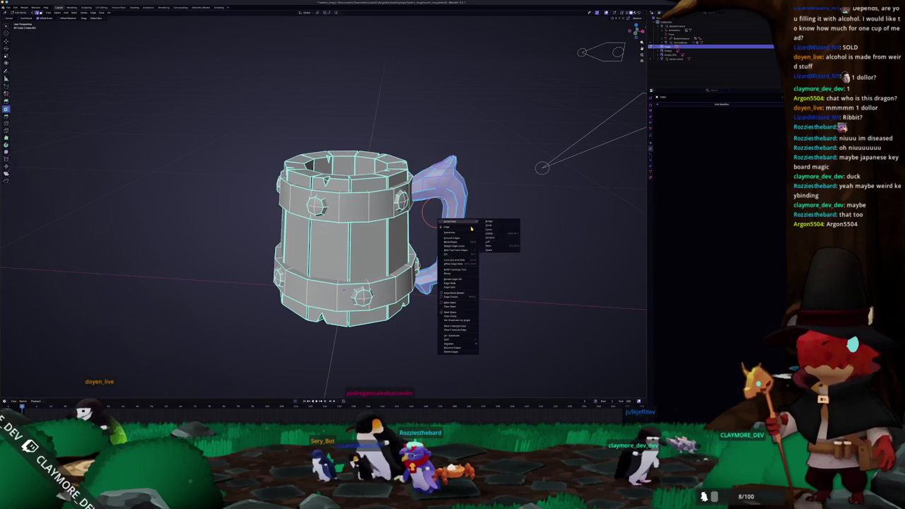
{"action": "left_click", "coordinate": [455, 316]}
{"action": "key", "text": "Tab"}
{"action": "key", "text": "Tab"}
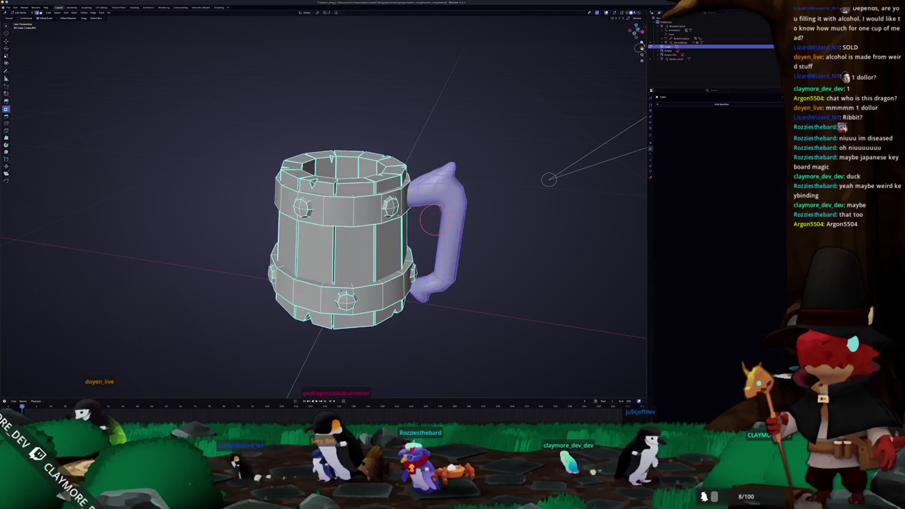
{"action": "key", "text": "alt+a"}
Box-select the mug body in X-ray, extend to linked parts, and invert to isolate the studs
{"action": "middle_click_drag", "start_coordinate": [424, 233], "coordinate": [423, 212]}
{"action": "key", "text": "alt+z"}
{"action": "left_click_drag", "start_coordinate": [422, 238], "coordinate": [223, 211]}
{"action": "key", "text": "alt+z"}
{"action": "middle_click_drag", "start_coordinate": [223, 211], "coordinate": [230, 201]}
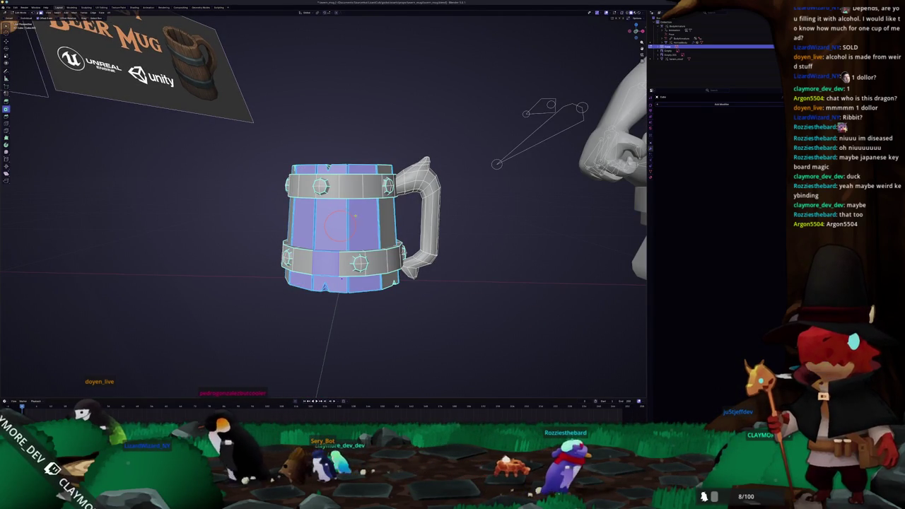
{"action": "key", "text": "ctrl+l"}
{"action": "key", "text": "l"}
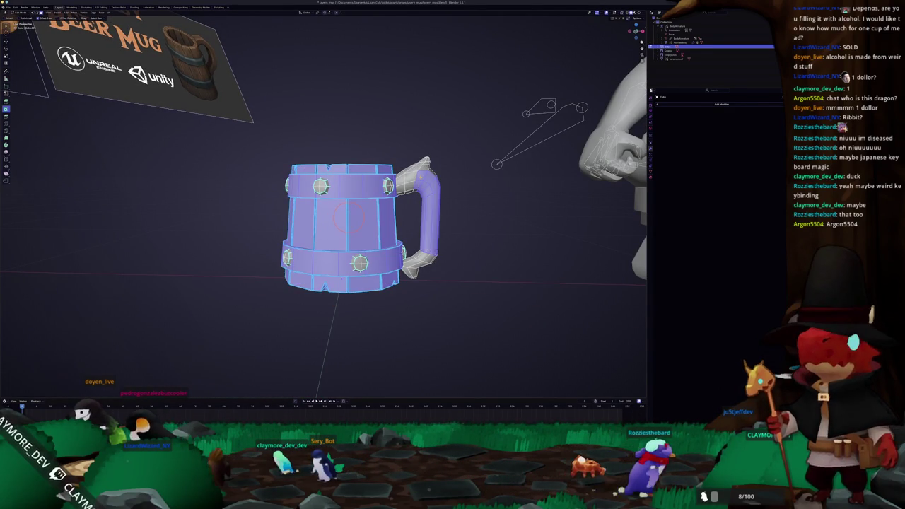
{"action": "key", "text": "ctrl+i"}
Clear Sharp on the studs' edges and leave Edit Mode
{"action": "key", "text": "shift+g"}
{"action": "key", "text": "Escape"}
{"action": "key", "text": "ctrl+e"}
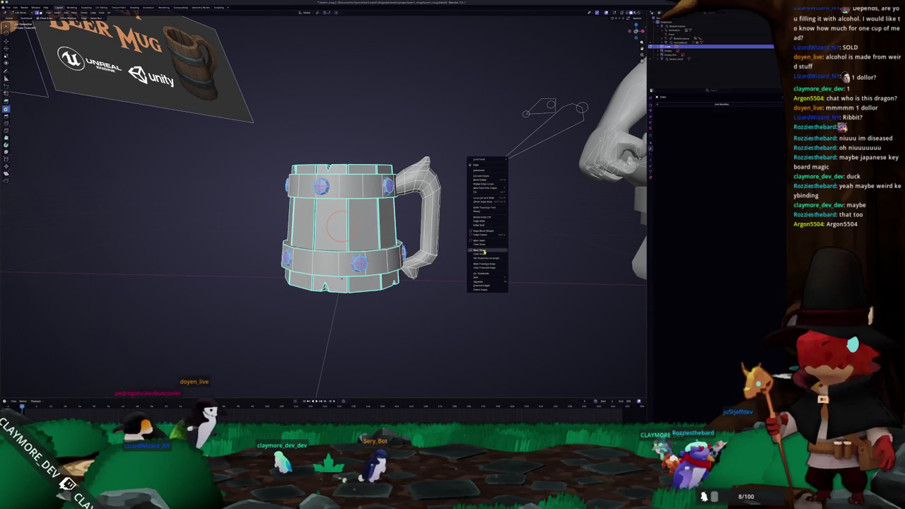
{"action": "left_click", "coordinate": [485, 253]}
{"action": "key", "text": "Tab"}
{"action": "scroll", "coordinate": [439, 252], "scroll_direction": "down", "scroll_amount": 4}
Return to Edit Mode on the whole mug and bring up its edge menu
{"action": "mouse_move", "coordinate": [438, 252]}
{"action": "middle_mouse_down"}
{"action": "mouse_move", "coordinate": [393, 273]}
{"action": "mouse_move", "coordinate": [489, 271]}
{"action": "mouse_move", "coordinate": [448, 299]}
{"action": "mouse_move", "coordinate": [388, 262]}
{"action": "middle_mouse_up"}
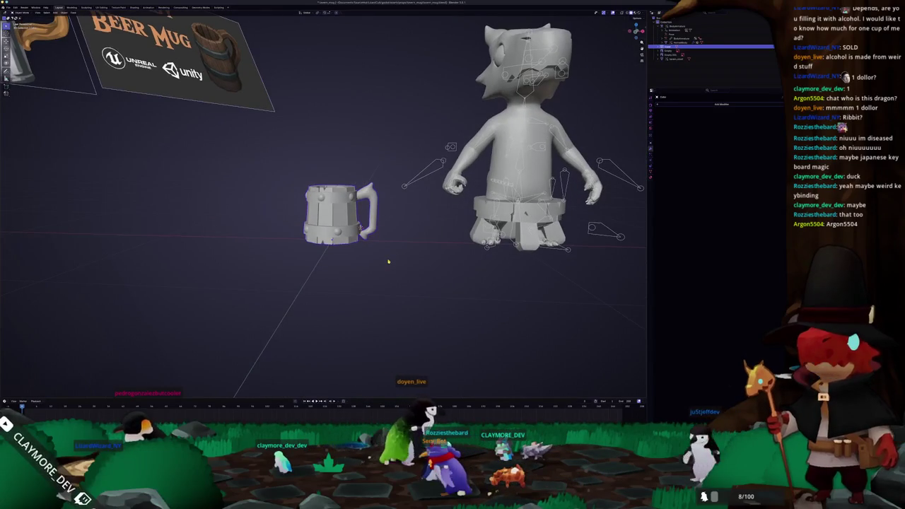
{"action": "right_click", "coordinate": [388, 262]}
{"action": "key", "text": "Escape"}
{"action": "key", "text": "Tab"}
{"action": "scroll", "coordinate": [388, 258], "scroll_direction": "up", "scroll_amount": 3}
{"action": "mouse_move", "coordinate": [388, 259]}
{"action": "middle_mouse_down"}
{"action": "mouse_move", "coordinate": [425, 244]}
{"action": "mouse_move", "coordinate": [396, 269]}
{"action": "mouse_move", "coordinate": [392, 241]}
{"action": "mouse_move", "coordinate": [382, 237]}
{"action": "mouse_move", "coordinate": [425, 234]}
{"action": "middle_mouse_up"}
{"action": "right_click", "coordinate": [393, 241]}
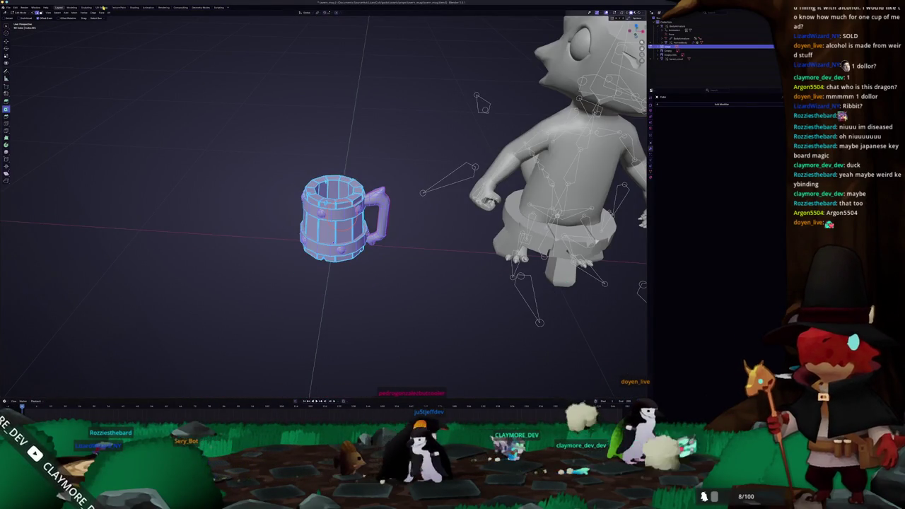
In the UV Editing workspace, select the mug's body faces and mark their edges as seams
{"action": "left_click", "coordinate": [103, 7]}
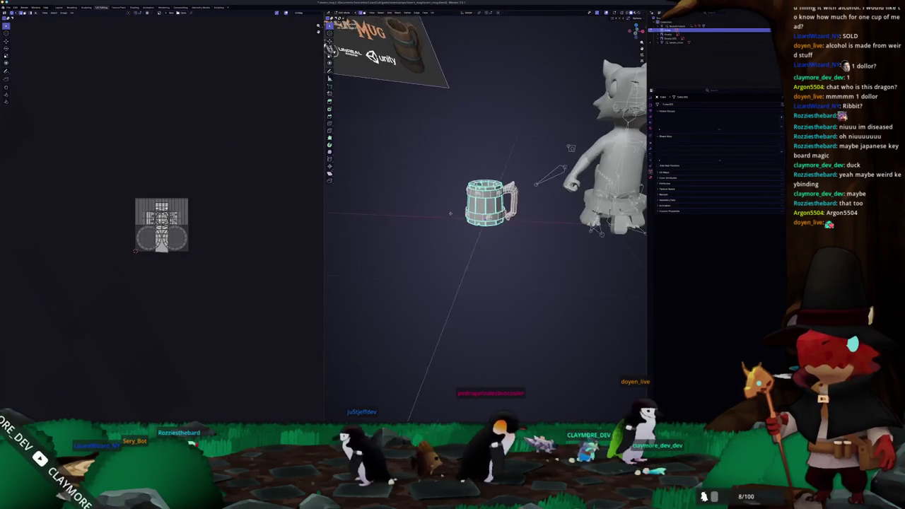
{"action": "key", "text": "KP_Decimal"}
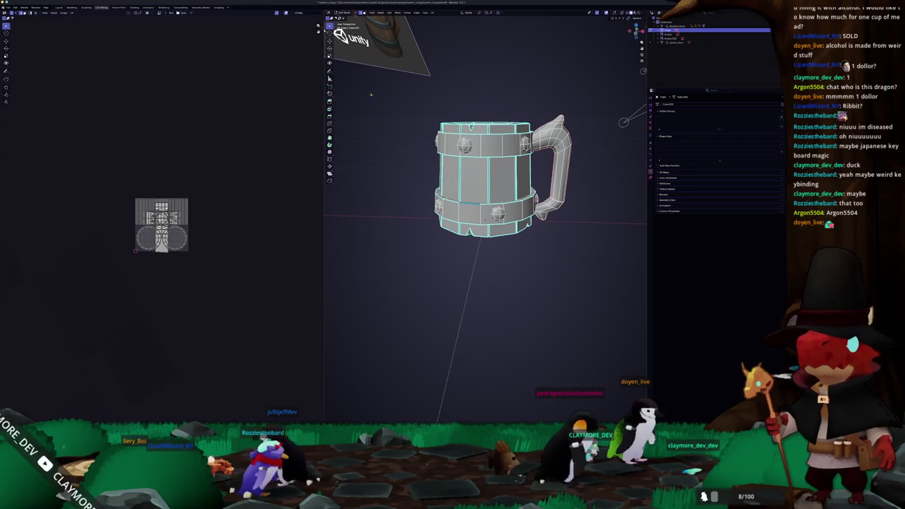
{"action": "left_click", "coordinate": [381, 13]}
{"action": "mouse_move", "coordinate": [391, 65]}
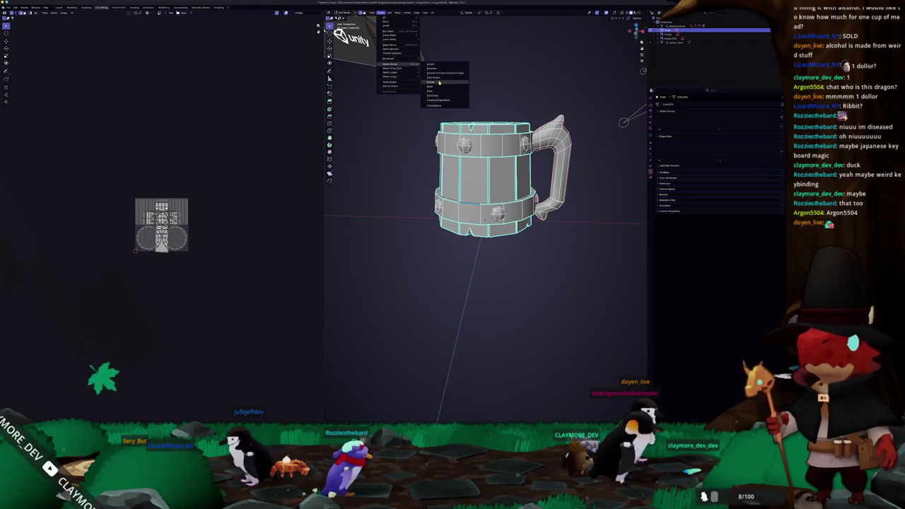
{"action": "left_click", "coordinate": [437, 97]}
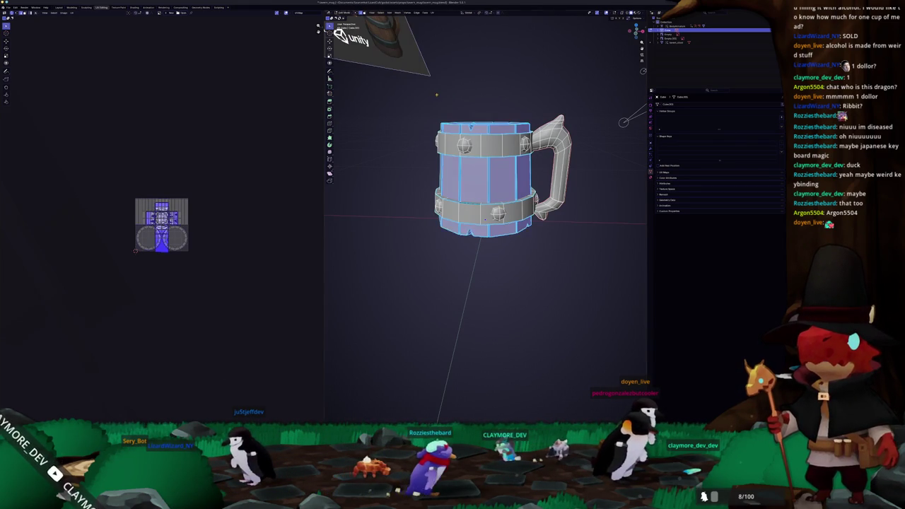
{"action": "middle_click_drag", "start_coordinate": [382, 213], "coordinate": [391, 222]}
{"action": "right_click", "coordinate": [392, 221]}
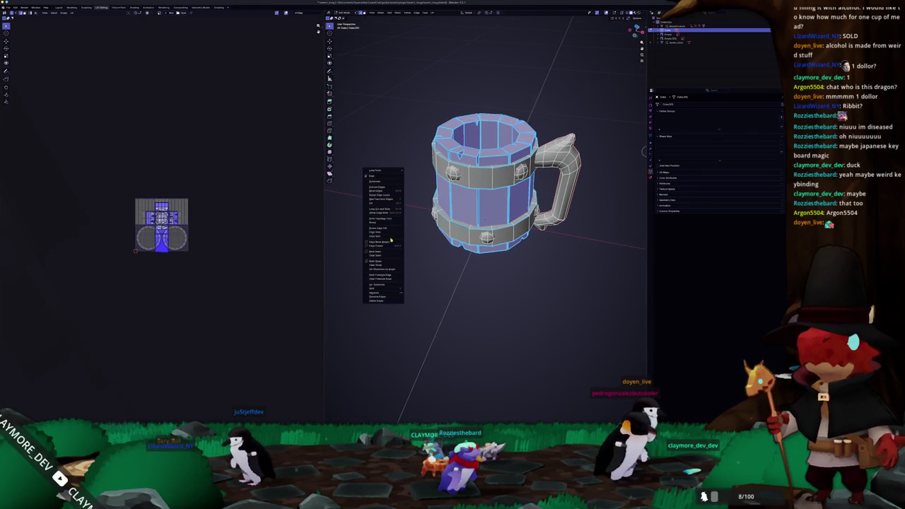
{"action": "left_click", "coordinate": [384, 253]}
Select the whole mug and unwrap it into separate UV islands
{"action": "key", "text": "alt+a"}
{"action": "key", "text": "a"}
{"action": "key", "text": "u"}
{"action": "left_click", "coordinate": [223, 213]}
{"action": "scroll", "coordinate": [224, 213], "scroll_direction": "up", "scroll_amount": 1}
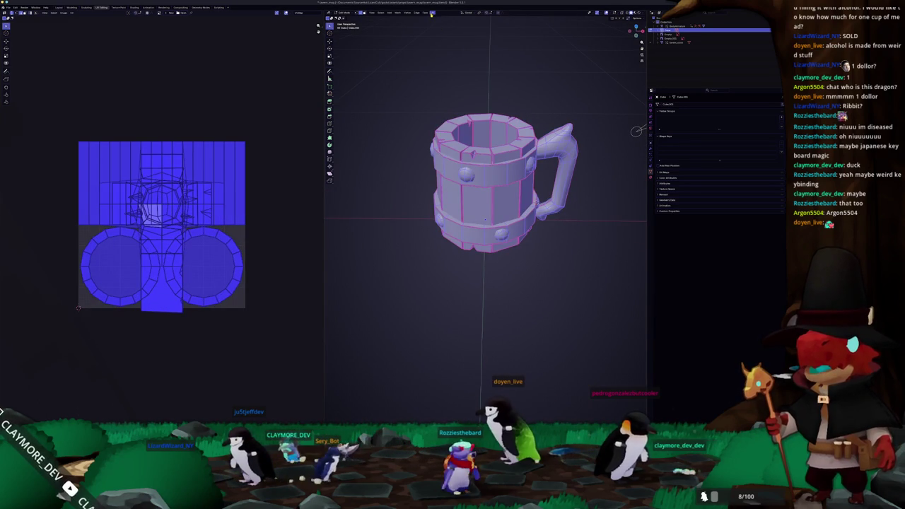
{"action": "left_click", "coordinate": [450, 20]}
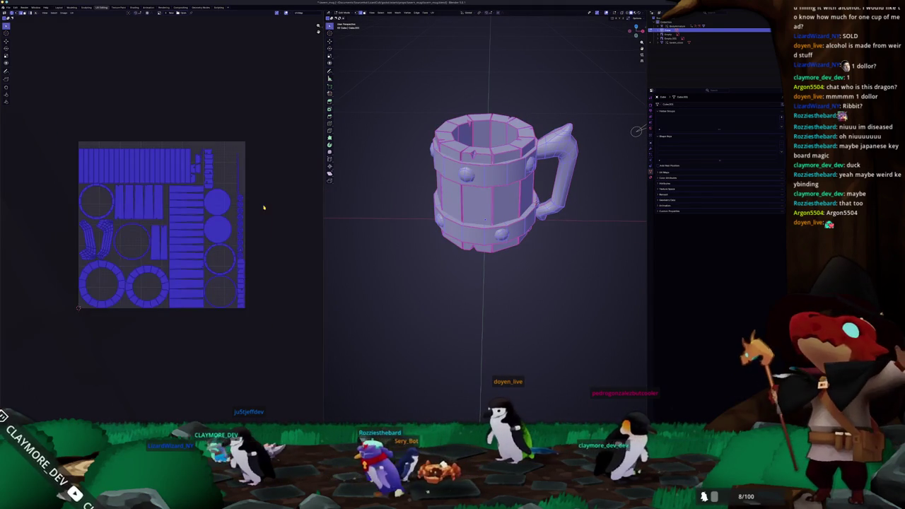
Pack the mug's UV islands twice using Pack in the UVPackmaster3 sidebar tab
{"action": "scroll", "coordinate": [274, 207], "scroll_direction": "up", "scroll_amount": 2}
{"action": "key", "text": "n"}
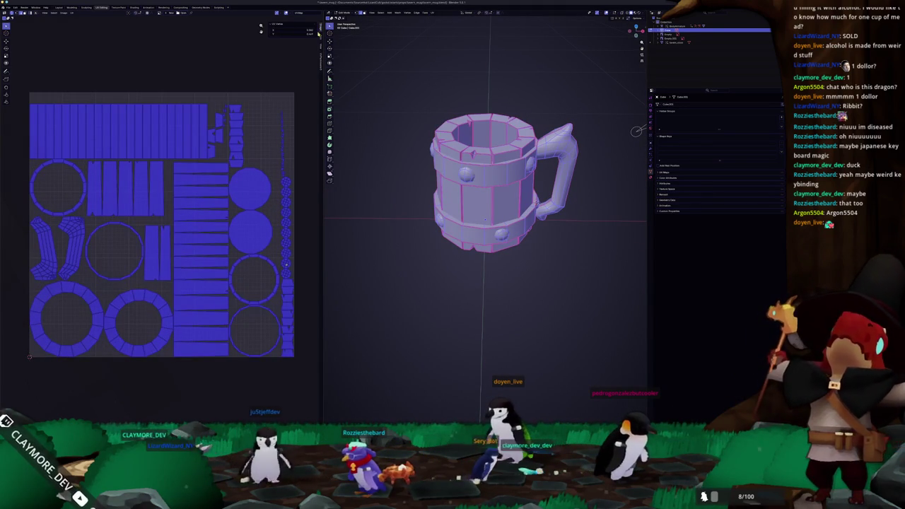
{"action": "left_click", "coordinate": [322, 65]}
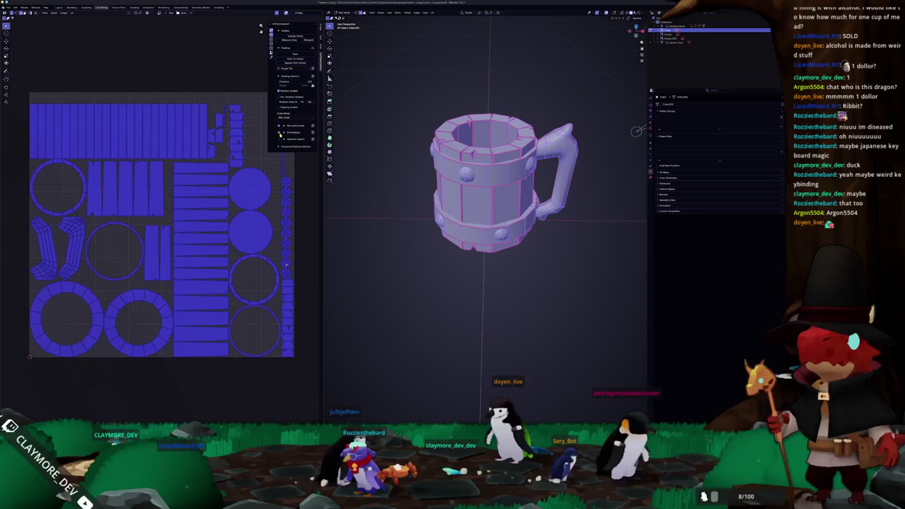
{"action": "left_click", "coordinate": [295, 56]}
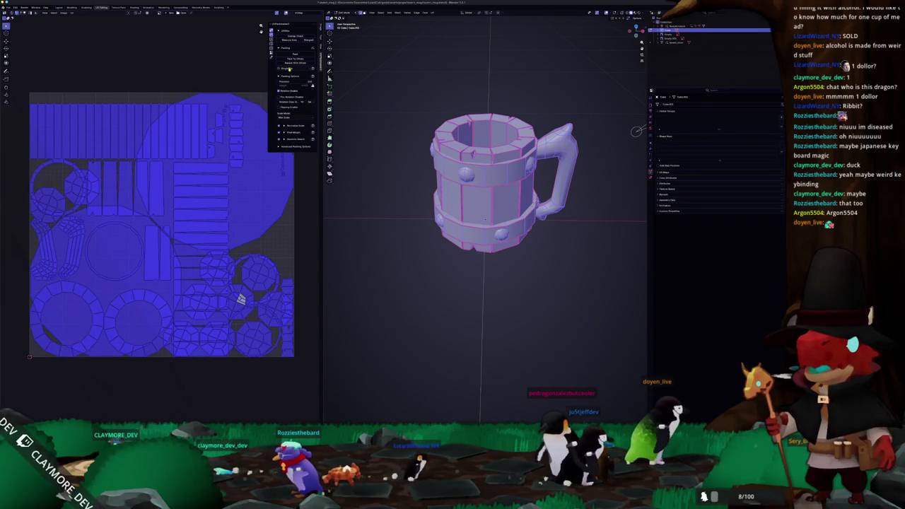
{"action": "left_click", "coordinate": [296, 55]}
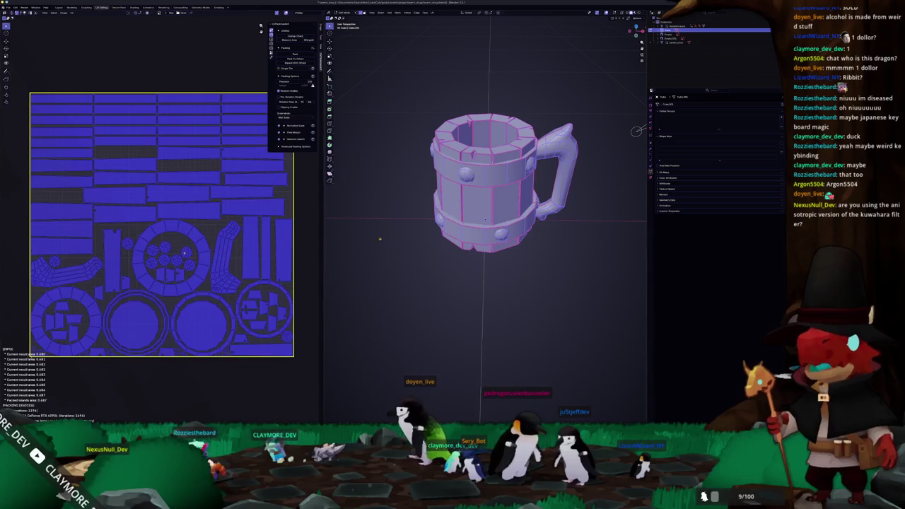
Rename the mug object with F2 in Object Mode
{"action": "key", "text": "Tab"}
{"action": "middle_click_drag", "start_coordinate": [380, 239], "coordinate": [411, 232]}
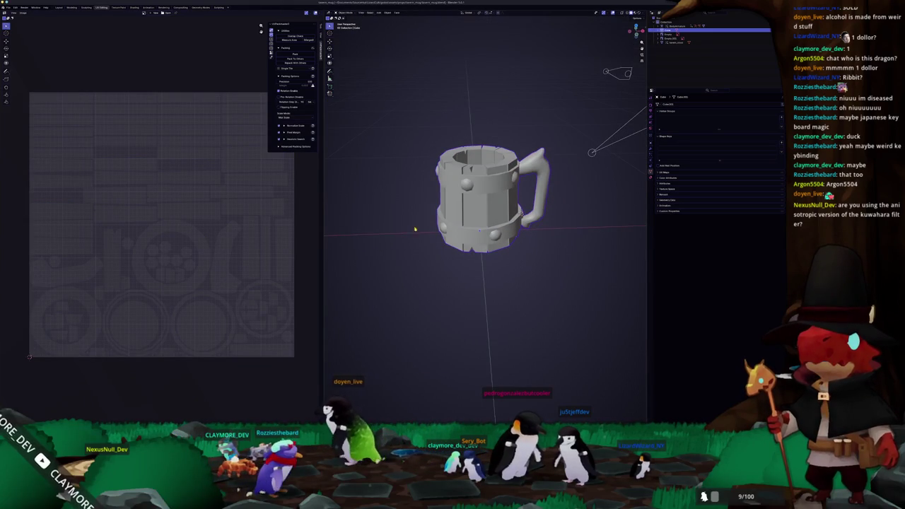
{"action": "scroll", "coordinate": [410, 232], "scroll_direction": "up", "scroll_amount": 2}
{"action": "key", "text": "F2"}
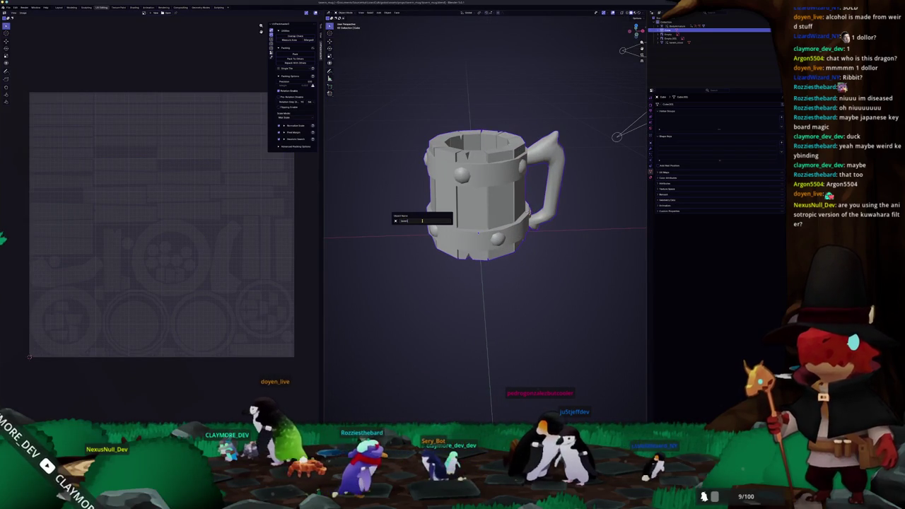
{"action": "key", "text": "ctrl+a"}
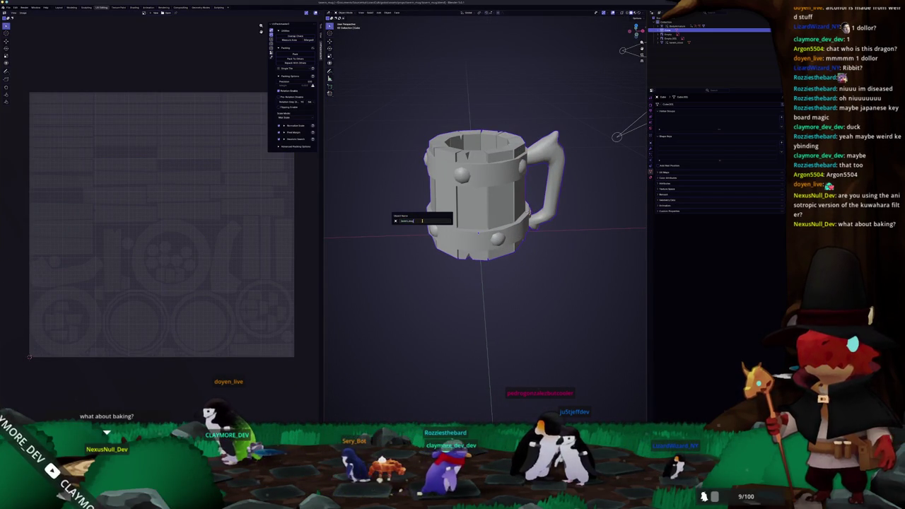
{"action": "key", "text": "Return"}
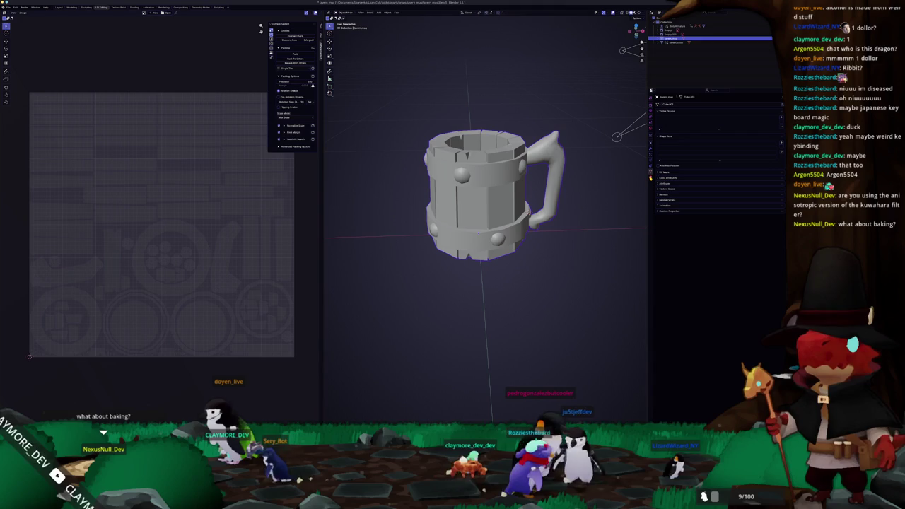
Add a new colour attribute to the mug and create its new material, Material.001
{"action": "left_click", "coordinate": [670, 179]}
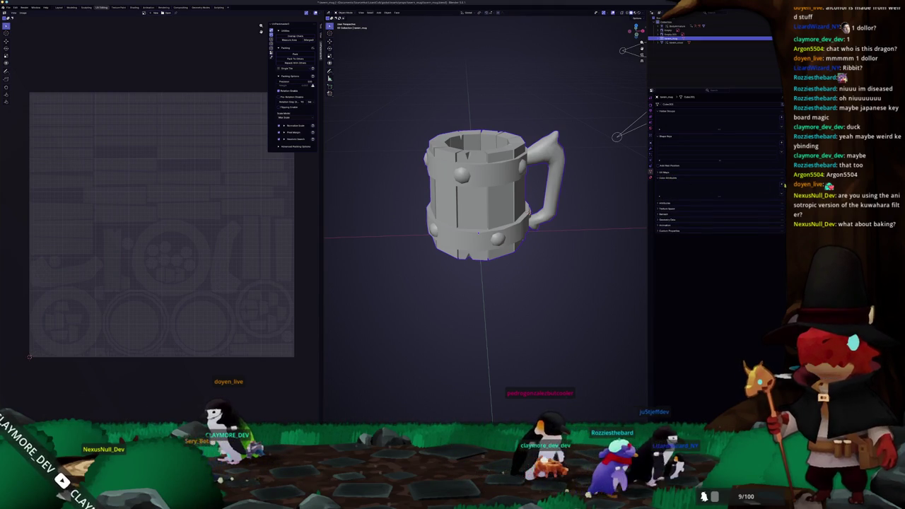
{"action": "left_click", "coordinate": [769, 208]}
{"action": "left_click", "coordinate": [770, 208]}
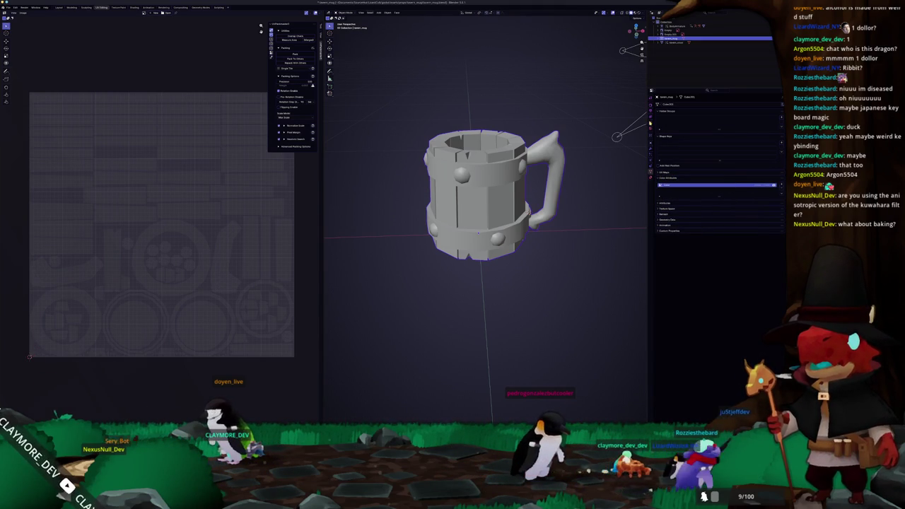
{"action": "left_click", "coordinate": [651, 179]}
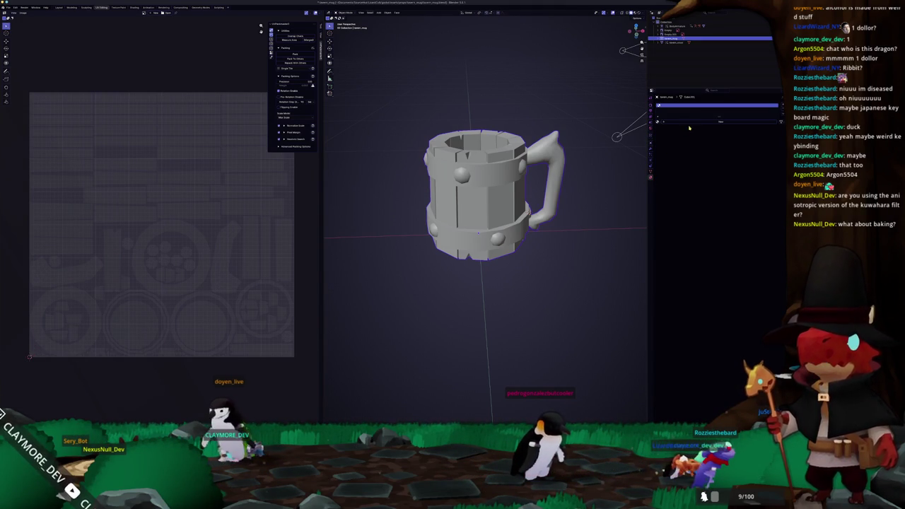
{"action": "left_click", "coordinate": [692, 123]}
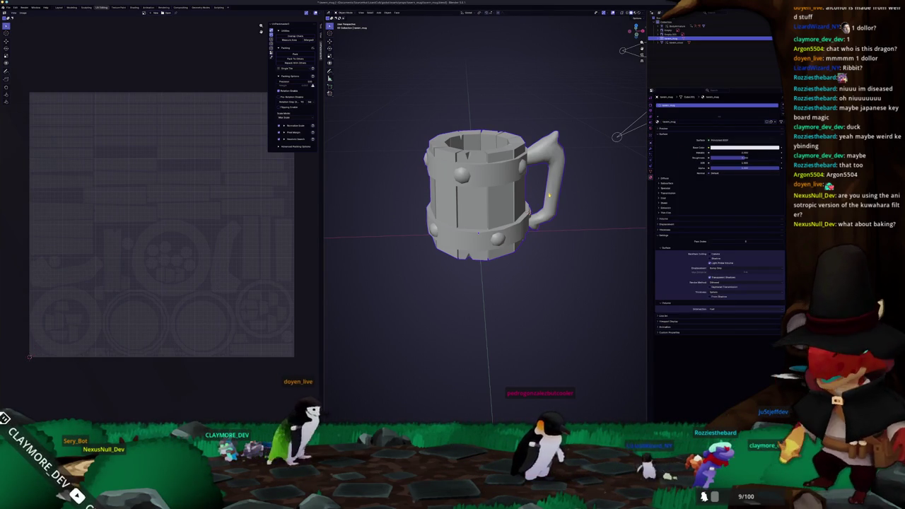
{"action": "right_click", "coordinate": [517, 173]}
{"action": "mouse_move", "coordinate": [538, 184]}
{"action": "middle_mouse_down"}
{"action": "mouse_move", "coordinate": [557, 192]}
{"action": "mouse_move", "coordinate": [553, 126]}
{"action": "mouse_move", "coordinate": [545, 192]}
{"action": "mouse_move", "coordinate": [523, 198]}
{"action": "middle_mouse_up"}
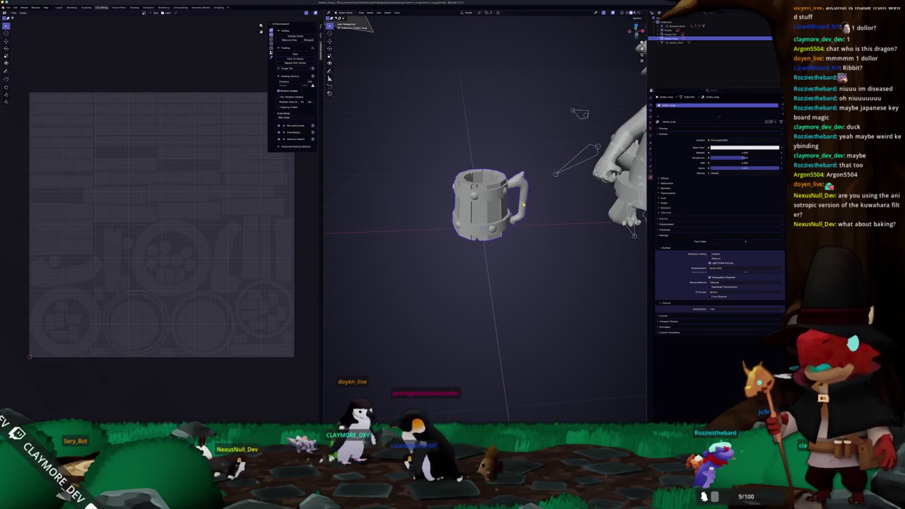
Check the mug's UV maps in Object Data properties and rename its mesh data
{"action": "right_click", "coordinate": [524, 198]}
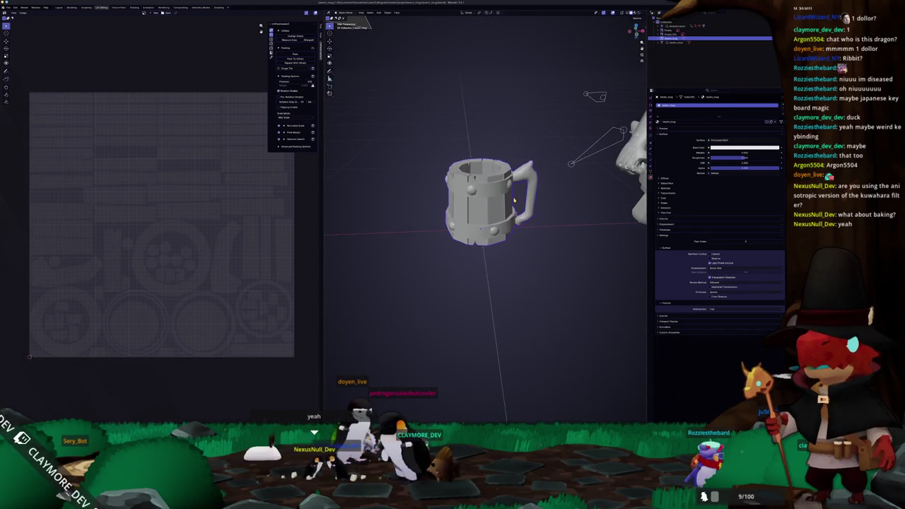
{"action": "scroll", "coordinate": [488, 205], "scroll_direction": "down", "scroll_amount": 2}
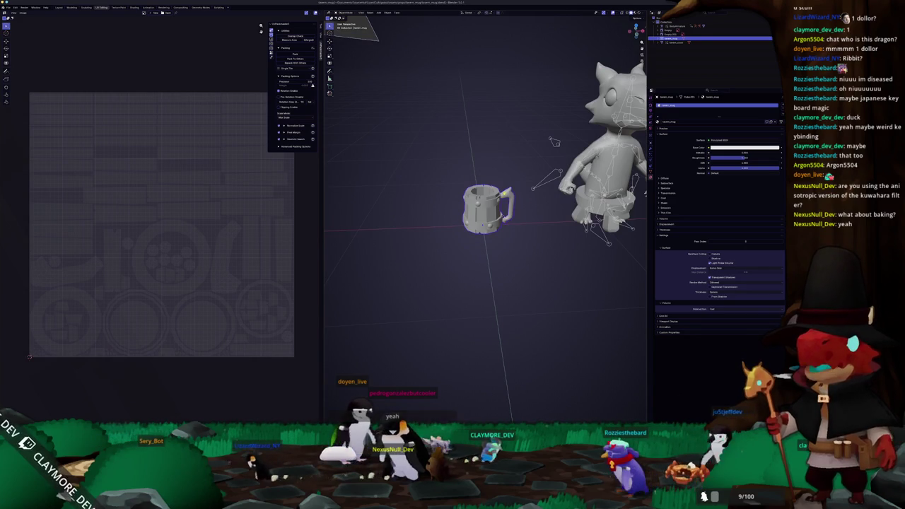
{"action": "mouse_move", "coordinate": [495, 212]}
{"action": "middle_mouse_down"}
{"action": "mouse_move", "coordinate": [509, 255]}
{"action": "mouse_move", "coordinate": [541, 248]}
{"action": "middle_mouse_up"}
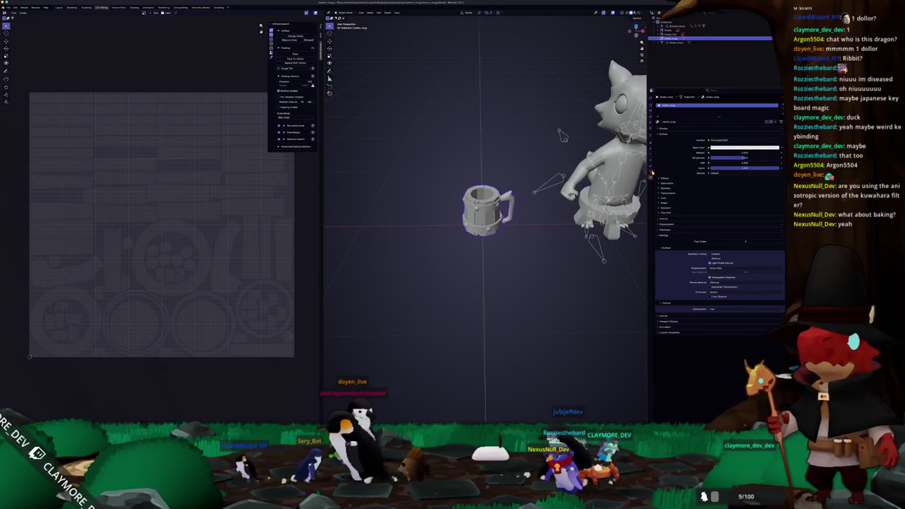
{"action": "left_click", "coordinate": [648, 172]}
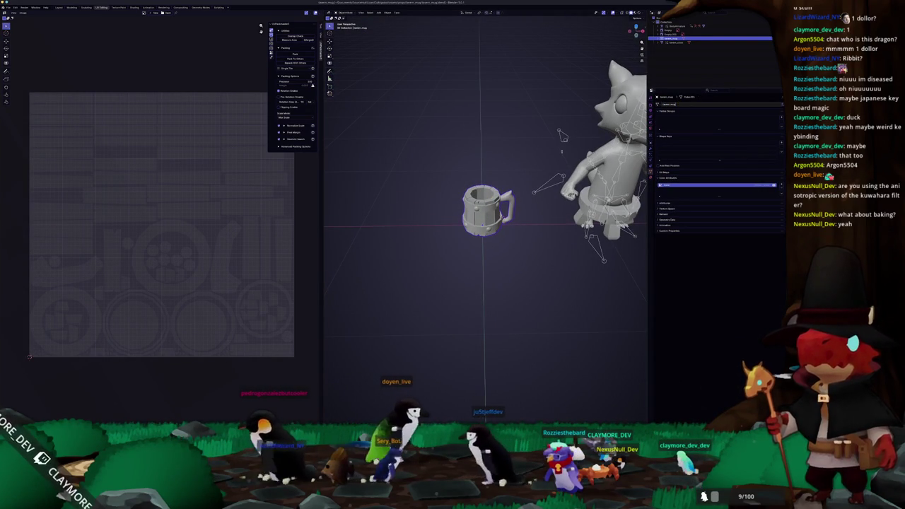
{"action": "left_click", "coordinate": [652, 179]}
{"action": "double_click", "coordinate": [668, 104]}
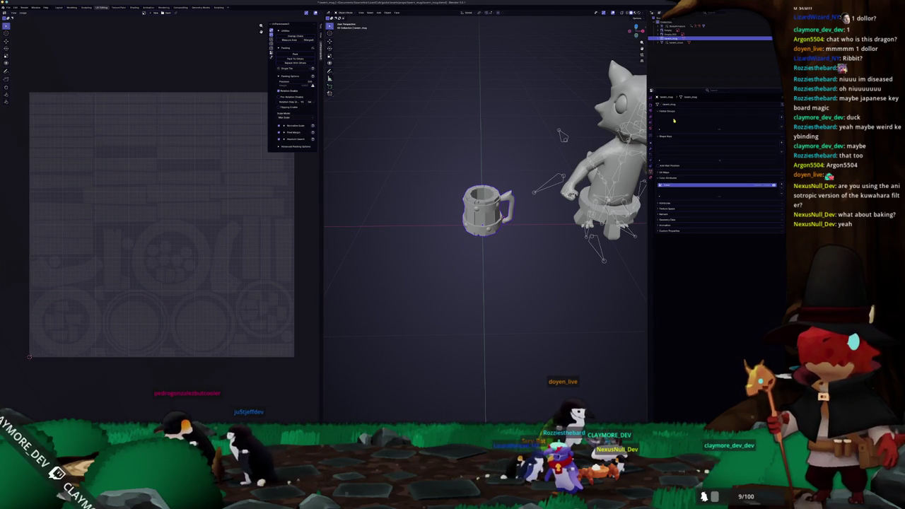
{"action": "left_click_drag", "start_coordinate": [648, 124], "coordinate": [494, 124]}
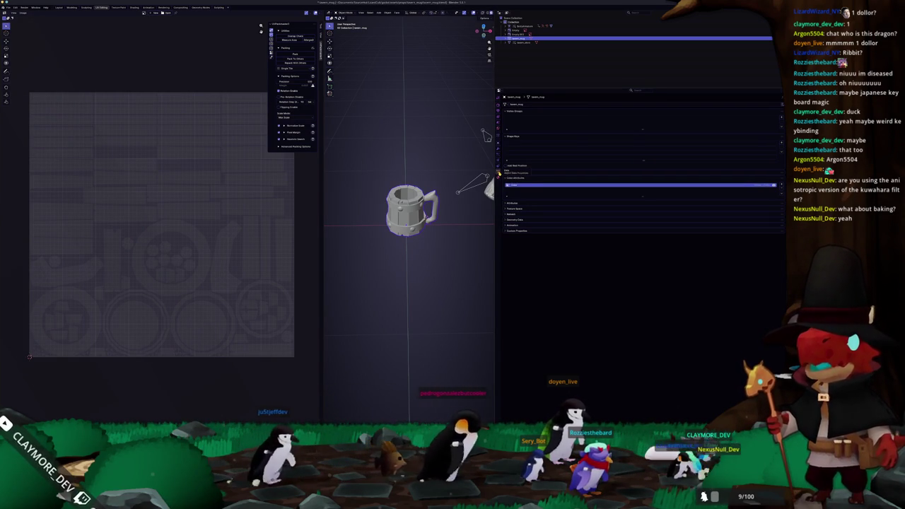
{"action": "left_click", "coordinate": [517, 104]}
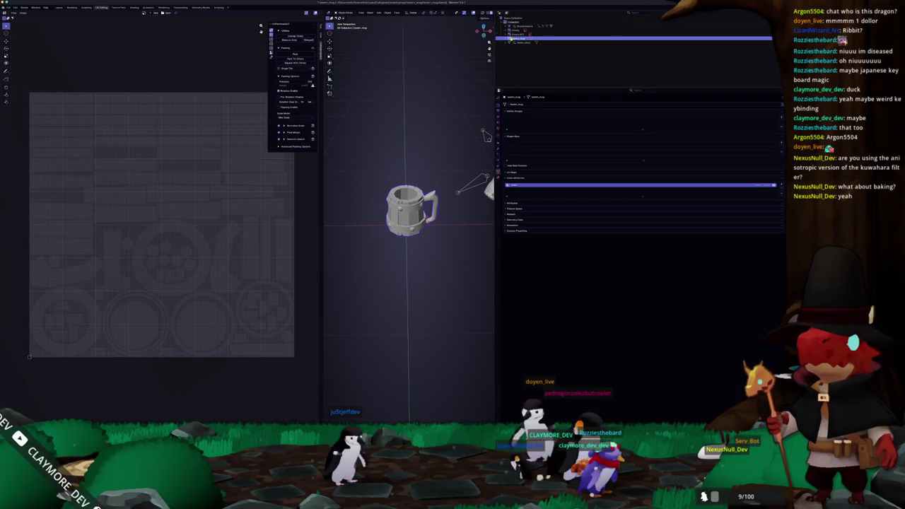
Reparent the mug in the Outliner, select it, and frame it from above
{"action": "left_click_drag", "start_coordinate": [529, 27], "coordinate": [518, 44]}
{"action": "left_click", "coordinate": [518, 44]}
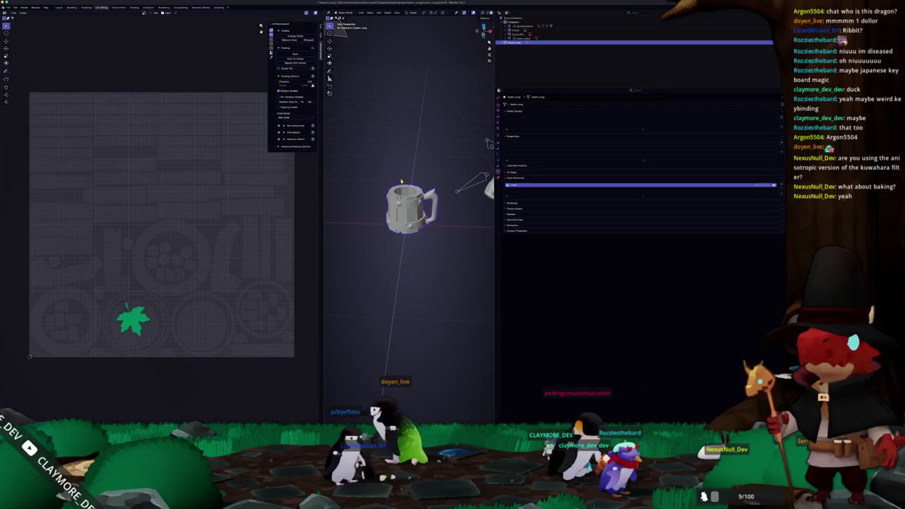
{"action": "key", "text": "KP_Decimal"}
{"action": "key", "text": "KP_8"}
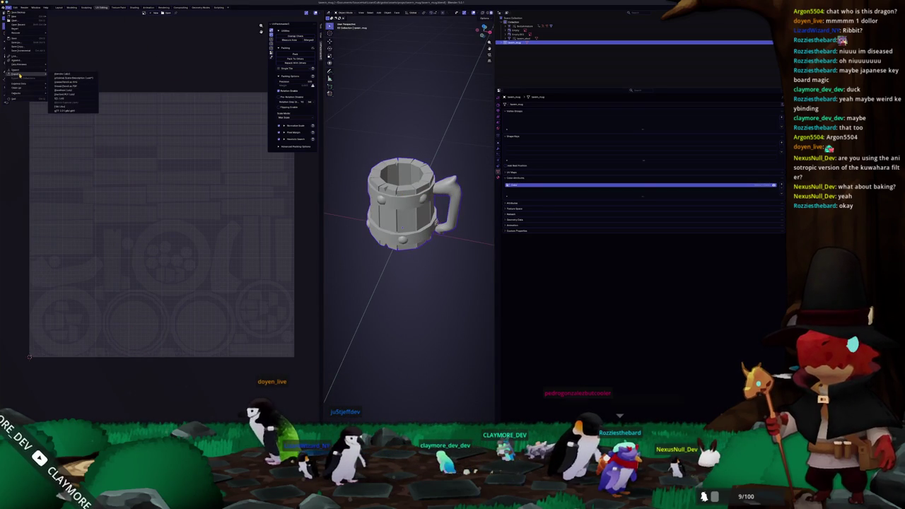
Export the mug mesh from Blender into the export folder, then bring Substance Painter forward
{"action": "left_click", "coordinate": [59, 107]}
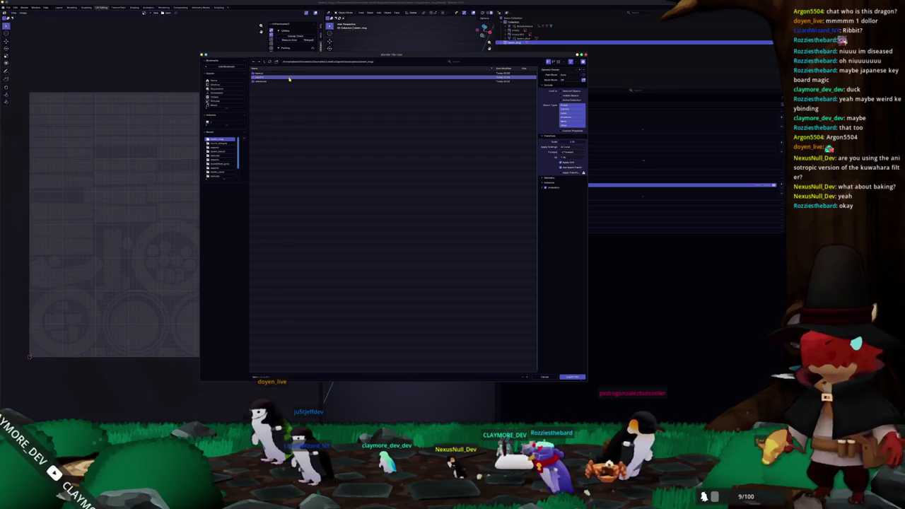
{"action": "double_click", "coordinate": [289, 78]}
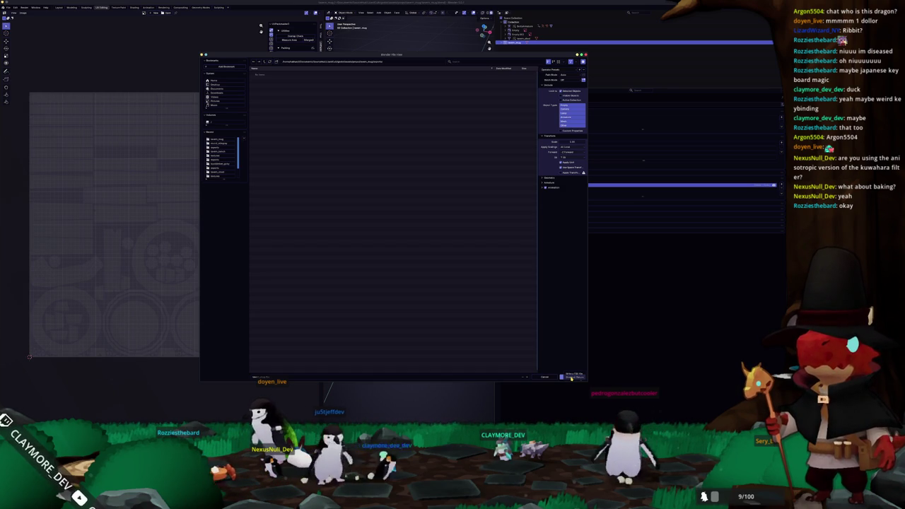
{"action": "left_click", "coordinate": [572, 377]}
{"action": "key", "text": "alt+Tab"}
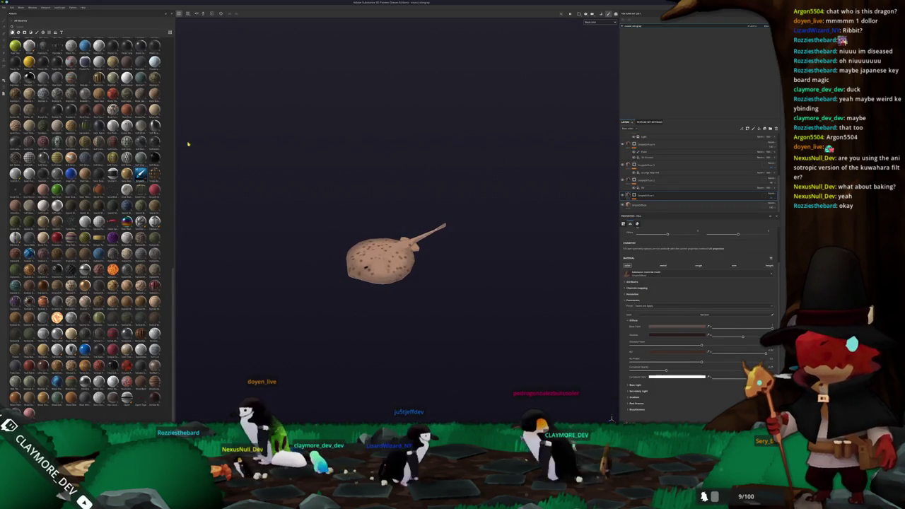
Create a new Substance Painter project using the exported mug mesh file from the export folder
{"action": "left_click", "coordinate": [4, 7]}
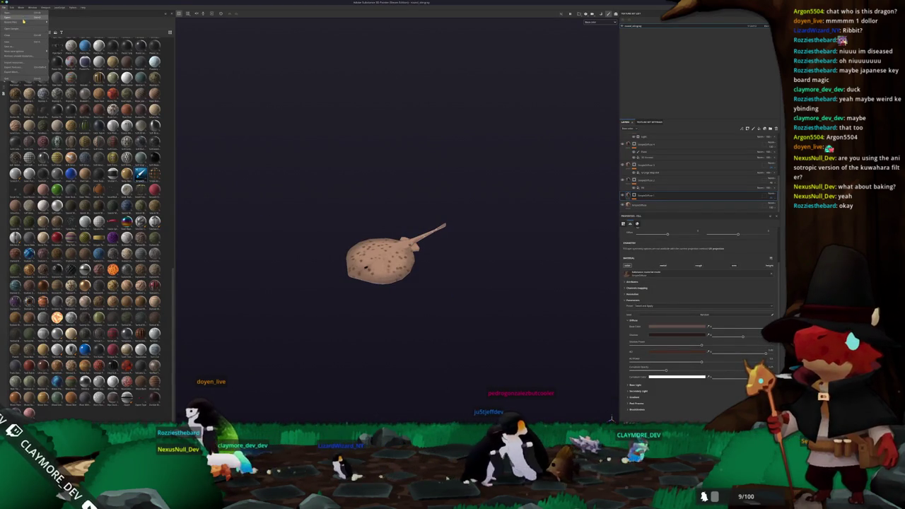
{"action": "left_click", "coordinate": [25, 12]}
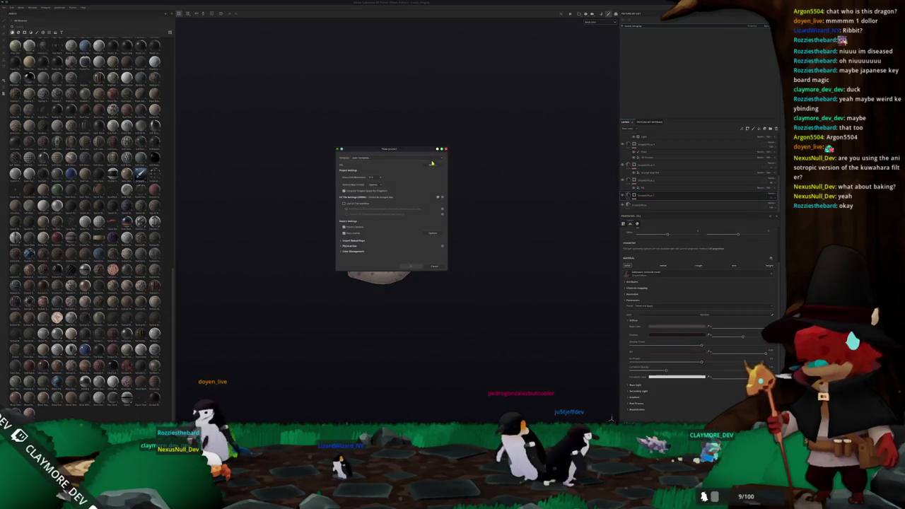
{"action": "left_click", "coordinate": [431, 172]}
{"action": "left_click", "coordinate": [417, 166]}
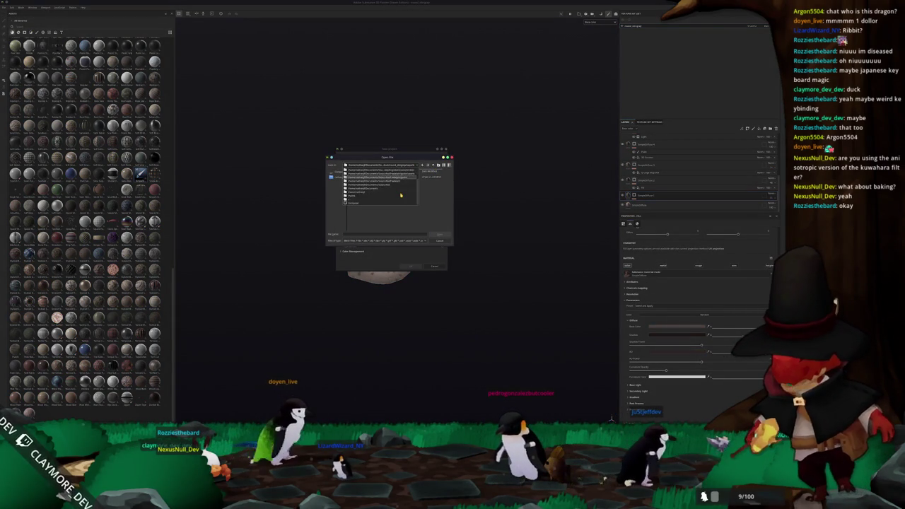
{"action": "left_click", "coordinate": [406, 187]}
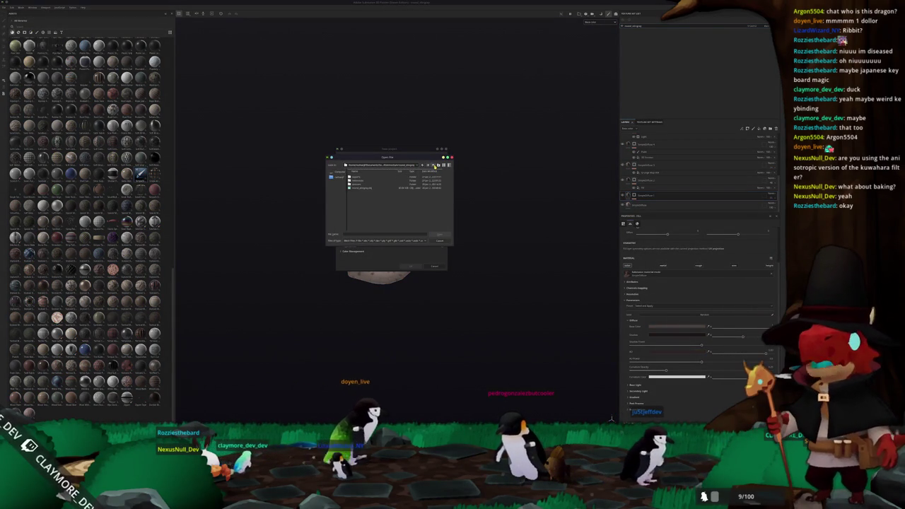
{"action": "left_click", "coordinate": [434, 166]}
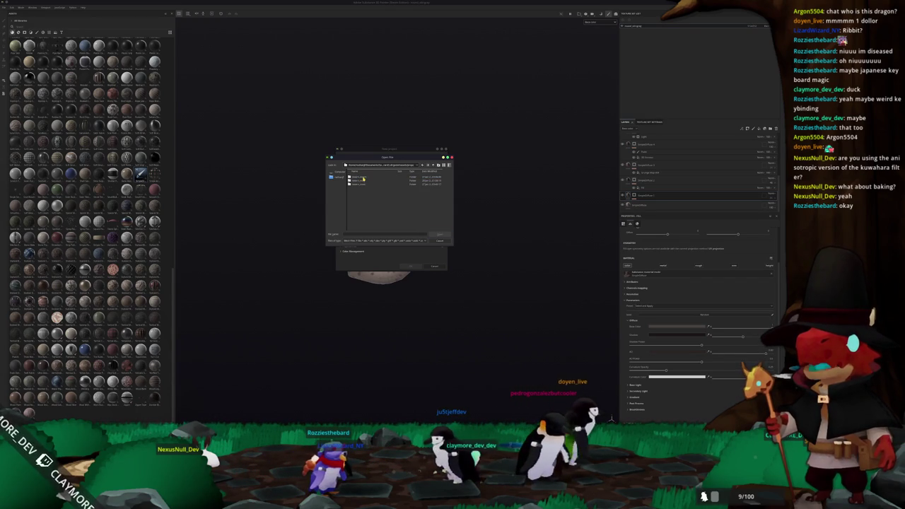
{"action": "double_click", "coordinate": [359, 181]}
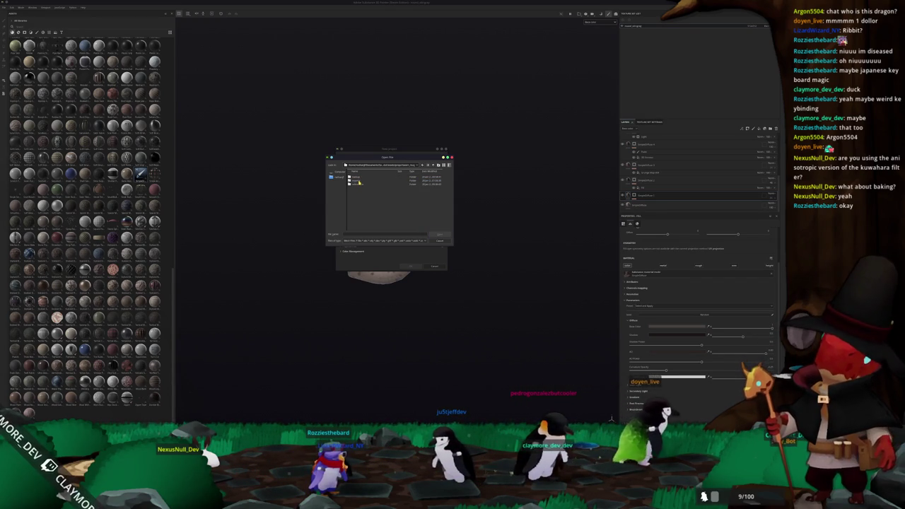
{"action": "double_click", "coordinate": [361, 178]}
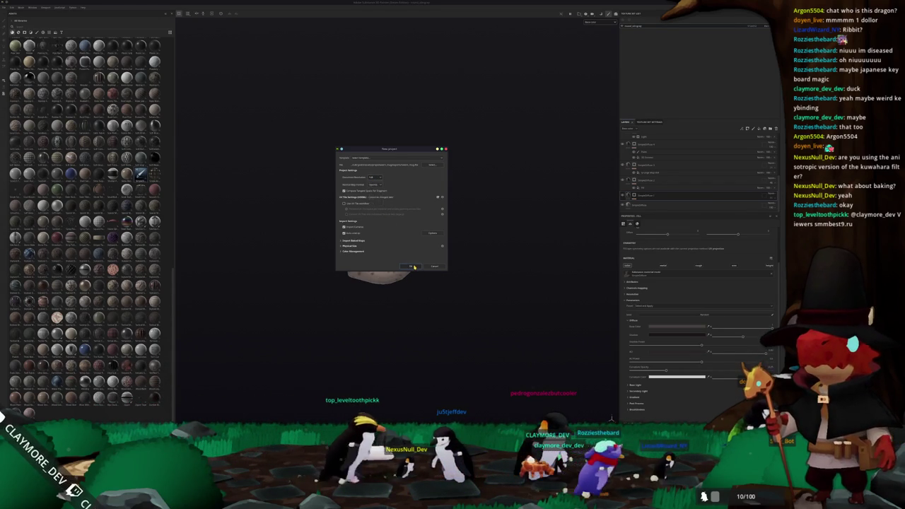
{"action": "left_click", "coordinate": [415, 267]}
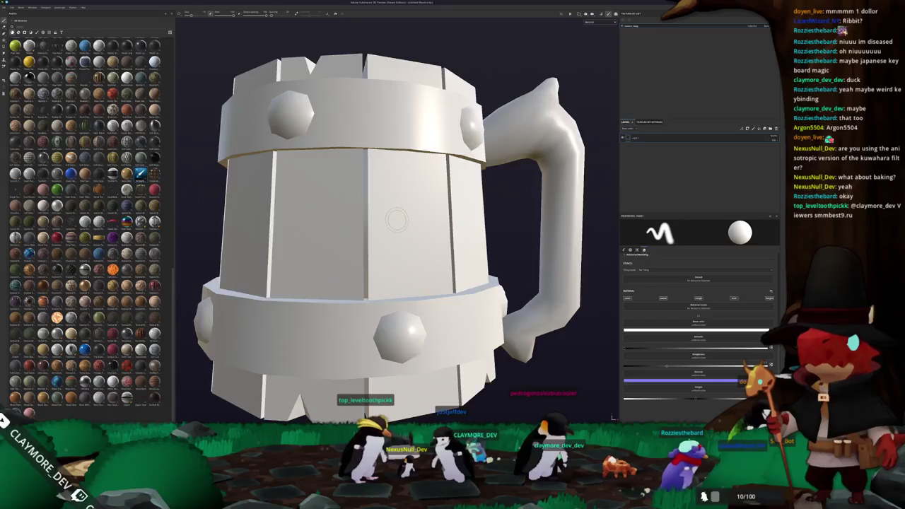
Bake the mesh maps, drag the wood smart material onto the mug, and delete Layer 1
{"action": "key", "text": "ctrl+shift+b"}
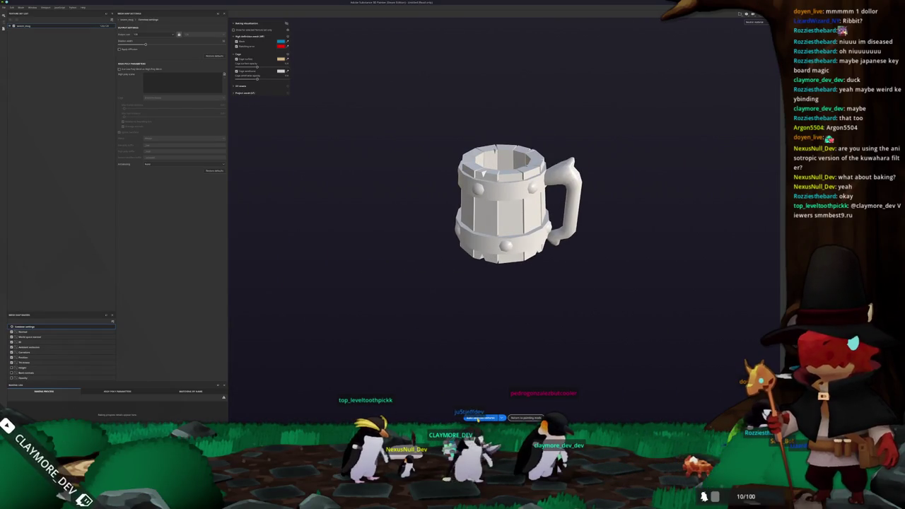
{"action": "left_click", "coordinate": [481, 418]}
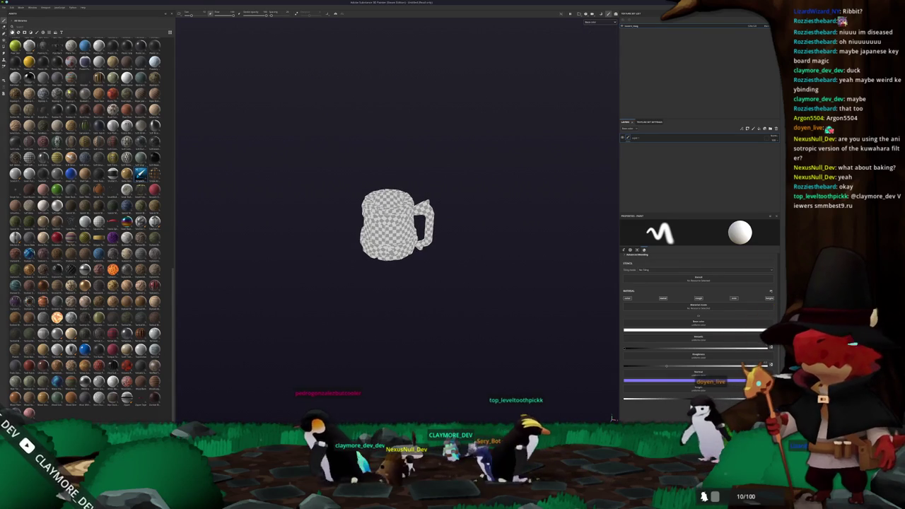
{"action": "left_click", "coordinate": [29, 27]}
{"action": "left_click", "coordinate": [29, 27]}
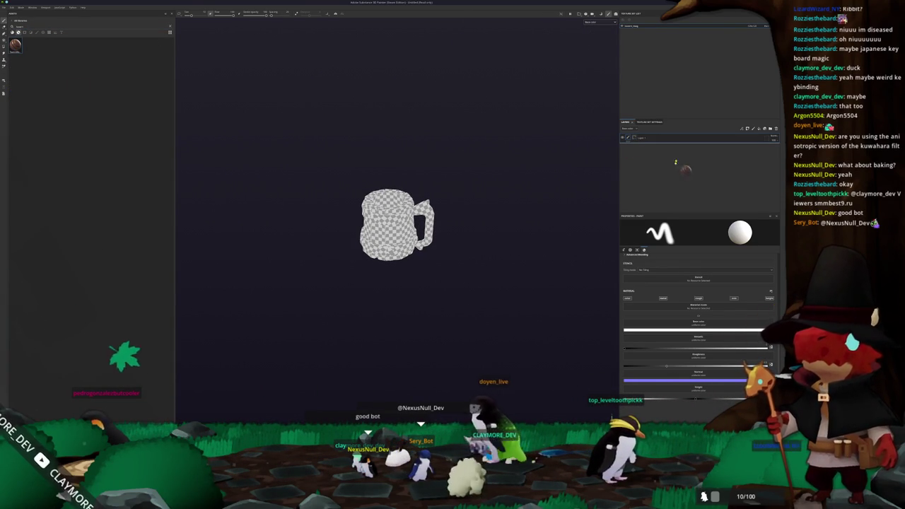
{"action": "left_click_drag", "start_coordinate": [16, 45], "coordinate": [527, 143]}
{"action": "left_click", "coordinate": [676, 139]}
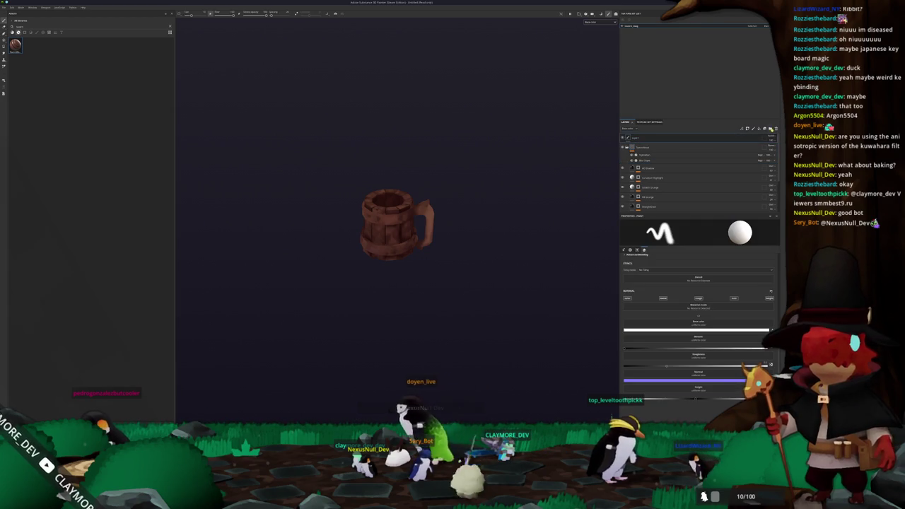
{"action": "key", "text": "Delete"}
Orbit to inspect the wood and check the Blur Edge filter settings, leaving blending unchanged
{"action": "left_click_drag", "start_coordinate": [452, 163], "coordinate": [476, 123], "text": "alt"}
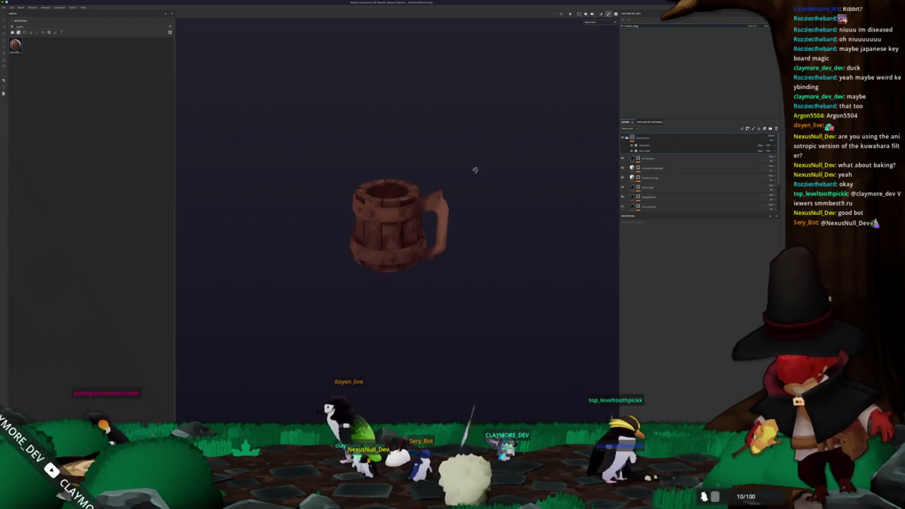
{"action": "scroll", "coordinate": [517, 122], "scroll_direction": "down", "scroll_amount": 4}
{"action": "scroll", "coordinate": [517, 123], "scroll_direction": "up", "scroll_amount": 3}
{"action": "mouse_move", "coordinate": [512, 135]}
{"action": "left_mouse_down", "text": "alt"}
{"action": "mouse_move", "coordinate": [394, 156]}
{"action": "mouse_move", "coordinate": [319, 147]}
{"action": "mouse_move", "coordinate": [481, 163]}
{"action": "mouse_move", "coordinate": [488, 239]}
{"action": "mouse_move", "coordinate": [309, 170]}
{"action": "mouse_move", "coordinate": [309, 228]}
{"action": "mouse_move", "coordinate": [296, 205]}
{"action": "mouse_move", "coordinate": [477, 168]}
{"action": "left_mouse_up", "text": "alt"}
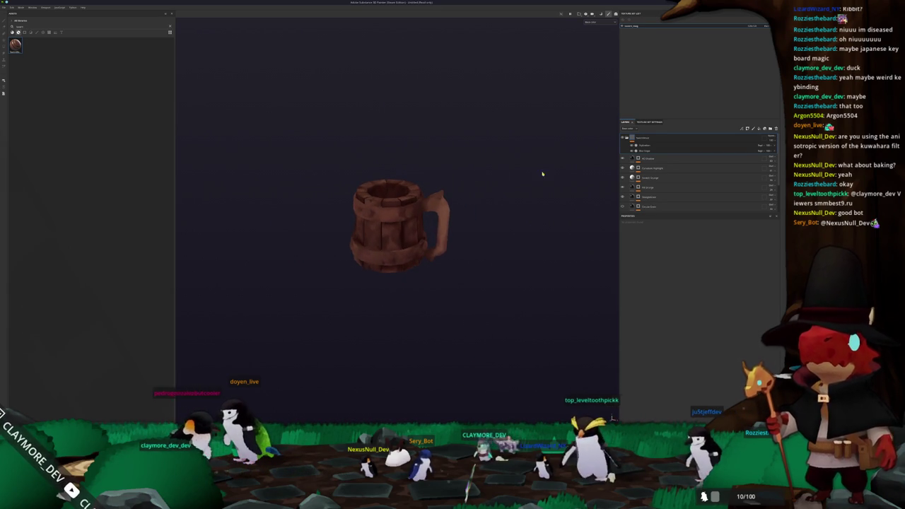
{"action": "left_click", "coordinate": [650, 151]}
{"action": "left_click", "coordinate": [655, 288]}
{"action": "mouse_move", "coordinate": [511, 234]}
{"action": "left_mouse_down", "text": "alt"}
{"action": "mouse_move", "coordinate": [412, 223]}
{"action": "mouse_move", "coordinate": [415, 285]}
{"action": "mouse_move", "coordinate": [376, 297]}
{"action": "mouse_move", "coordinate": [332, 267]}
{"action": "mouse_move", "coordinate": [292, 217]}
{"action": "mouse_move", "coordinate": [424, 273]}
{"action": "left_mouse_up", "text": "alt"}
{"action": "scroll", "coordinate": [293, 216], "scroll_direction": "up", "scroll_amount": 2}
{"action": "key", "text": "alt+Tab"}
Deselect the mug's geometry and orbit to a side view, using the edge menu
{"action": "mouse_move", "coordinate": [424, 212]}
{"action": "middle_mouse_down"}
{"action": "mouse_move", "coordinate": [490, 151]}
{"action": "mouse_move", "coordinate": [438, 170]}
{"action": "middle_mouse_up"}
{"action": "scroll", "coordinate": [490, 152], "scroll_direction": "up", "scroll_amount": 3}
{"action": "key", "text": "alt+a"}
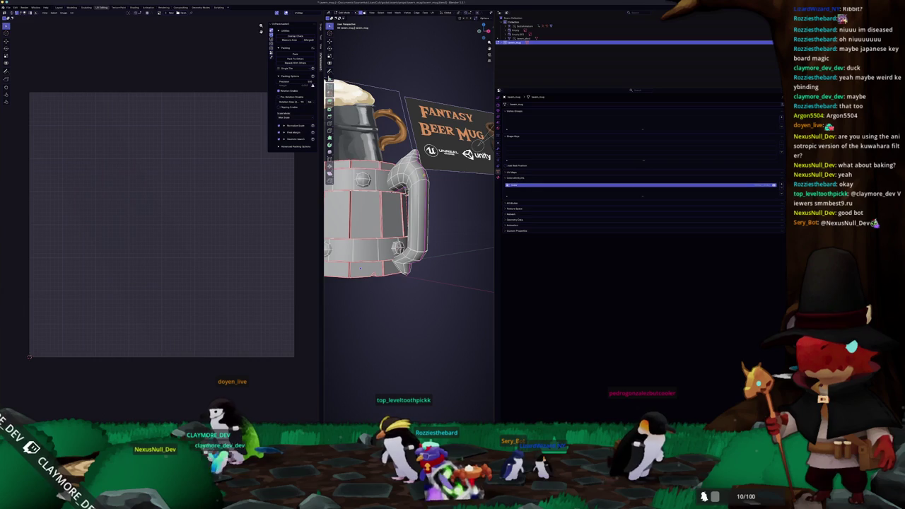
{"action": "left_click_drag", "start_coordinate": [480, 31], "coordinate": [485, 32]}
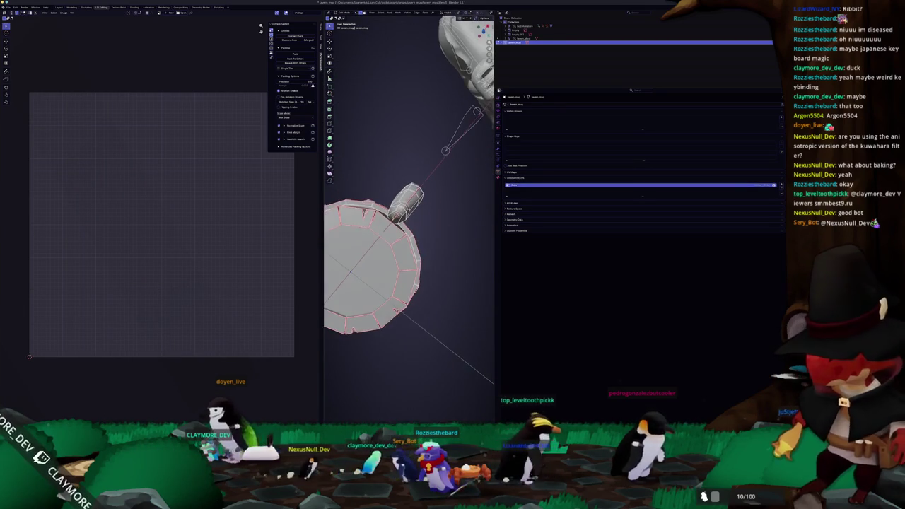
{"action": "left_click_drag", "start_coordinate": [483, 31], "coordinate": [485, 30]}
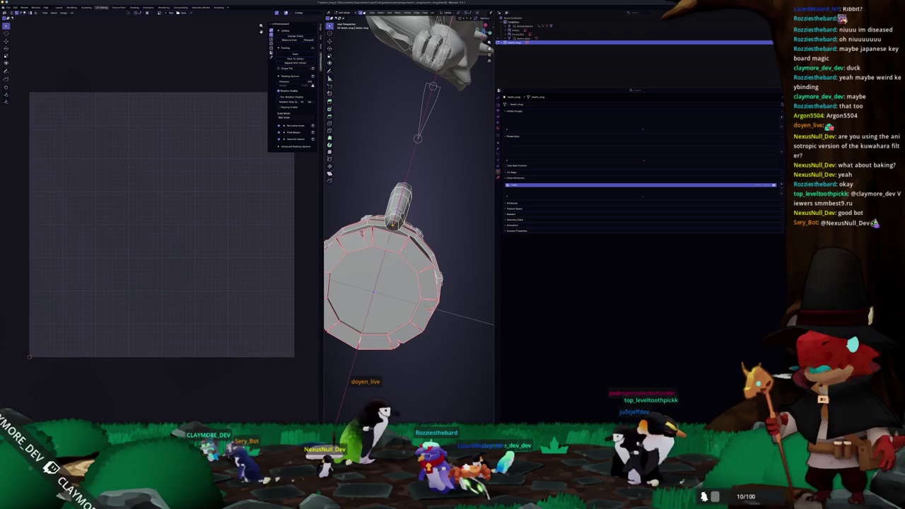
{"action": "right_click", "coordinate": [393, 227]}
{"action": "left_click", "coordinate": [372, 314]}
{"action": "left_click_drag", "start_coordinate": [484, 31], "coordinate": [486, 31]}
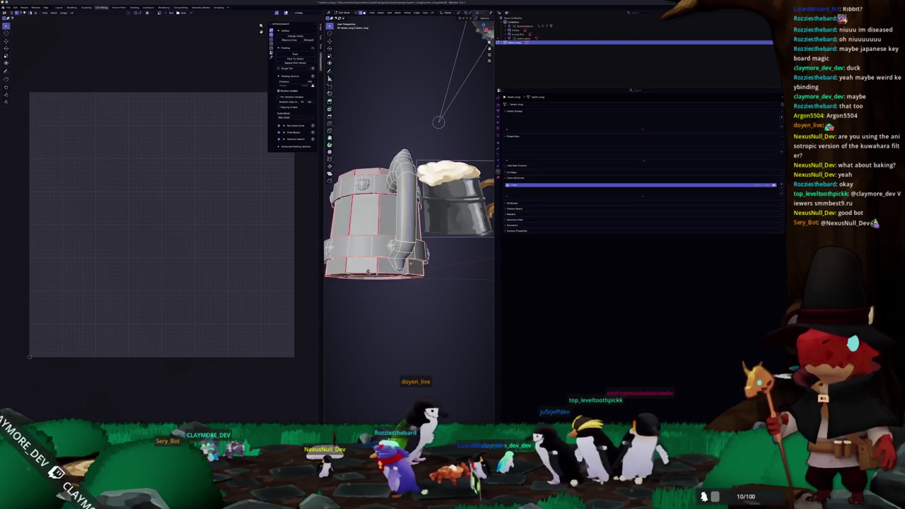
Select the mug handle and unwrap it into a single UV island
{"action": "key", "text": "3"}
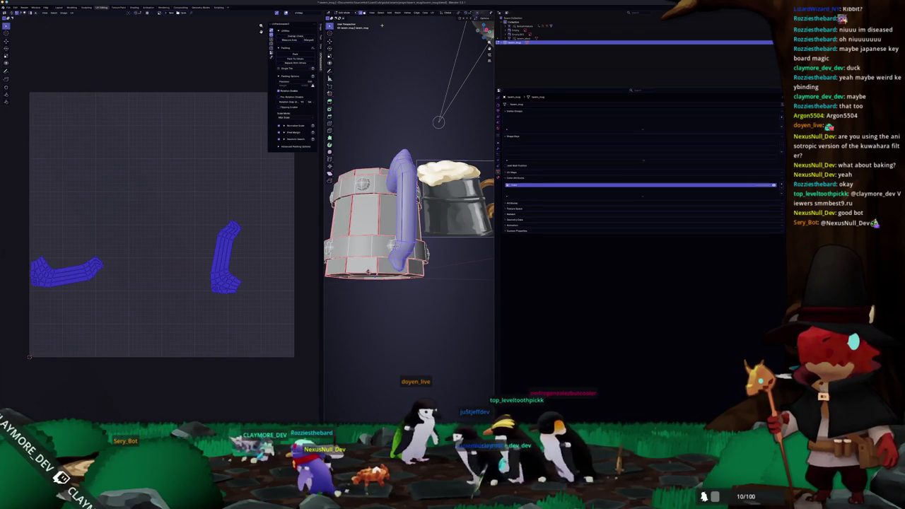
{"action": "left_click", "coordinate": [432, 14]}
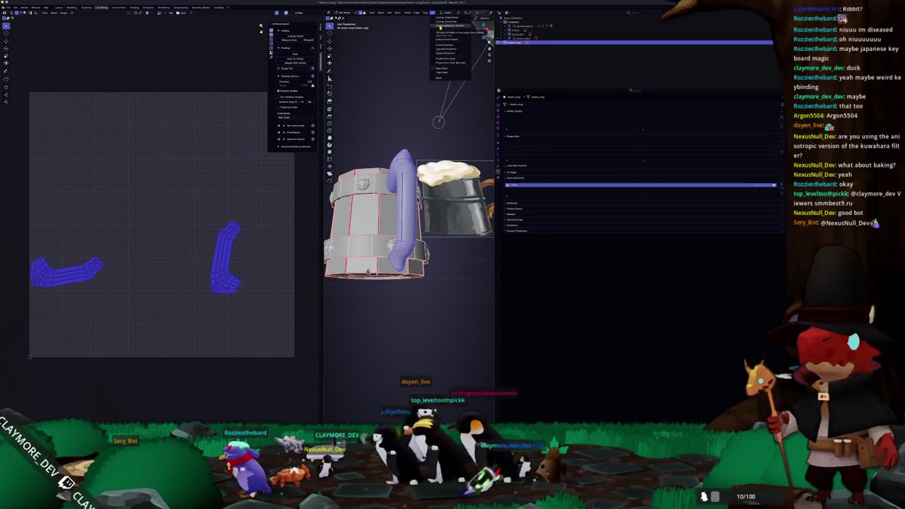
{"action": "left_click", "coordinate": [441, 22]}
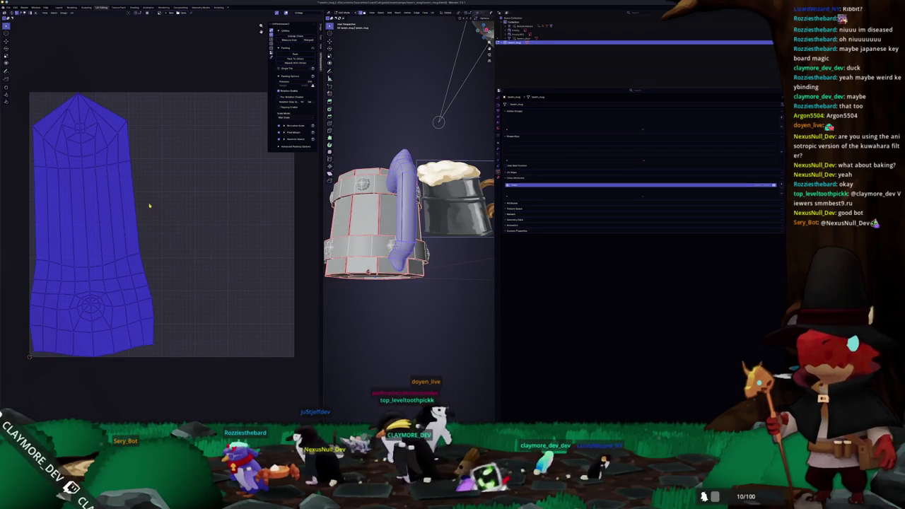
Widen the 3D viewport, enable Display Stretch in the UV overlays, and select all faces
{"action": "left_click_drag", "start_coordinate": [494, 155], "coordinate": [720, 155]}
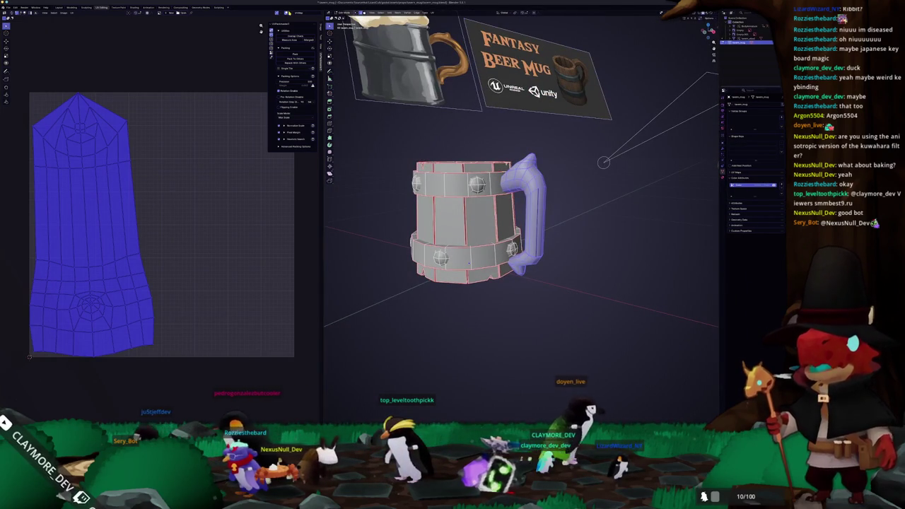
{"action": "left_click", "coordinate": [287, 13]}
{"action": "left_click", "coordinate": [263, 61]}
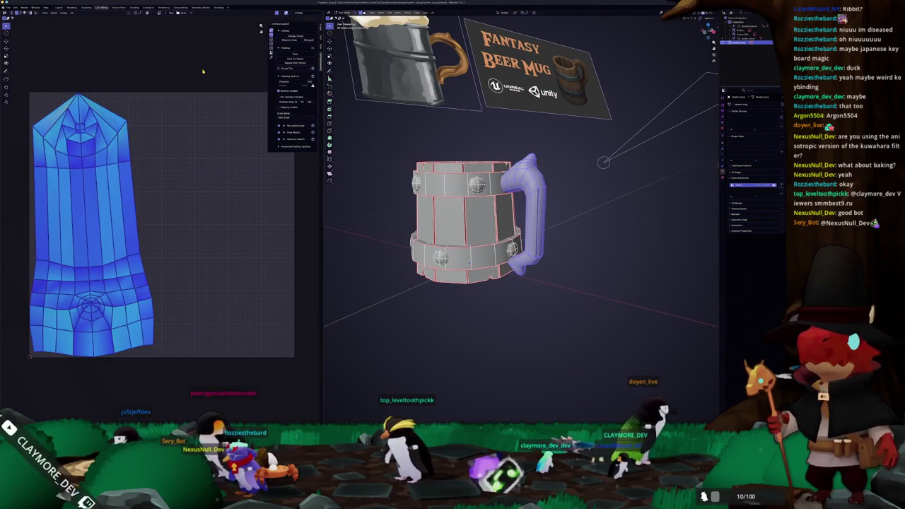
{"action": "mouse_move", "coordinate": [466, 220]}
{"action": "middle_mouse_down"}
{"action": "mouse_move", "coordinate": [494, 232]}
{"action": "mouse_move", "coordinate": [442, 186]}
{"action": "middle_mouse_up"}
{"action": "key", "text": "a"}
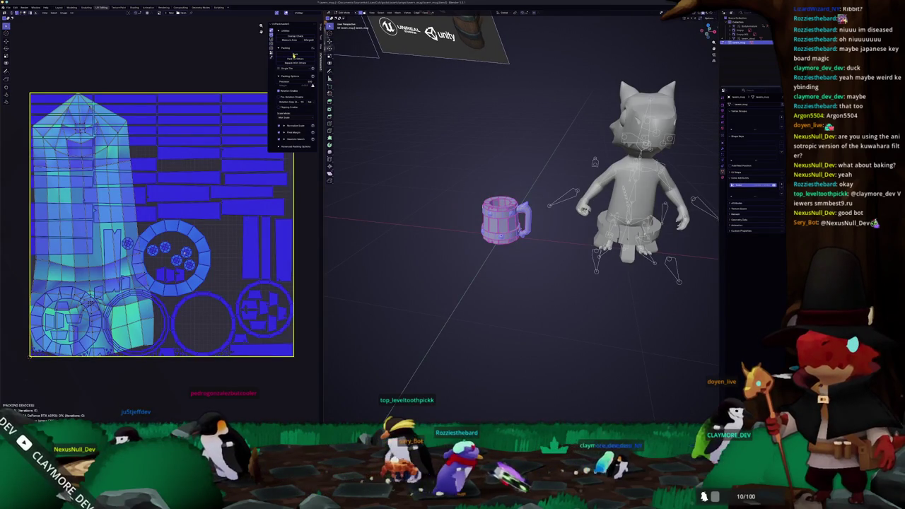
Run Pack Islands on the mug's UVs, then repack them into a tighter layout
{"action": "left_click", "coordinate": [293, 55]}
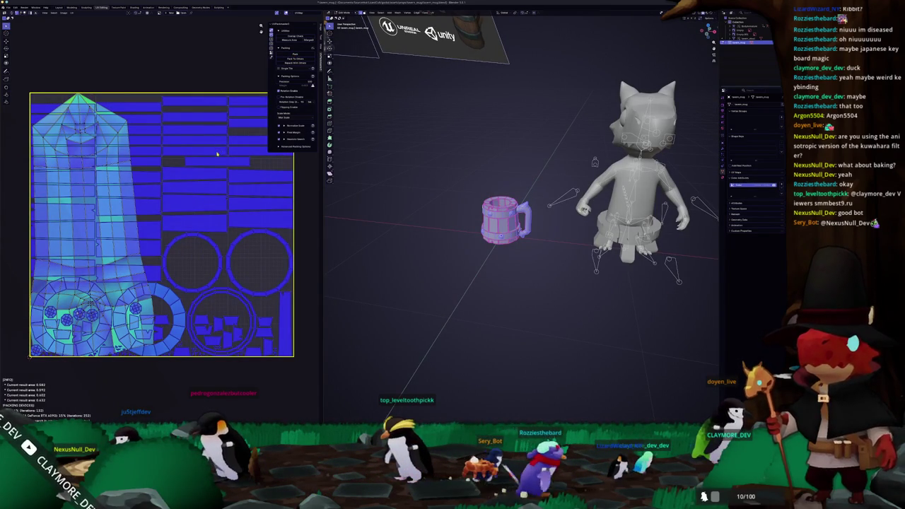
{"action": "key", "text": "Tab"}
{"action": "key", "text": "Tab"}
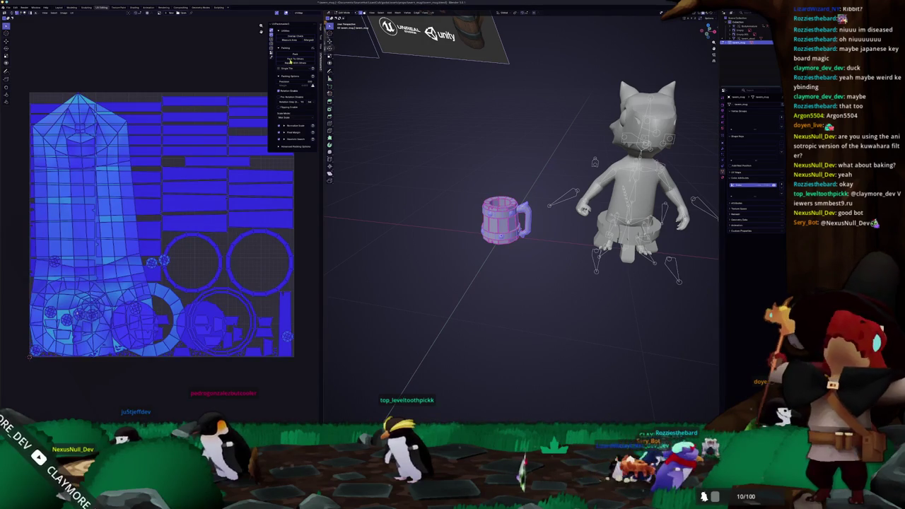
{"action": "left_click", "coordinate": [290, 63]}
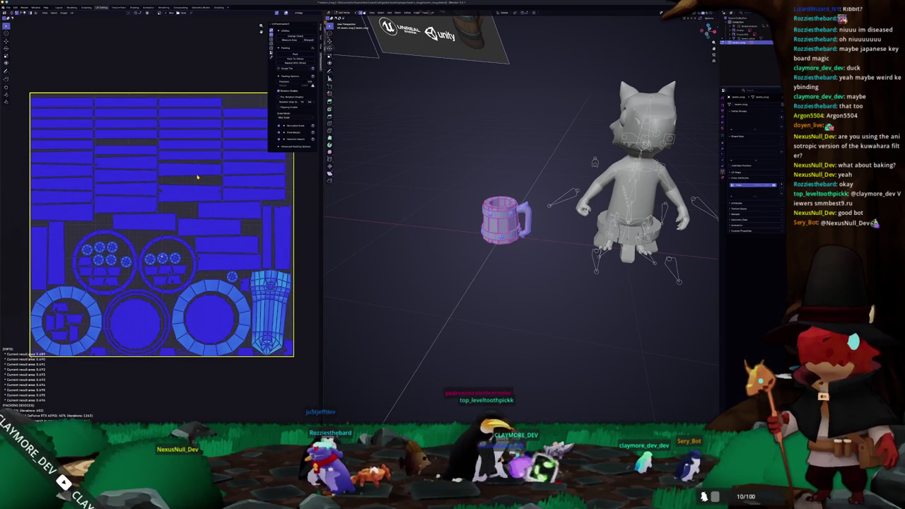
{"action": "middle_click_drag", "start_coordinate": [425, 248], "coordinate": [420, 246]}
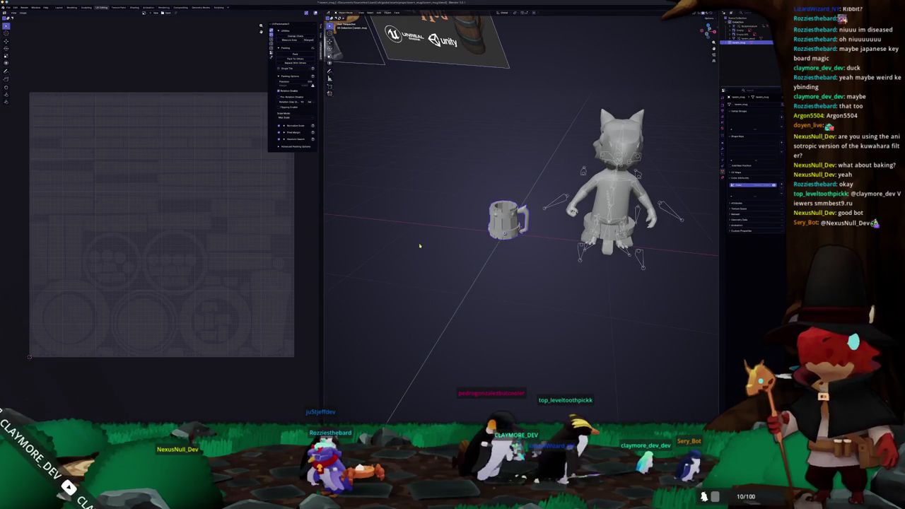
Re-export the repacked mug model from Blender, then switch to Substance Painter
{"action": "left_click", "coordinate": [7, 7]}
{"action": "mouse_move", "coordinate": [16, 74]}
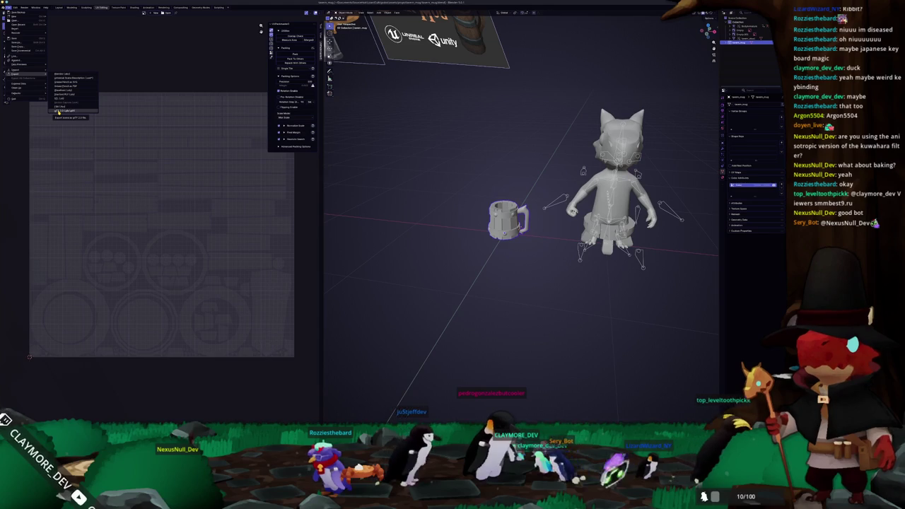
{"action": "left_click", "coordinate": [61, 108]}
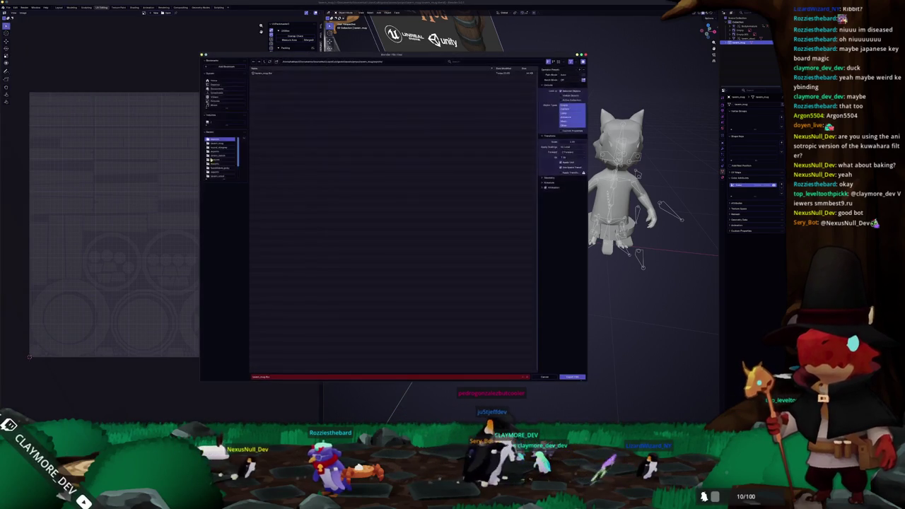
{"action": "left_click", "coordinate": [568, 378]}
{"action": "key", "text": "alt+Tab"}
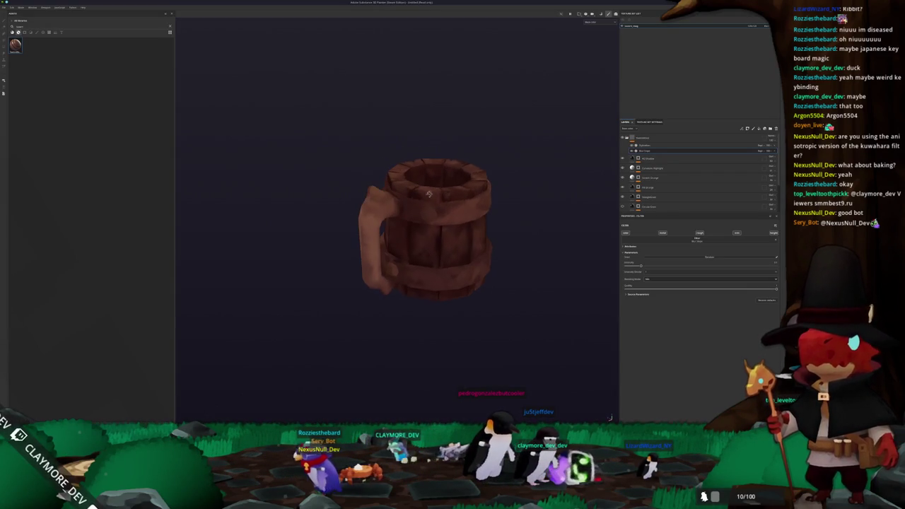
Bake the mug's mesh maps again in Substance Painter's Baking mode
{"action": "scroll", "coordinate": [283, 162], "scroll_direction": "down", "scroll_amount": 2}
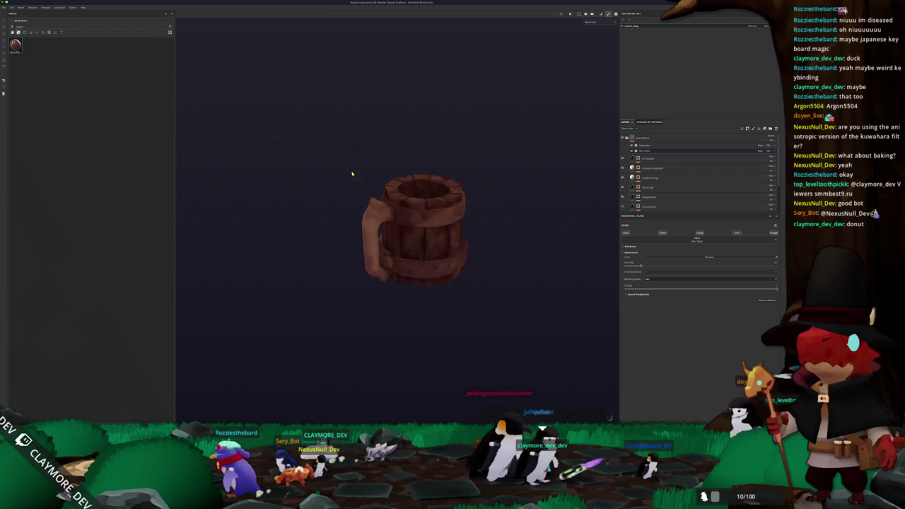
{"action": "scroll", "coordinate": [353, 176], "scroll_direction": "down", "scroll_amount": 1}
{"action": "left_click", "coordinate": [11, 7]}
{"action": "key", "text": "Escape"}
{"action": "scroll", "coordinate": [233, 132], "scroll_direction": "up", "scroll_amount": 3}
{"action": "scroll", "coordinate": [358, 190], "scroll_direction": "down", "scroll_amount": 1}
{"action": "key", "text": "ctrl+shift+b"}
{"action": "left_click", "coordinate": [482, 418]}
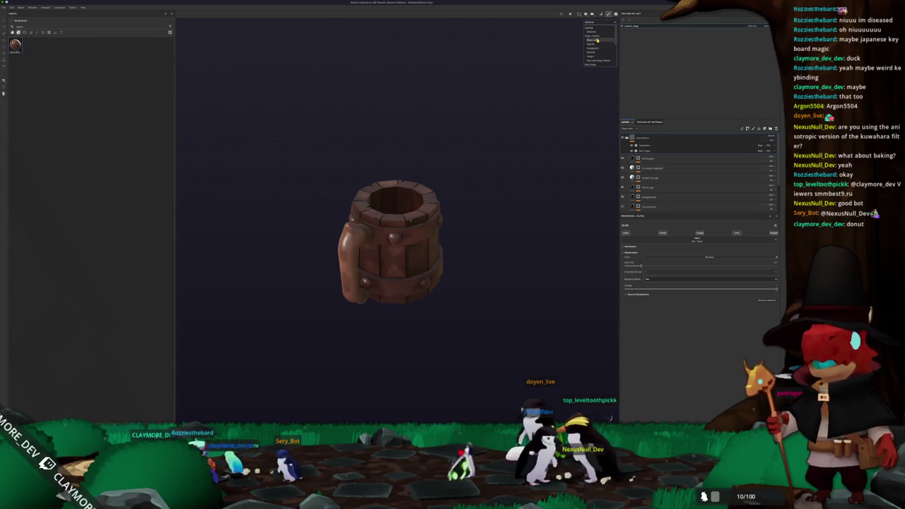
Show a different baked channel and orbit the mug to inspect its side and underside
{"action": "left_click", "coordinate": [598, 40]}
{"action": "left_click_drag", "start_coordinate": [362, 115], "coordinate": [511, 145], "text": "alt"}
{"action": "mouse_move", "coordinate": [350, 167]}
{"action": "left_mouse_down", "text": "alt"}
{"action": "mouse_move", "coordinate": [445, 153]}
{"action": "mouse_move", "coordinate": [343, 115]}
{"action": "mouse_move", "coordinate": [362, 117]}
{"action": "left_mouse_up", "text": "alt"}
{"action": "mouse_move", "coordinate": [384, 163]}
{"action": "left_mouse_down", "text": "alt"}
{"action": "mouse_move", "coordinate": [378, 123]}
{"action": "mouse_move", "coordinate": [415, 117]}
{"action": "mouse_move", "coordinate": [415, 102]}
{"action": "mouse_move", "coordinate": [225, 124]}
{"action": "left_mouse_up", "text": "alt"}
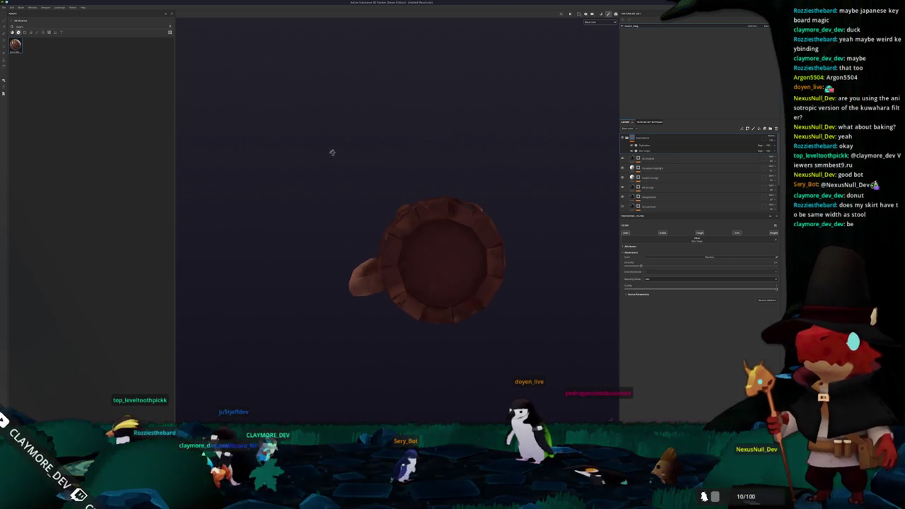
{"action": "scroll", "coordinate": [393, 174], "scroll_direction": "up", "scroll_amount": 2}
{"action": "scroll", "coordinate": [399, 164], "scroll_direction": "up", "scroll_amount": 3}
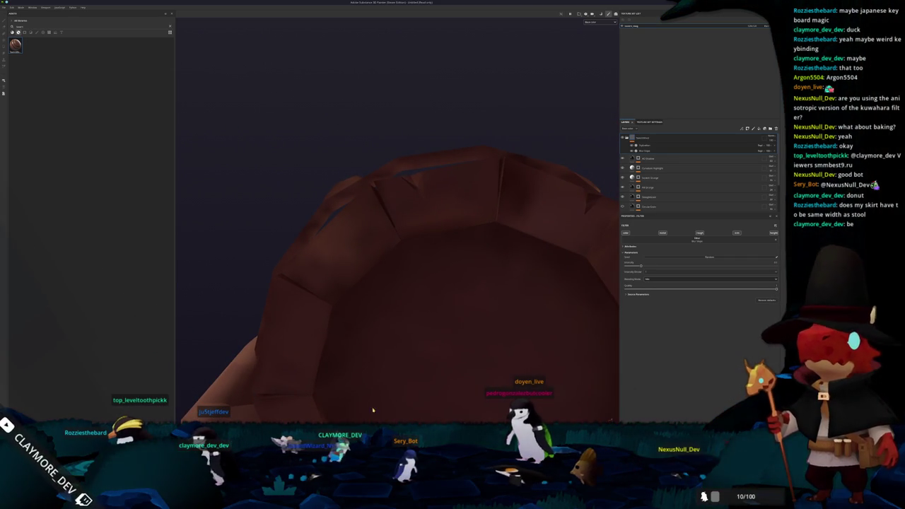
Return to Blender, frame the mug, and look down on it
{"action": "key", "text": "alt+Tab"}
{"action": "key", "text": "KP_Decimal"}
{"action": "middle_click_drag", "start_coordinate": [456, 268], "coordinate": [456, 220]}
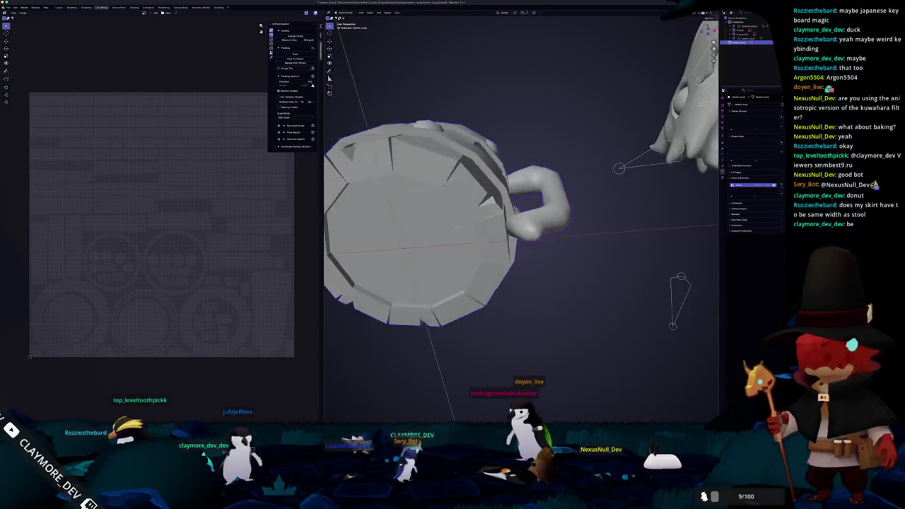
Inspect the mug base in top view, enter Edit Mode, orbit back, and select all faces
{"action": "key", "text": "KP_7"}
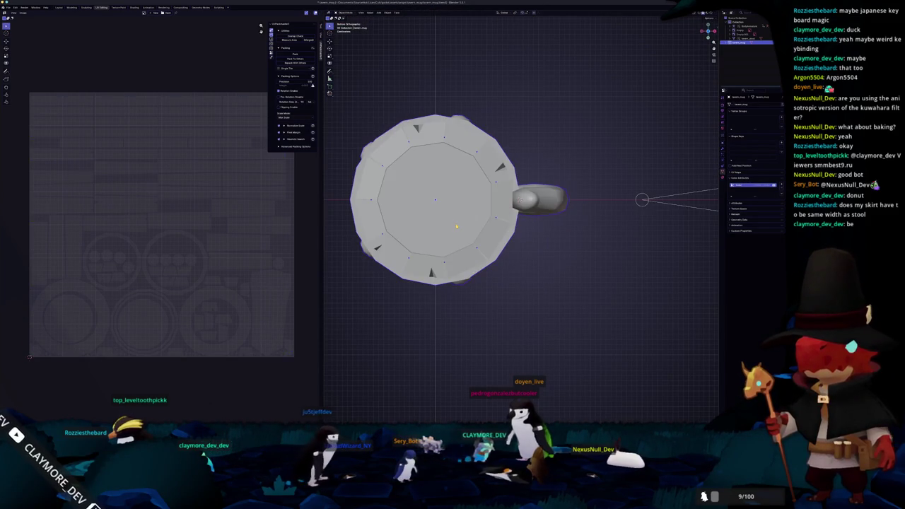
{"action": "key", "text": "Tab"}
{"action": "scroll", "coordinate": [373, 186], "scroll_direction": "up", "scroll_amount": 3}
{"action": "key", "text": "alt+a"}
{"action": "scroll", "coordinate": [532, 114], "scroll_direction": "down", "scroll_amount": 4}
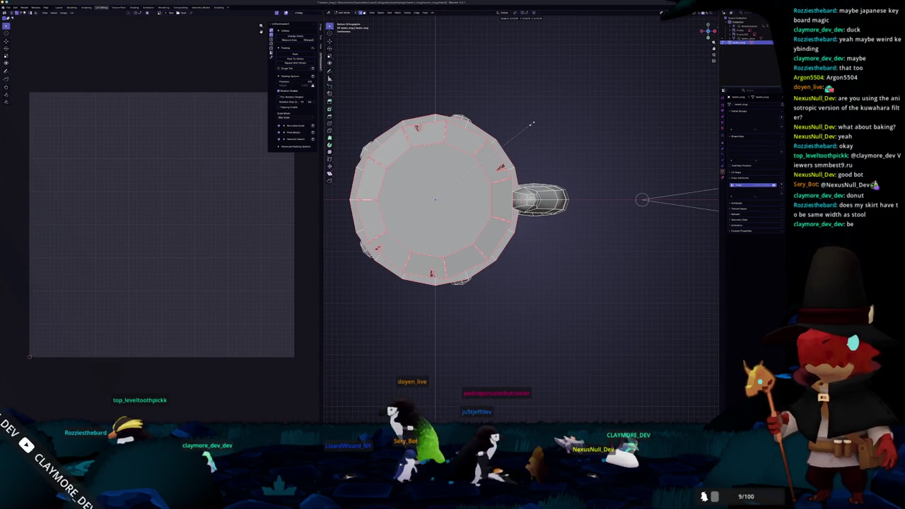
{"action": "mouse_move", "coordinate": [530, 125]}
{"action": "middle_mouse_down"}
{"action": "mouse_move", "coordinate": [515, 143]}
{"action": "mouse_move", "coordinate": [516, 127]}
{"action": "middle_mouse_up"}
{"action": "scroll", "coordinate": [514, 142], "scroll_direction": "down", "scroll_amount": 5}
{"action": "key", "text": "a"}
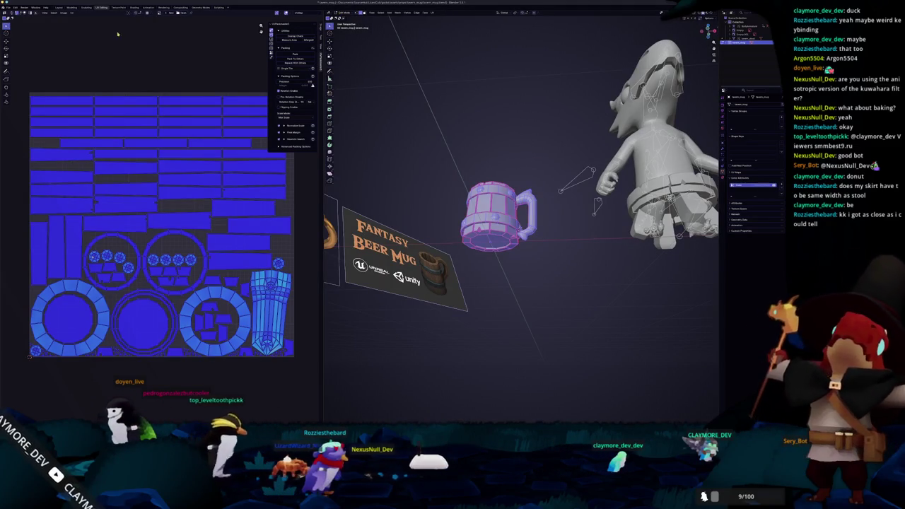
Re-unwrap the whole mug, then unwrap the handle alone into one flipped island
{"action": "left_click", "coordinate": [432, 13]}
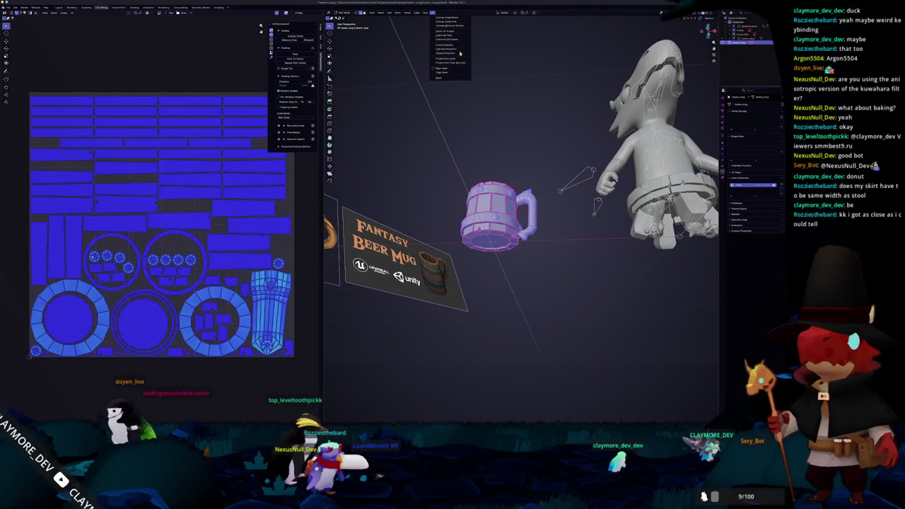
{"action": "left_click", "coordinate": [453, 21]}
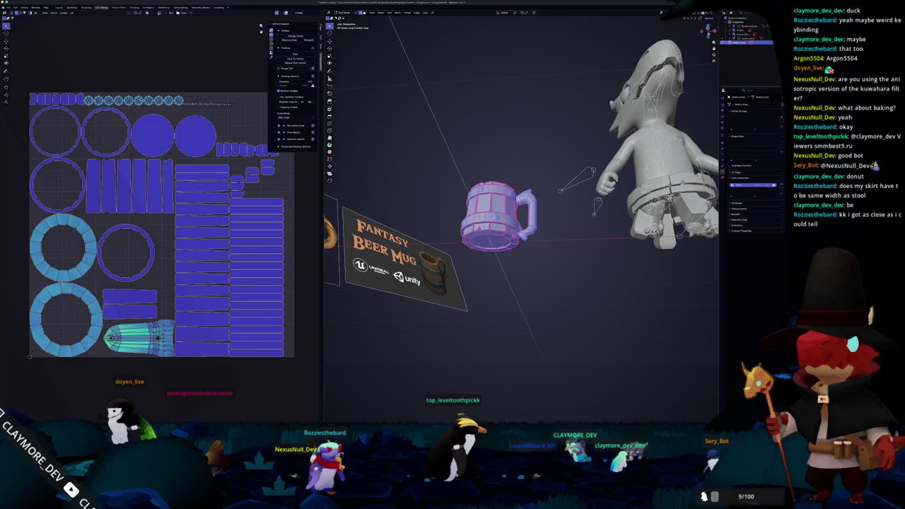
{"action": "key", "text": "alt+a"}
{"action": "key", "text": "l"}
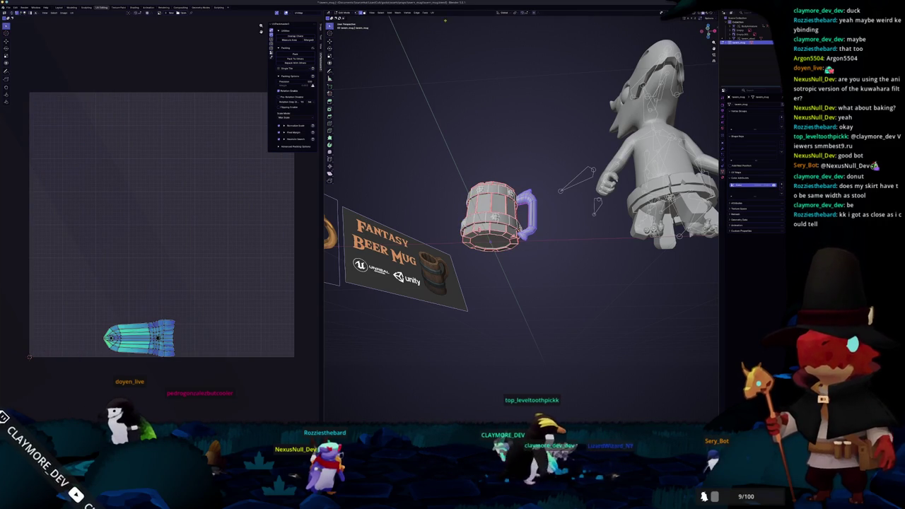
{"action": "left_click", "coordinate": [433, 13]}
{"action": "left_click", "coordinate": [448, 20]}
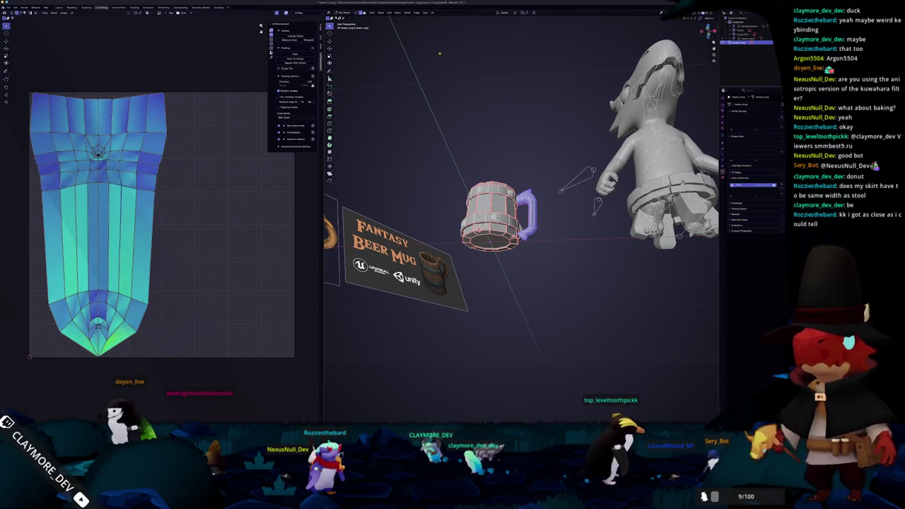
{"action": "left_click", "coordinate": [433, 12]}
{"action": "left_click", "coordinate": [445, 25]}
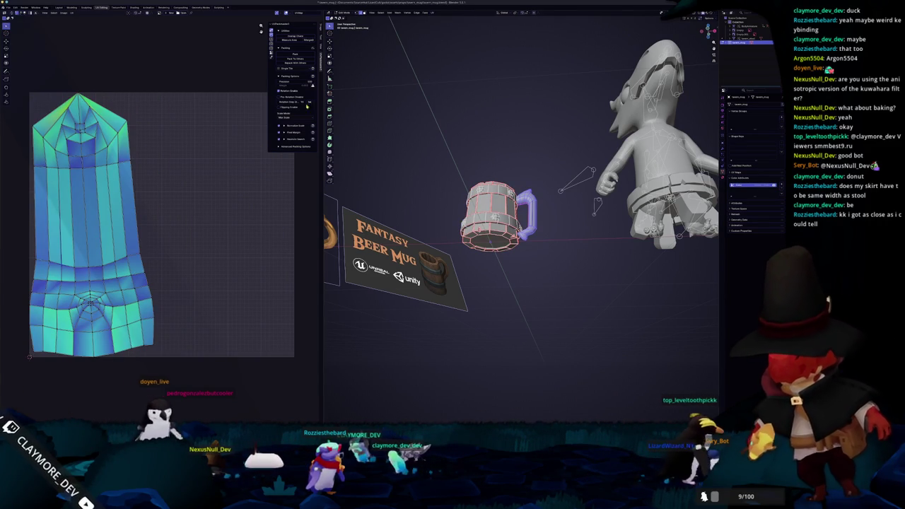
Select the whole mug with X-ray off, pack its UV islands, and return to Object Mode
{"action": "mouse_move", "coordinate": [424, 233]}
{"action": "middle_mouse_down"}
{"action": "mouse_move", "coordinate": [428, 205]}
{"action": "mouse_move", "coordinate": [438, 210]}
{"action": "middle_mouse_up"}
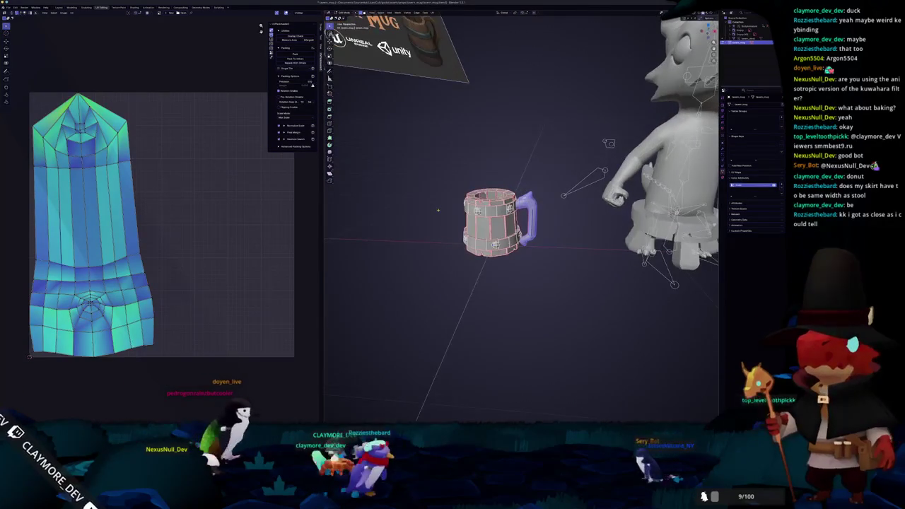
{"action": "key", "text": "a"}
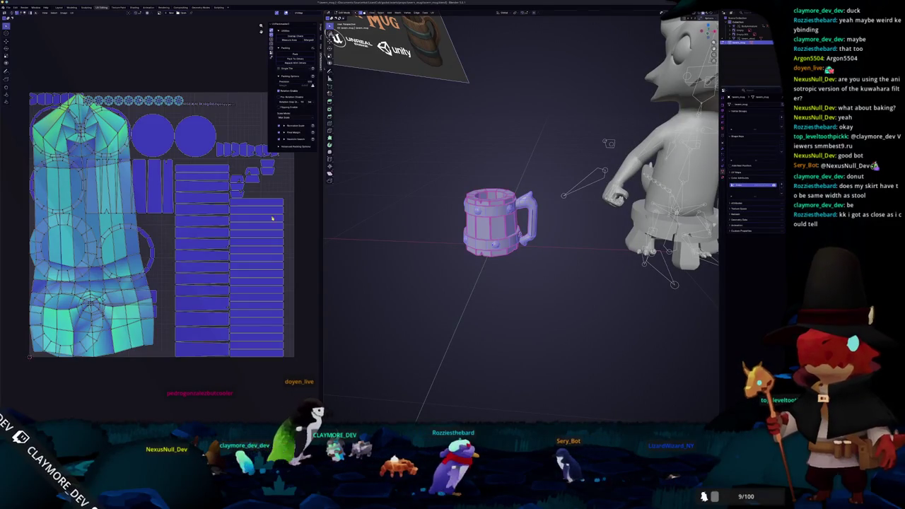
{"action": "scroll", "coordinate": [387, 181], "scroll_direction": "up", "scroll_amount": 3}
{"action": "scroll", "coordinate": [388, 182], "scroll_direction": "up", "scroll_amount": 3}
{"action": "scroll", "coordinate": [388, 182], "scroll_direction": "up", "scroll_amount": 2}
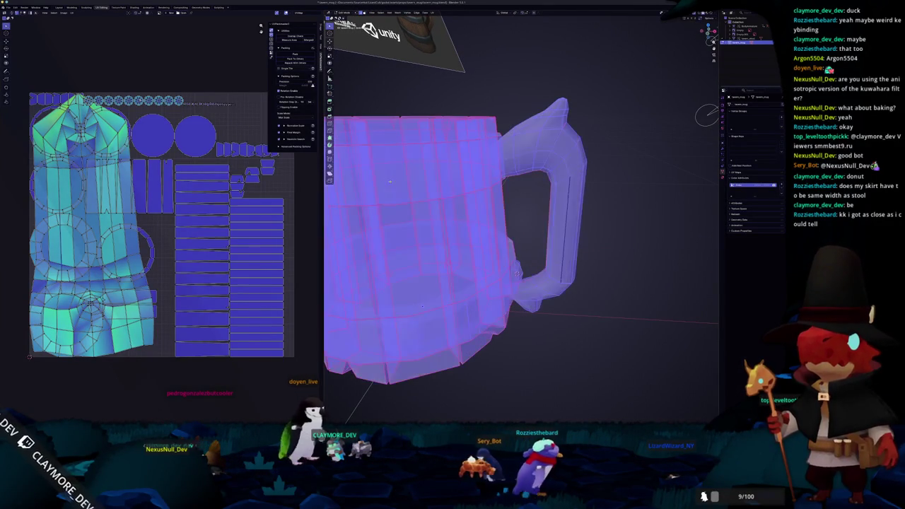
{"action": "key", "text": "alt+z"}
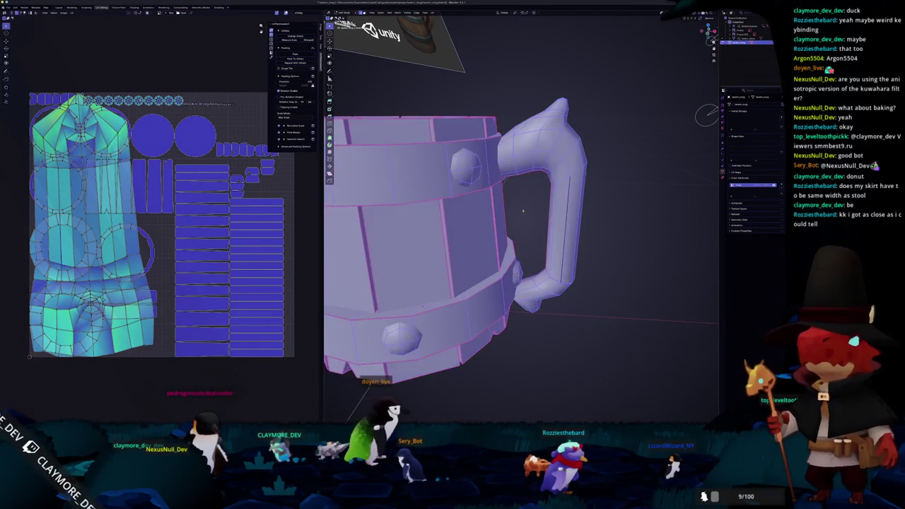
{"action": "scroll", "coordinate": [524, 200], "scroll_direction": "down", "scroll_amount": 2}
{"action": "scroll", "coordinate": [525, 199], "scroll_direction": "down", "scroll_amount": 4}
{"action": "middle_click_drag", "start_coordinate": [525, 199], "coordinate": [514, 210]}
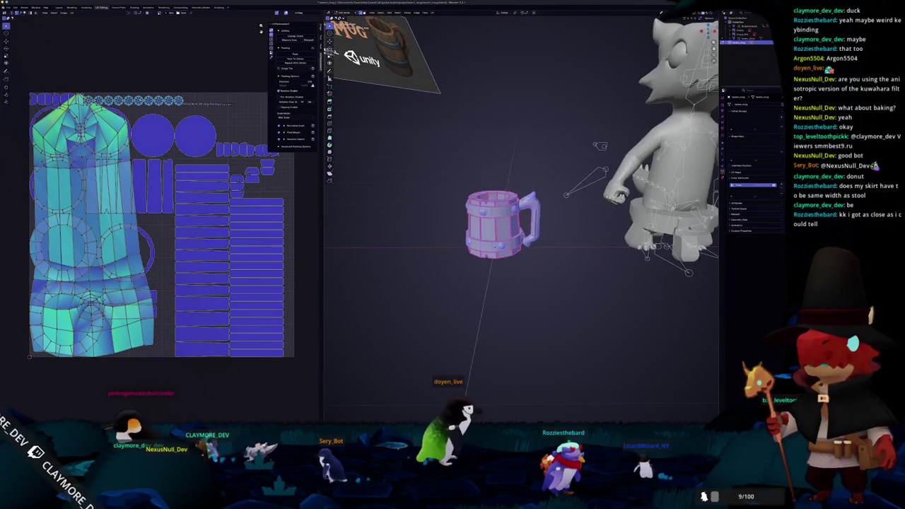
{"action": "left_click", "coordinate": [294, 54]}
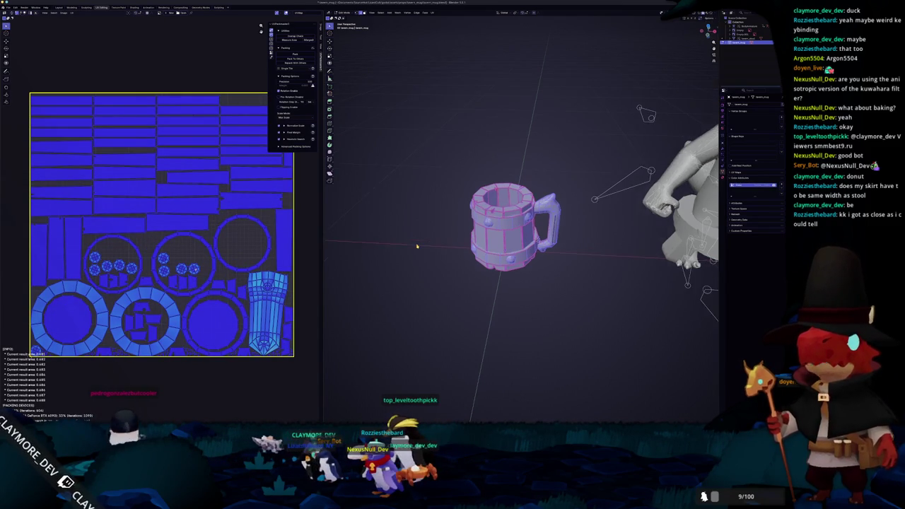
{"action": "scroll", "coordinate": [394, 242], "scroll_direction": "up", "scroll_amount": 2}
{"action": "scroll", "coordinate": [410, 244], "scroll_direction": "up", "scroll_amount": 2}
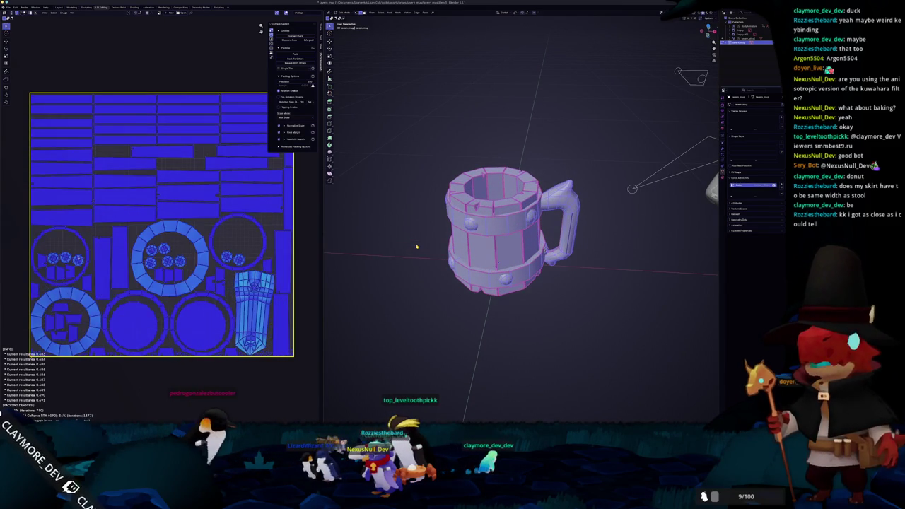
{"action": "key", "text": "Tab"}
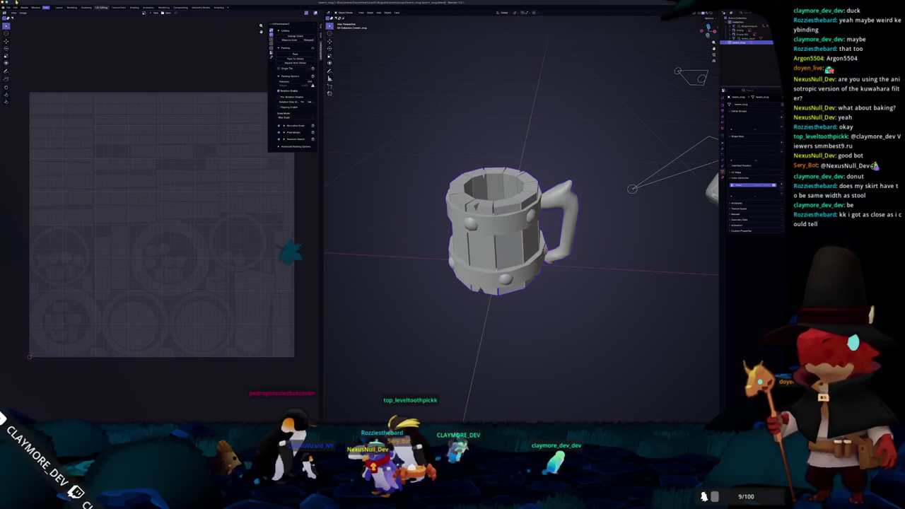
Export the finished mug from Blender, then orbit it in Substance Painter to view the underside
{"action": "left_click", "coordinate": [7, 7]}
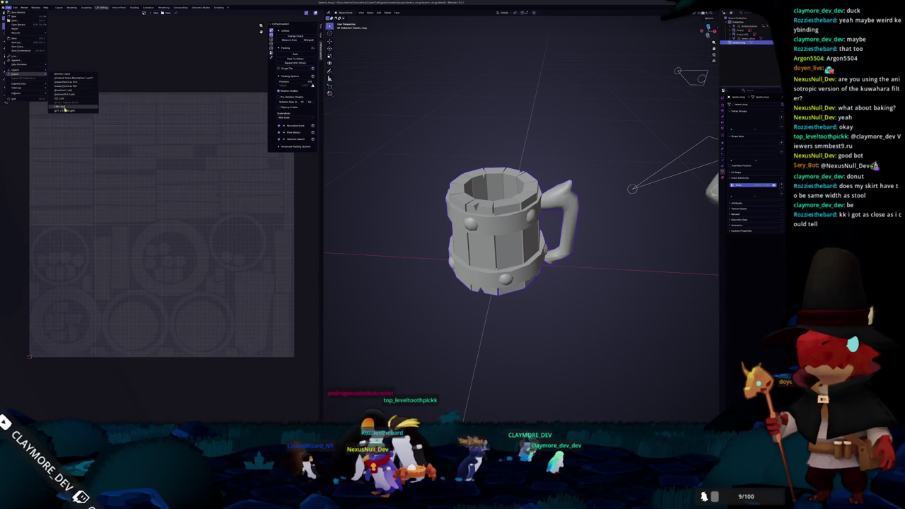
{"action": "left_click", "coordinate": [64, 108]}
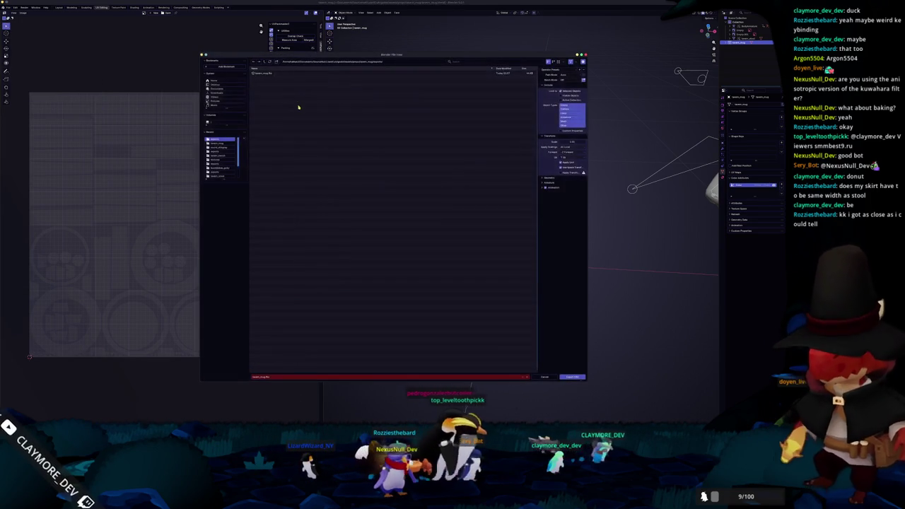
{"action": "left_click", "coordinate": [573, 378]}
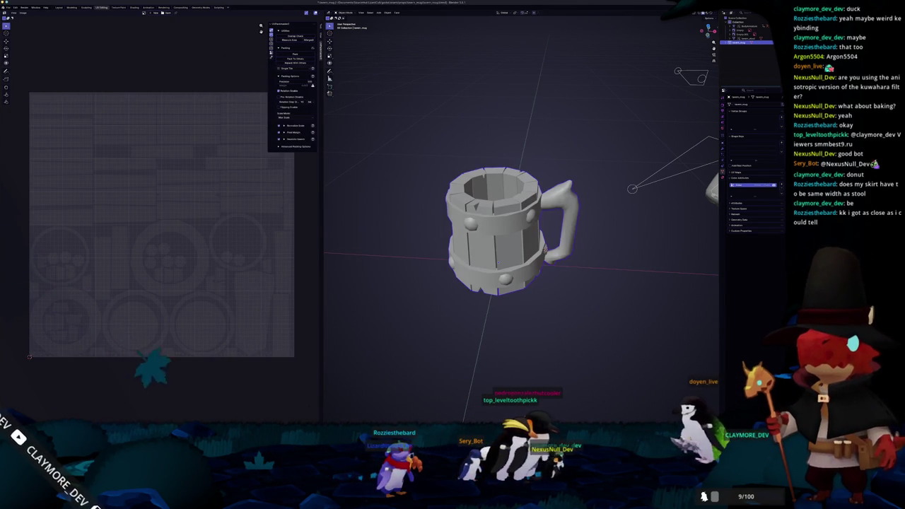
{"action": "key", "text": "alt+Tab"}
{"action": "scroll", "coordinate": [418, 247], "scroll_direction": "down", "scroll_amount": 3}
{"action": "mouse_move", "coordinate": [418, 246]}
{"action": "left_mouse_down", "text": "alt"}
{"action": "mouse_move", "coordinate": [419, 236]}
{"action": "mouse_move", "coordinate": [257, 125]}
{"action": "left_mouse_up", "text": "alt"}
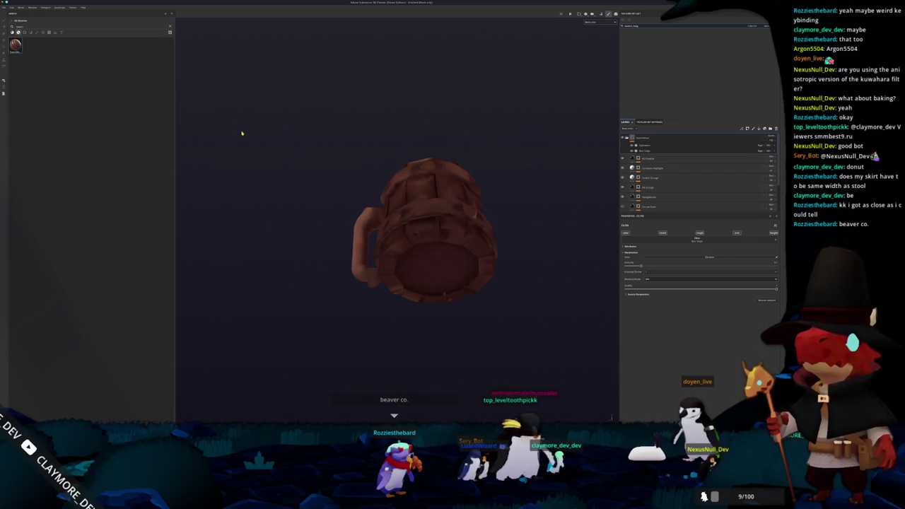
{"action": "left_click_drag", "start_coordinate": [304, 181], "coordinate": [309, 162], "text": "alt"}
{"action": "scroll", "coordinate": [311, 166], "scroll_direction": "up", "scroll_amount": 5}
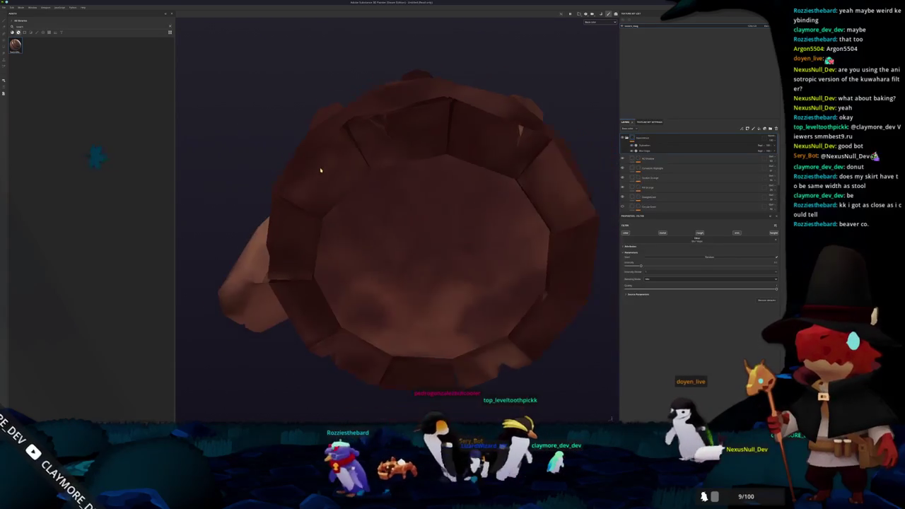
{"action": "key", "text": "ctrl+shift+b"}
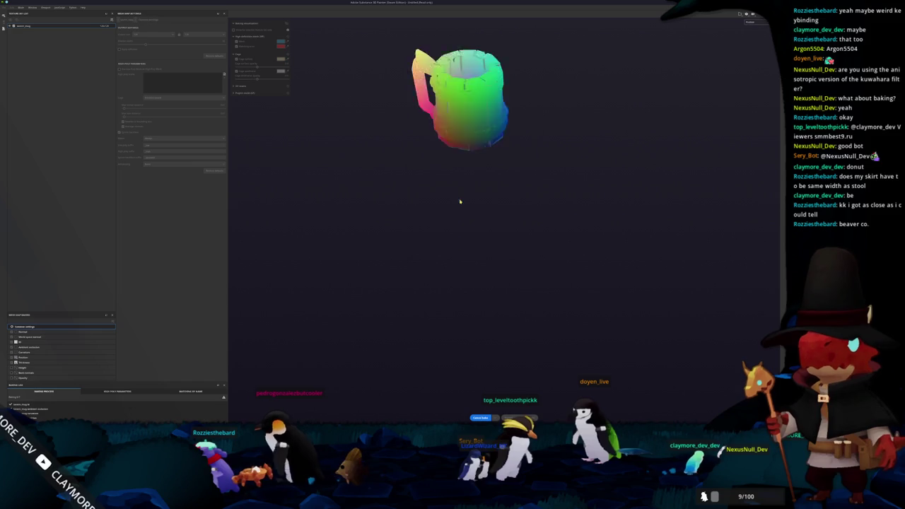
{"action": "scroll", "coordinate": [493, 300], "scroll_direction": "up", "scroll_amount": 3}
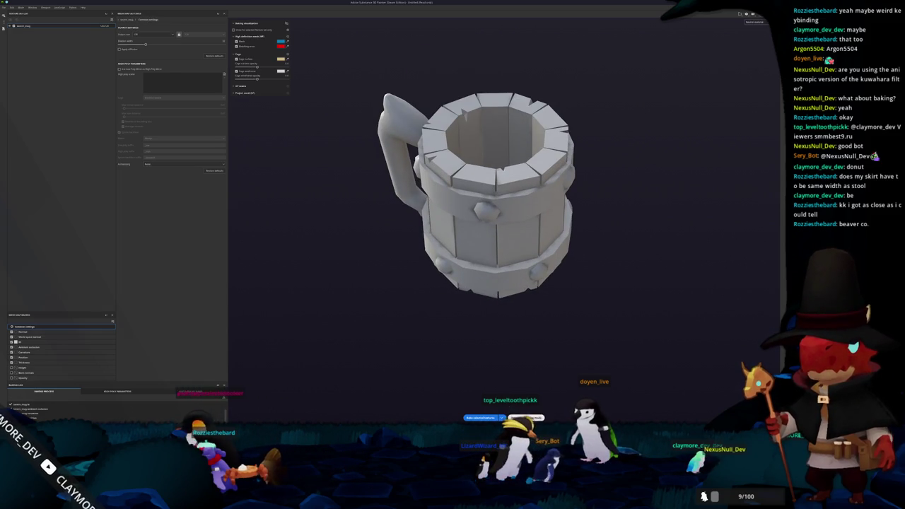
{"action": "key", "text": "ctrl+shift+b"}
{"action": "left_click", "coordinate": [590, 22]}
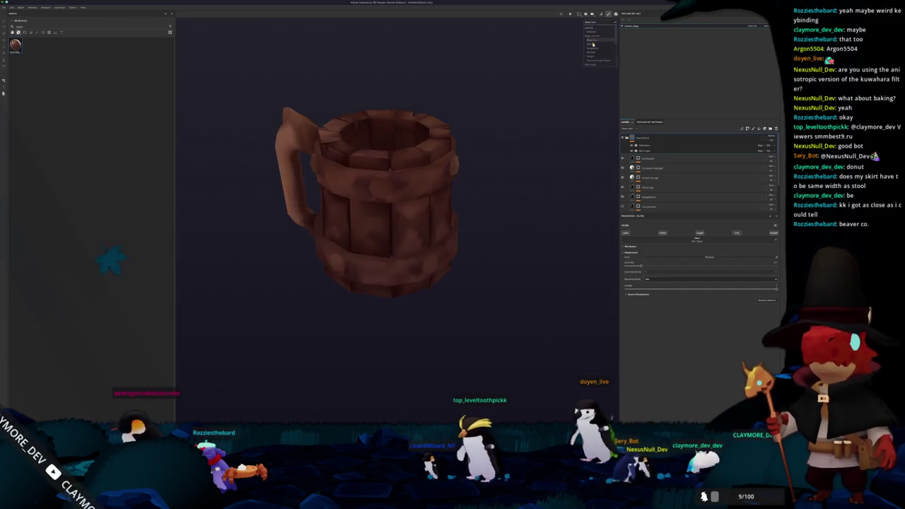
{"action": "left_click", "coordinate": [596, 40]}
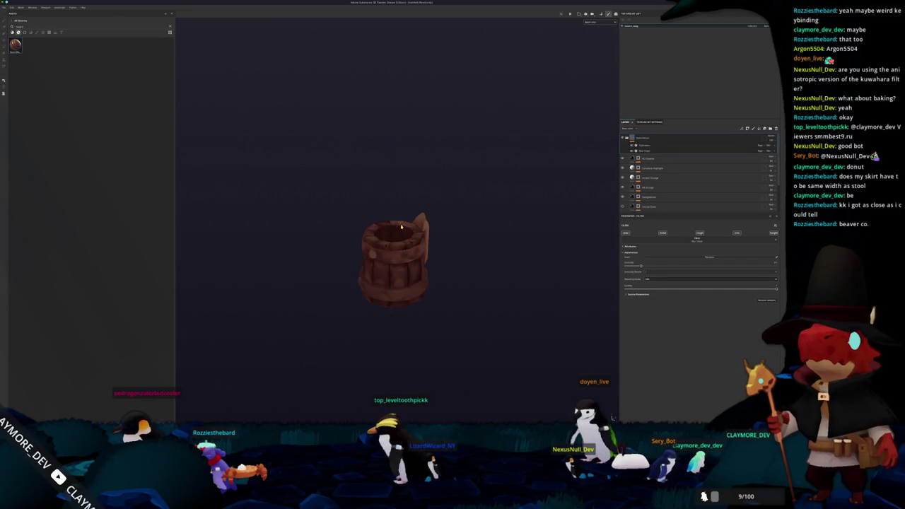
{"action": "scroll", "coordinate": [640, 201], "scroll_direction": "down", "scroll_amount": 3}
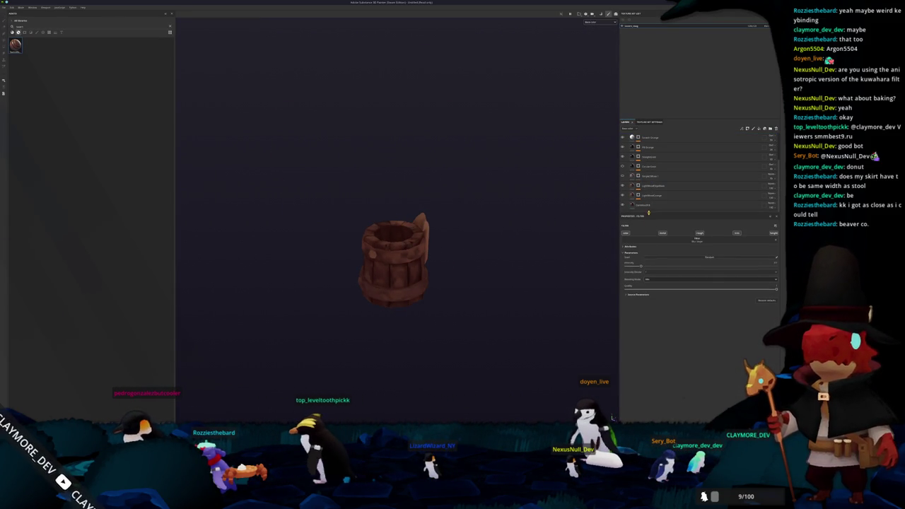
Enlarge the layer list and group the mug's existing layers into a new folder with Ctrl+G
{"action": "left_click_drag", "start_coordinate": [649, 211], "coordinate": [647, 276]}
{"action": "left_click", "coordinate": [642, 151]}
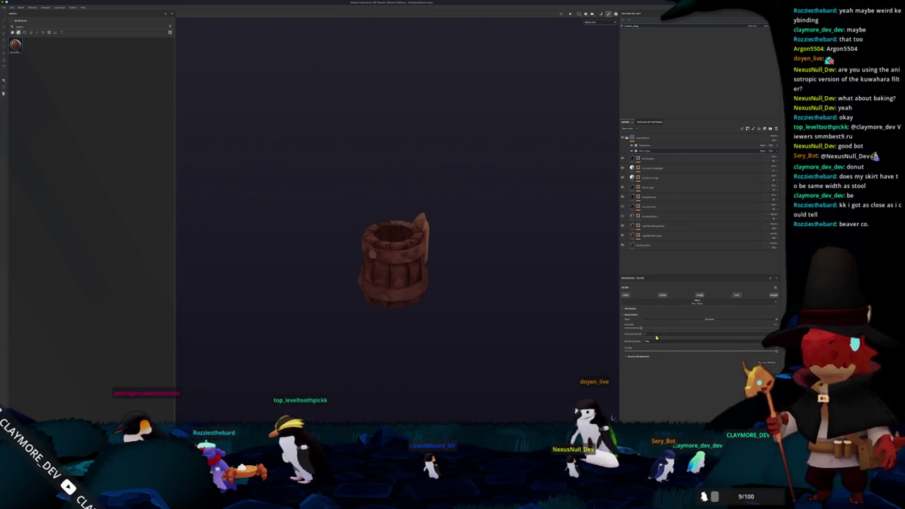
{"action": "mouse_move", "coordinate": [526, 291]}
{"action": "left_mouse_down", "text": "alt"}
{"action": "mouse_move", "coordinate": [293, 232]}
{"action": "mouse_move", "coordinate": [426, 231]}
{"action": "left_mouse_up", "text": "alt"}
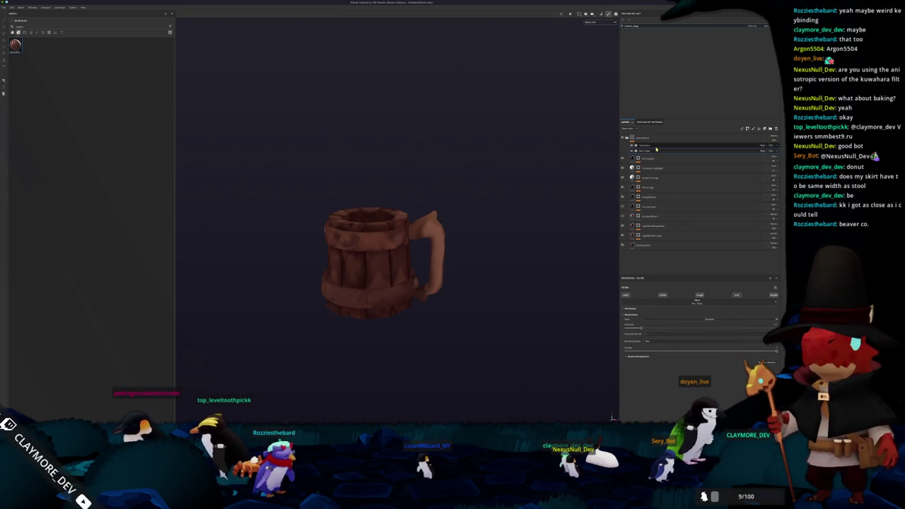
{"action": "left_click", "coordinate": [644, 137]}
{"action": "key", "text": "ctrl+g"}
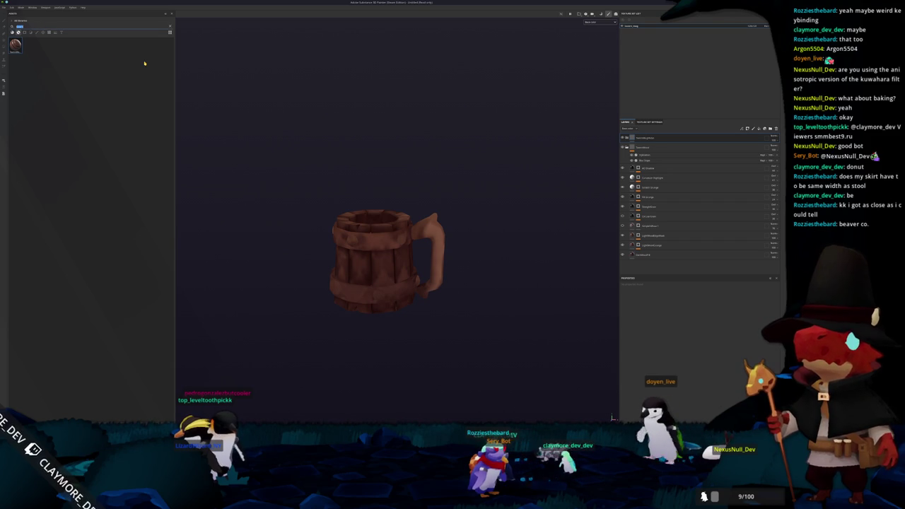
Clear the asset search, browse the full smart-material library, and drag a wood material onto the mug
{"action": "key", "text": "BackSpace"}
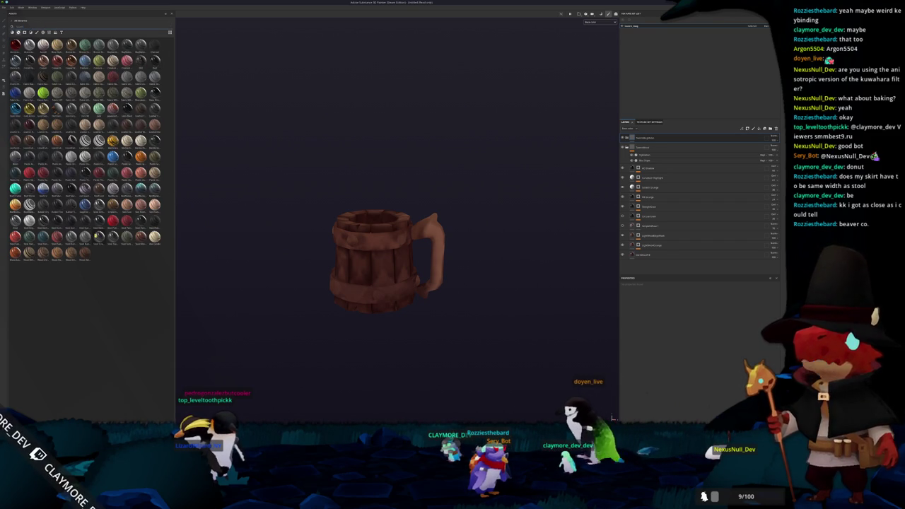
{"action": "scroll", "coordinate": [321, 245], "scroll_direction": "down", "scroll_amount": 2}
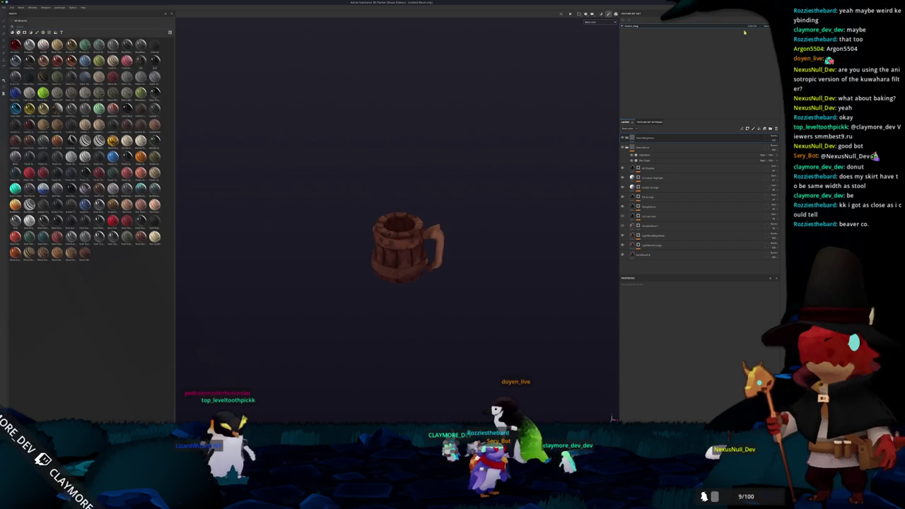
{"action": "scroll", "coordinate": [487, 169], "scroll_direction": "down", "scroll_amount": 2}
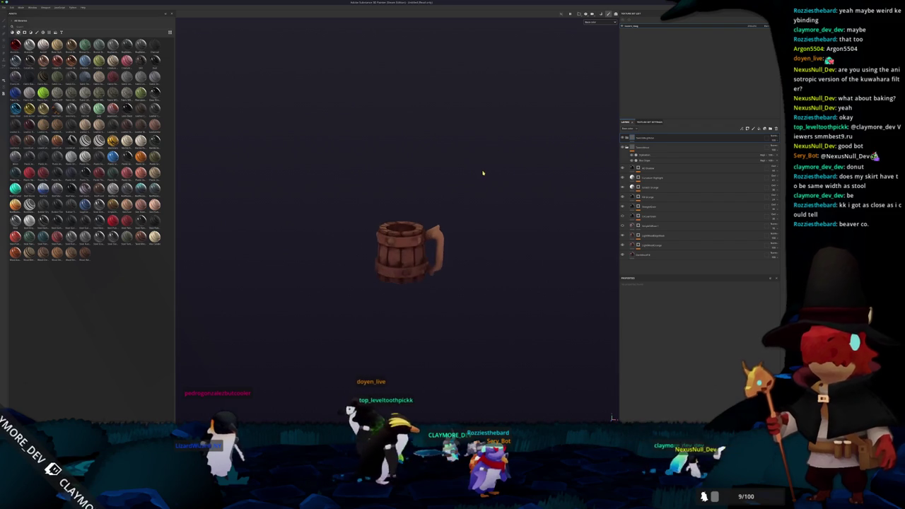
{"action": "mouse_move", "coordinate": [488, 171]}
{"action": "left_mouse_down", "text": "alt"}
{"action": "mouse_move", "coordinate": [284, 167]}
{"action": "mouse_move", "coordinate": [448, 192]}
{"action": "mouse_move", "coordinate": [471, 214]}
{"action": "mouse_move", "coordinate": [466, 206]}
{"action": "left_mouse_up", "text": "alt"}
{"action": "scroll", "coordinate": [467, 206], "scroll_direction": "down", "scroll_amount": 1}
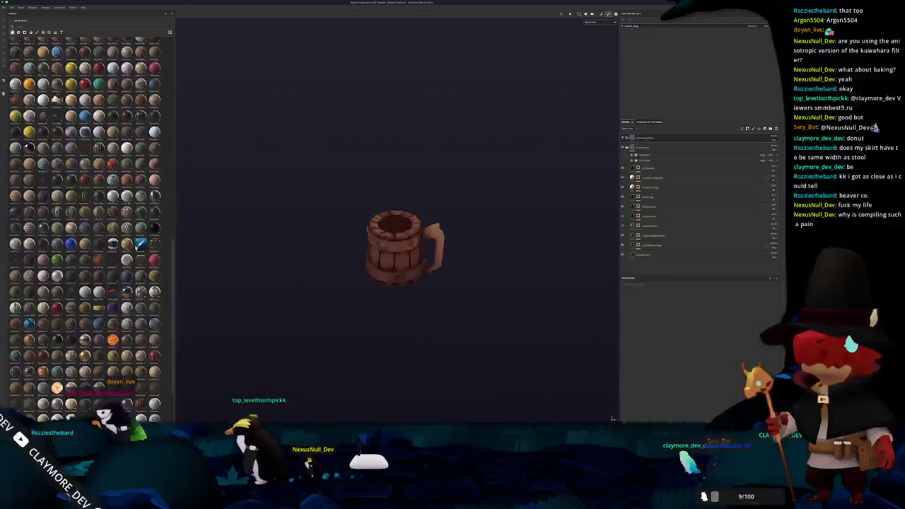
{"action": "left_click_drag", "start_coordinate": [669, 142], "coordinate": [658, 140]}
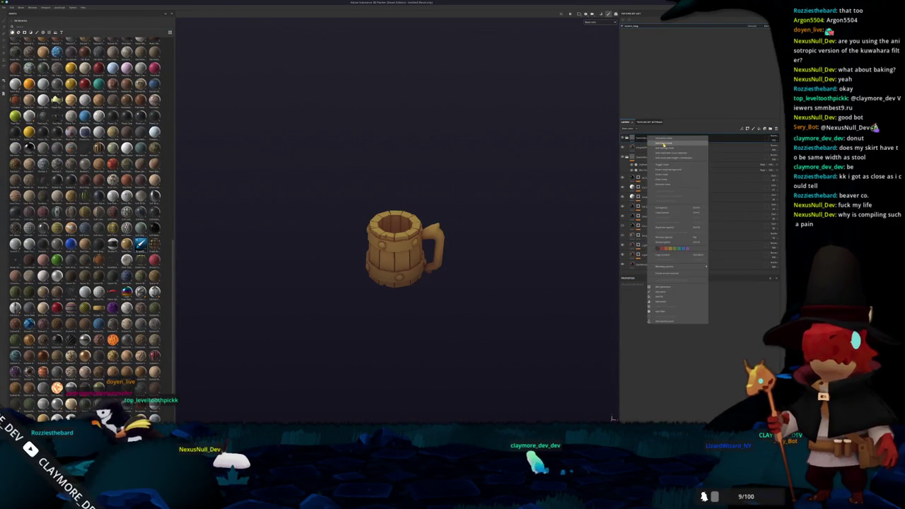
Switch to polygon fill mode and orbit around the mug's front band and handle
{"action": "key", "text": "1"}
{"action": "scroll", "coordinate": [497, 184], "scroll_direction": "up", "scroll_amount": 3}
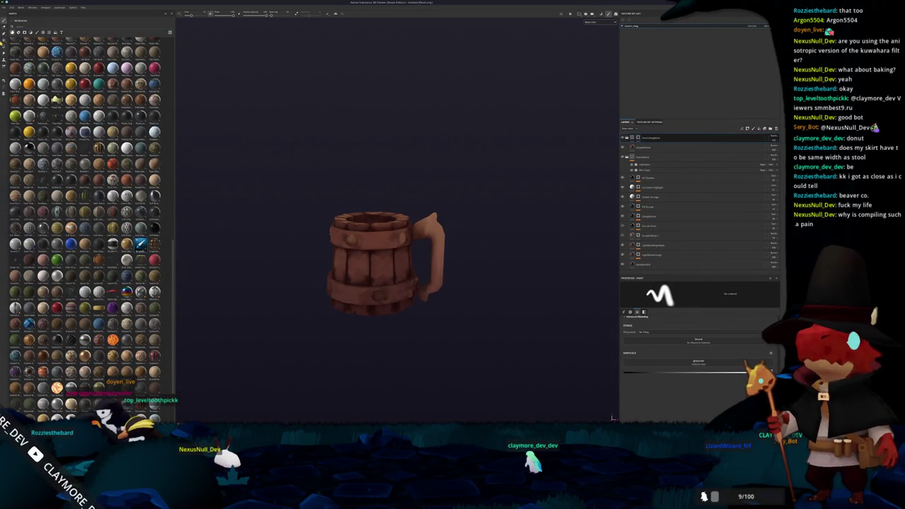
{"action": "key", "text": "4"}
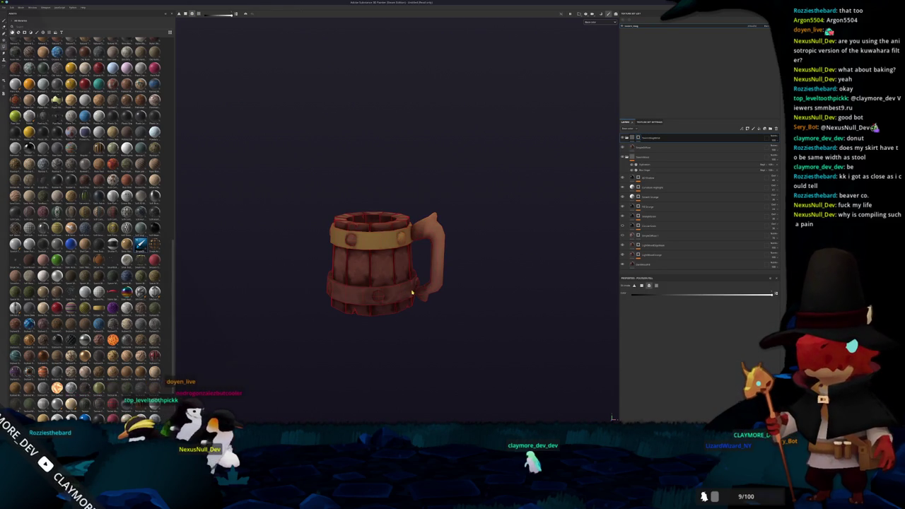
{"action": "left_click_drag", "start_coordinate": [378, 299], "coordinate": [358, 283], "text": "alt"}
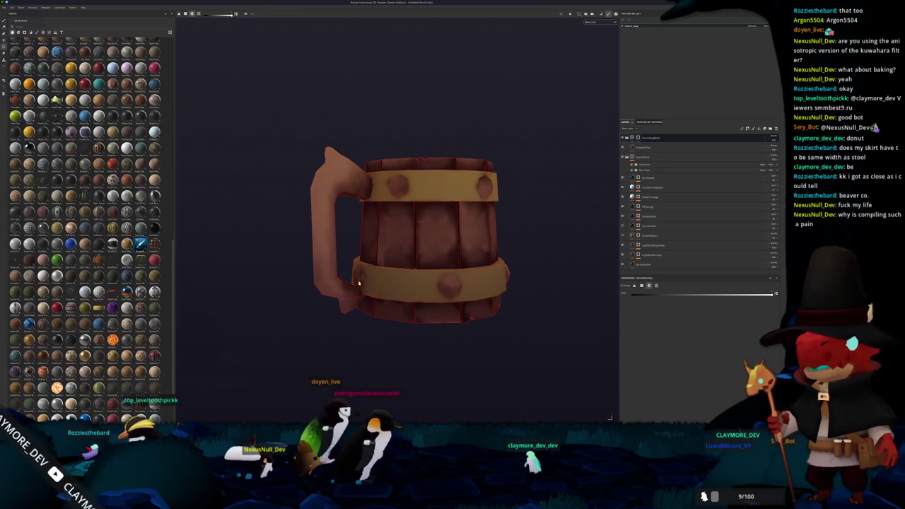
{"action": "mouse_move", "coordinate": [359, 283]}
{"action": "left_mouse_down", "text": "alt"}
{"action": "mouse_move", "coordinate": [418, 289]}
{"action": "mouse_move", "coordinate": [353, 286]}
{"action": "left_mouse_up", "text": "alt"}
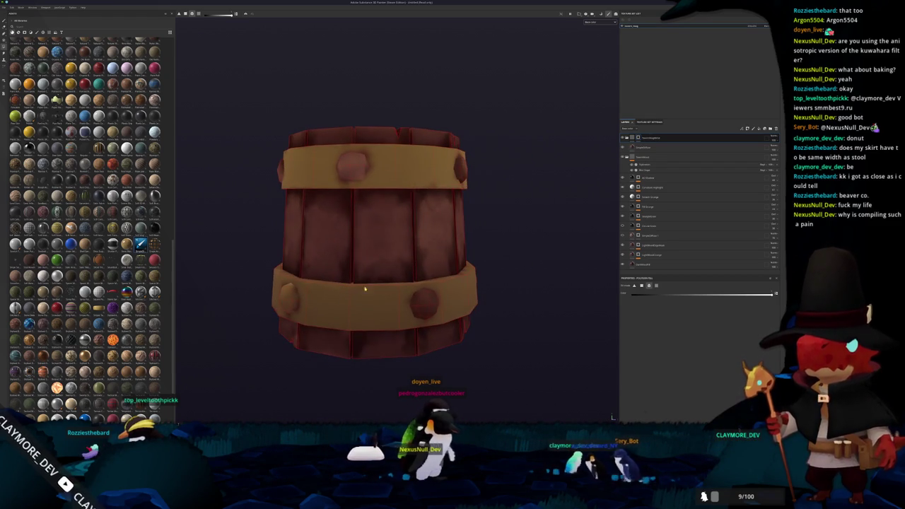
{"action": "mouse_move", "coordinate": [461, 173]}
{"action": "left_mouse_down", "text": "alt"}
{"action": "mouse_move", "coordinate": [307, 177]}
{"action": "mouse_move", "coordinate": [370, 184]}
{"action": "mouse_move", "coordinate": [287, 196]}
{"action": "left_mouse_up", "text": "alt"}
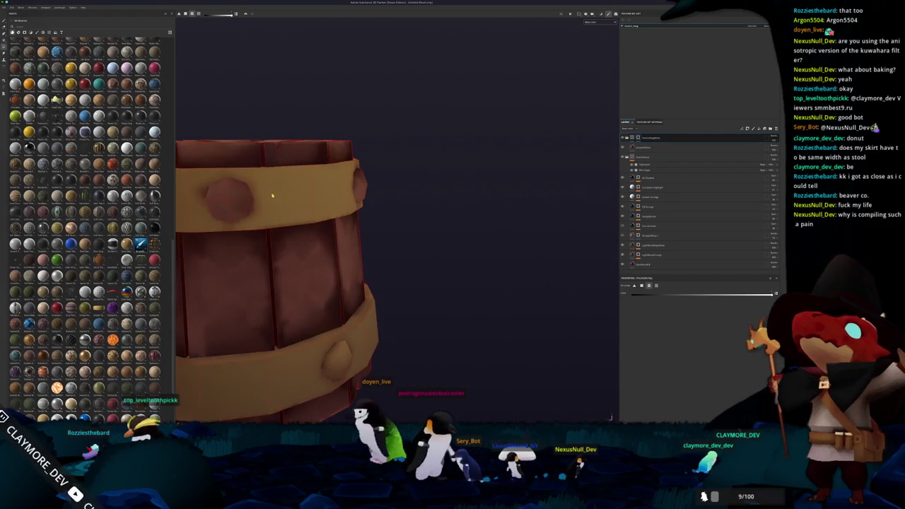
{"action": "scroll", "coordinate": [254, 196], "scroll_direction": "down", "scroll_amount": 5}
{"action": "mouse_move", "coordinate": [441, 196]}
{"action": "left_mouse_down", "text": "alt"}
{"action": "mouse_move", "coordinate": [199, 194]}
{"action": "mouse_move", "coordinate": [333, 192]}
{"action": "left_mouse_up", "text": "alt"}
{"action": "scroll", "coordinate": [350, 224], "scroll_direction": "down", "scroll_amount": 4}
{"action": "mouse_move", "coordinate": [349, 224]}
{"action": "left_mouse_down", "text": "alt"}
{"action": "mouse_move", "coordinate": [427, 269]}
{"action": "mouse_move", "coordinate": [319, 277]}
{"action": "mouse_move", "coordinate": [591, 176]}
{"action": "left_mouse_up", "text": "alt"}
Tint the second layer's specular colour pale cyan, then add a new fill layer on top
{"action": "left_click", "coordinate": [642, 157]}
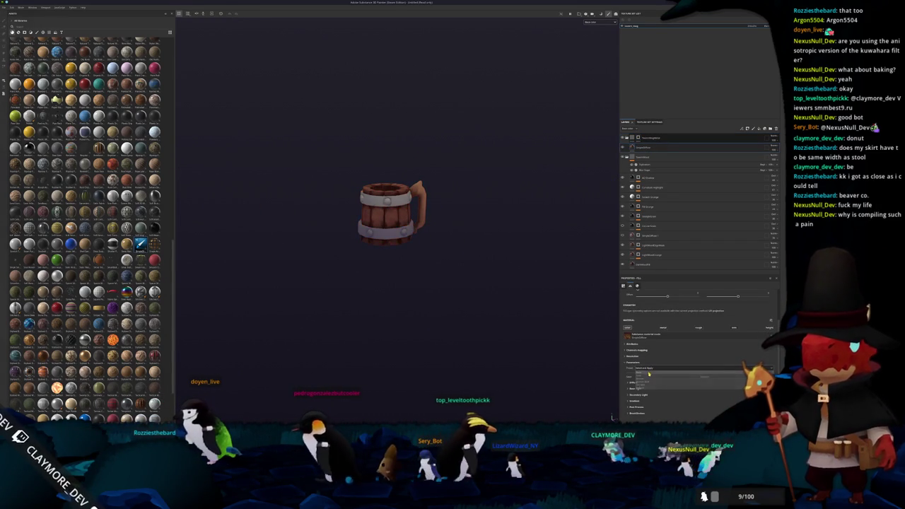
{"action": "scroll", "coordinate": [612, 417], "scroll_direction": "up", "scroll_amount": 3}
{"action": "scroll", "coordinate": [612, 417], "scroll_direction": "up", "scroll_amount": 1}
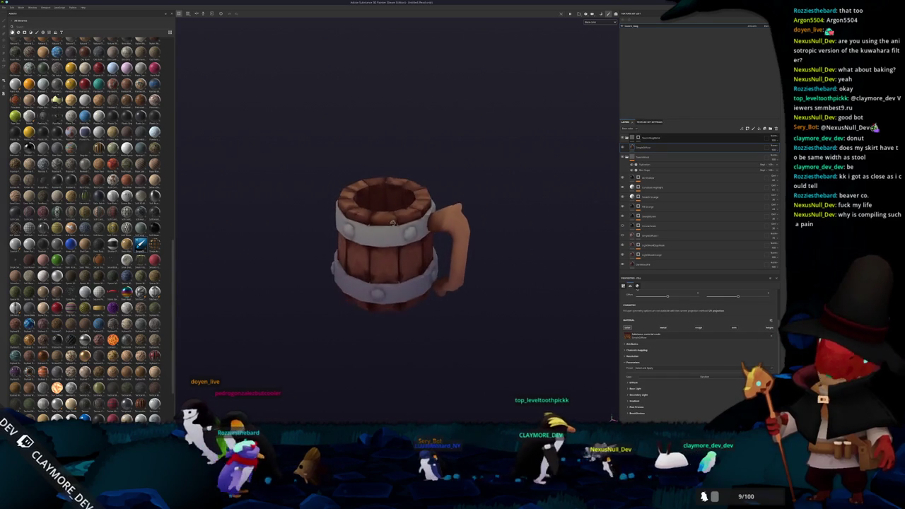
{"action": "left_click_drag", "start_coordinate": [612, 419], "coordinate": [532, 212], "text": "alt"}
{"action": "left_click", "coordinate": [643, 147]}
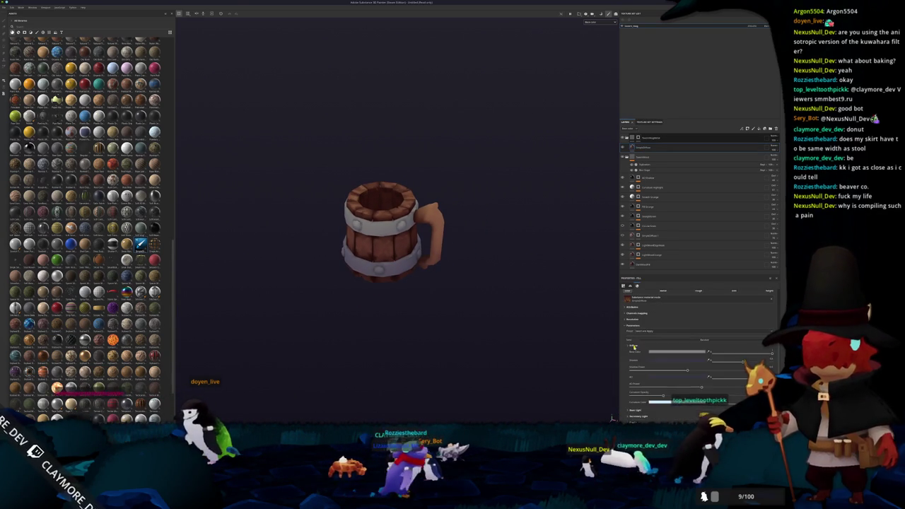
{"action": "scroll", "coordinate": [633, 347], "scroll_direction": "down", "scroll_amount": 2}
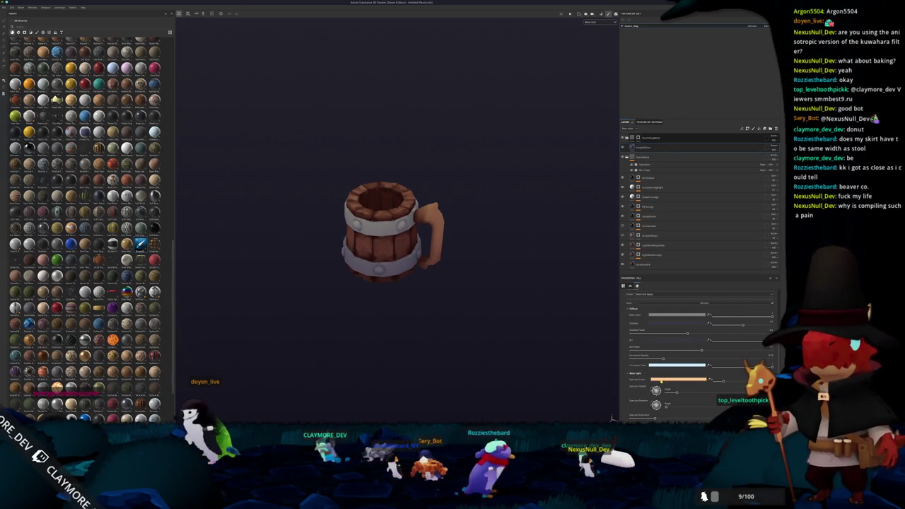
{"action": "left_click", "coordinate": [676, 380]}
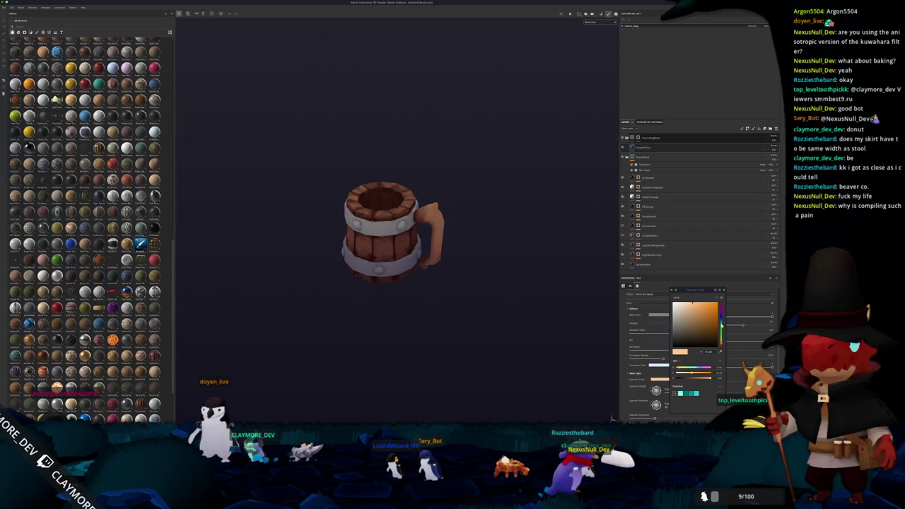
{"action": "left_click_drag", "start_coordinate": [721, 326], "coordinate": [721, 321]}
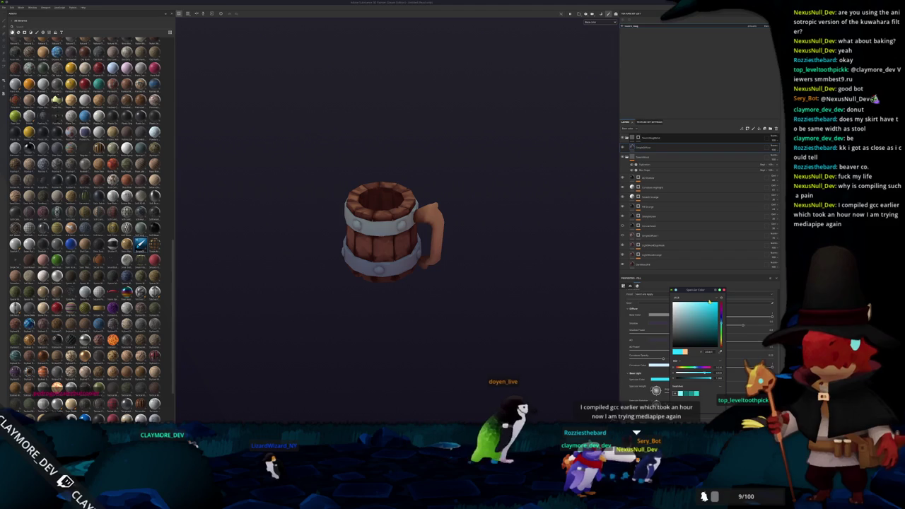
{"action": "left_click", "coordinate": [723, 291]}
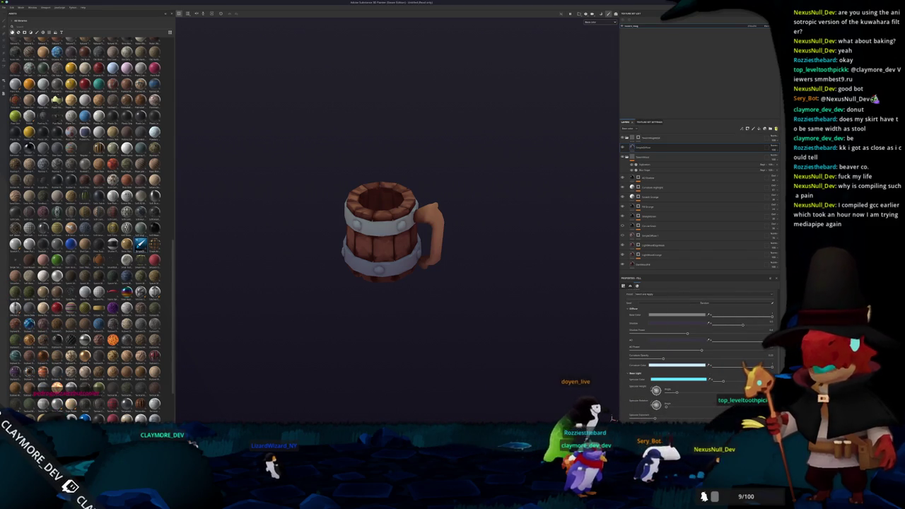
{"action": "left_click", "coordinate": [764, 128]}
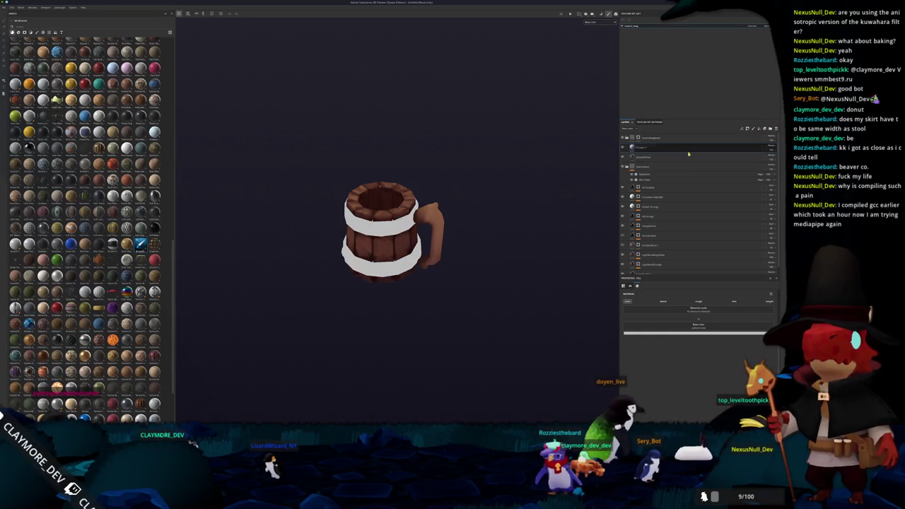
Give the new fill layer a black mask driven by a Light generator
{"action": "right_click", "coordinate": [641, 148]}
{"action": "left_click", "coordinate": [658, 154]}
{"action": "right_click", "coordinate": [641, 147]}
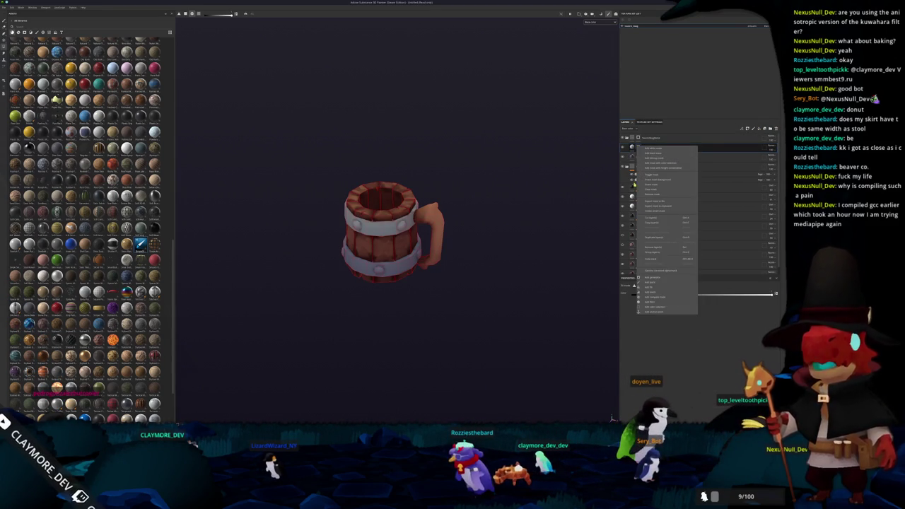
{"action": "left_click", "coordinate": [652, 278]}
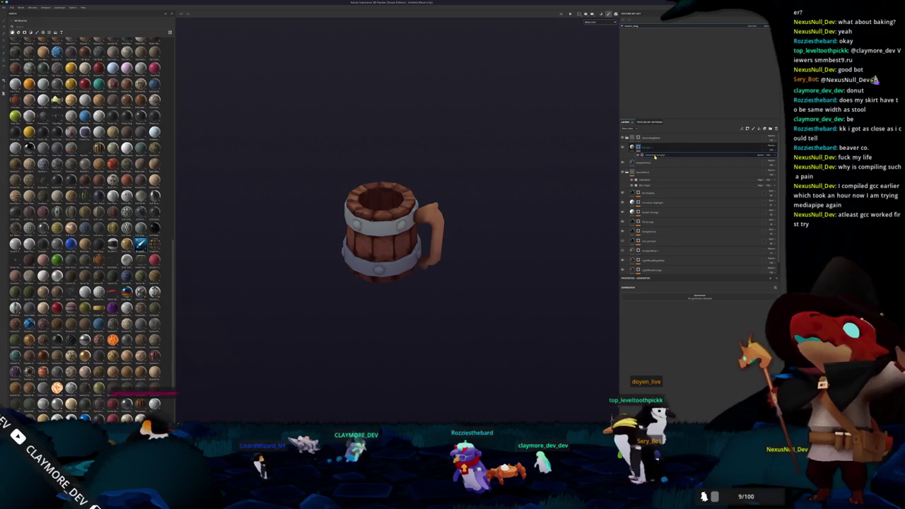
{"action": "left_click", "coordinate": [700, 296]}
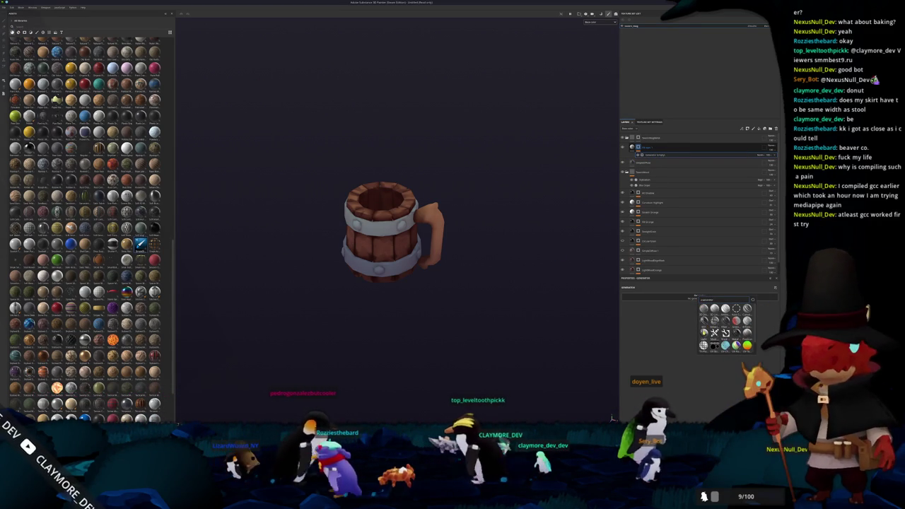
{"action": "left_click", "coordinate": [703, 332]}
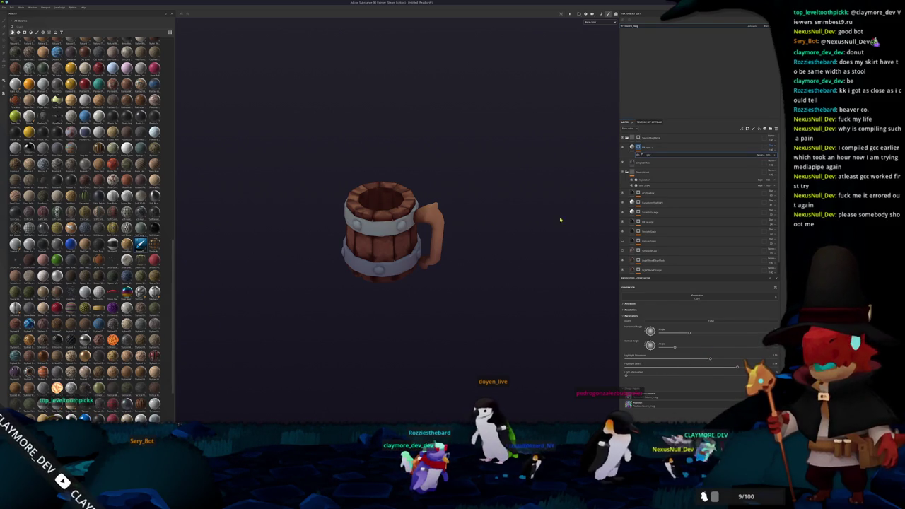
Tune the Light generator's highlight brilliance, highlight level and light attenuation sliders
{"action": "scroll", "coordinate": [571, 213], "scroll_direction": "up", "scroll_amount": 2}
{"action": "scroll", "coordinate": [552, 250], "scroll_direction": "up", "scroll_amount": 2}
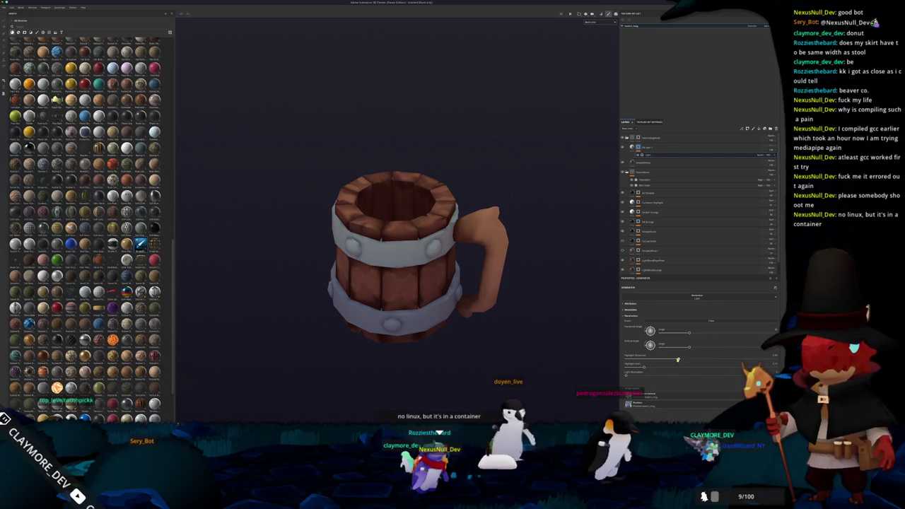
{"action": "left_click_drag", "start_coordinate": [625, 359], "coordinate": [671, 361]}
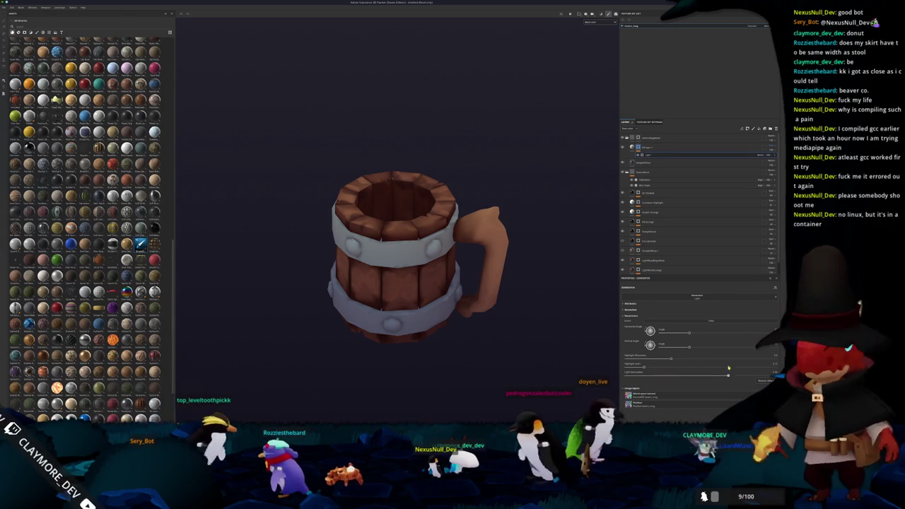
{"action": "mouse_move", "coordinate": [645, 367]}
{"action": "left_mouse_down"}
{"action": "mouse_move", "coordinate": [726, 367]}
{"action": "mouse_move", "coordinate": [593, 364]}
{"action": "left_mouse_up"}
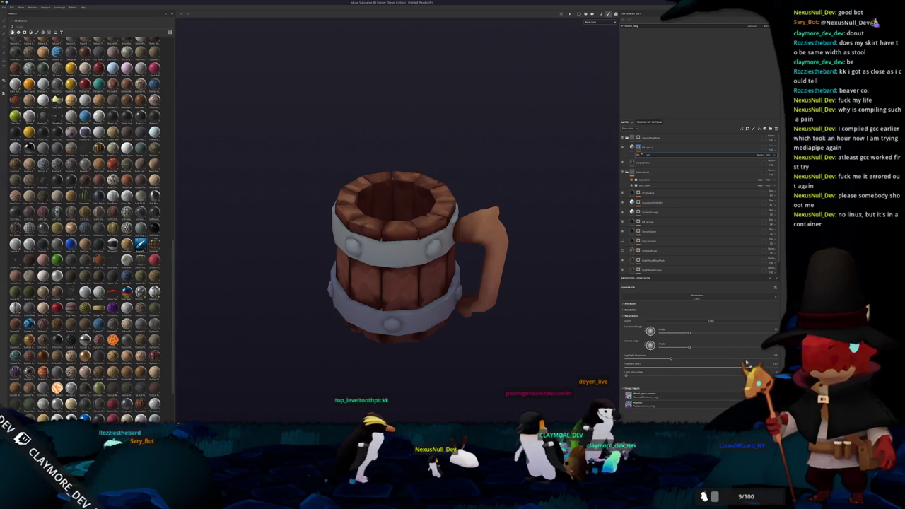
{"action": "left_click_drag", "start_coordinate": [738, 361], "coordinate": [670, 359]}
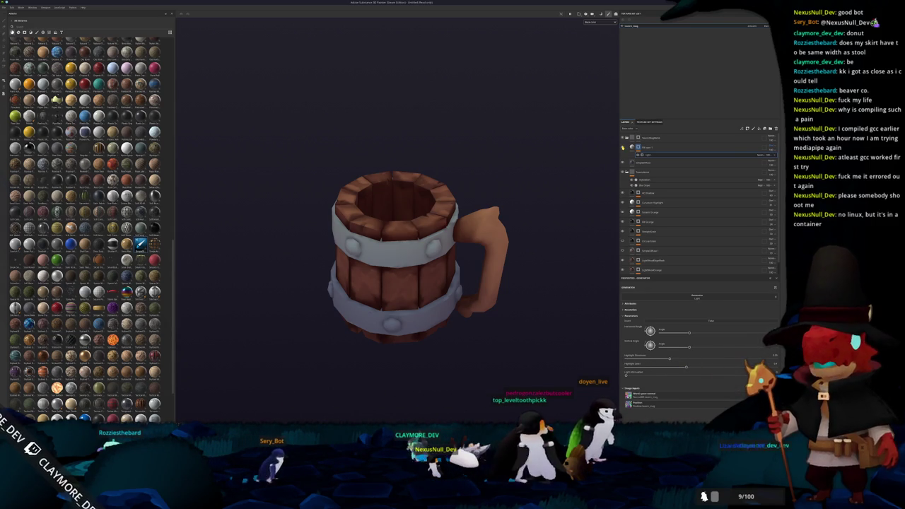
{"action": "left_click", "coordinate": [647, 147]}
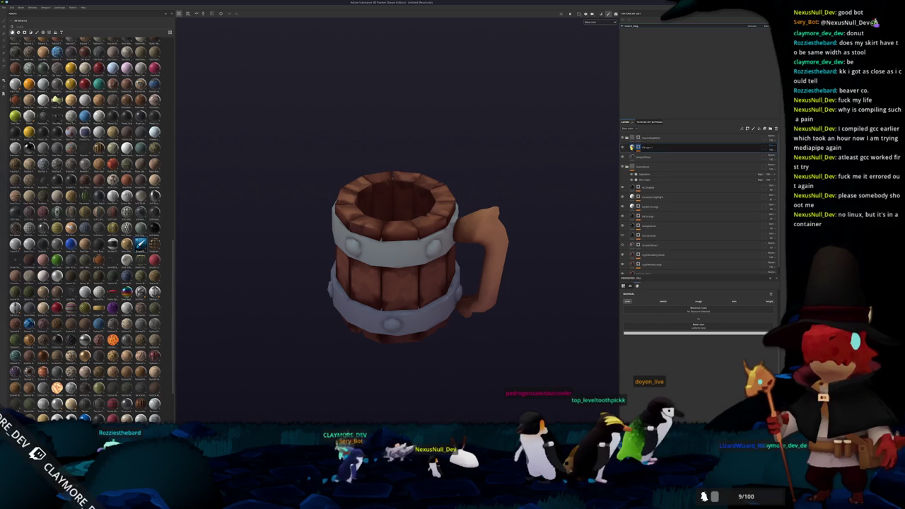
{"action": "left_click", "coordinate": [628, 301]}
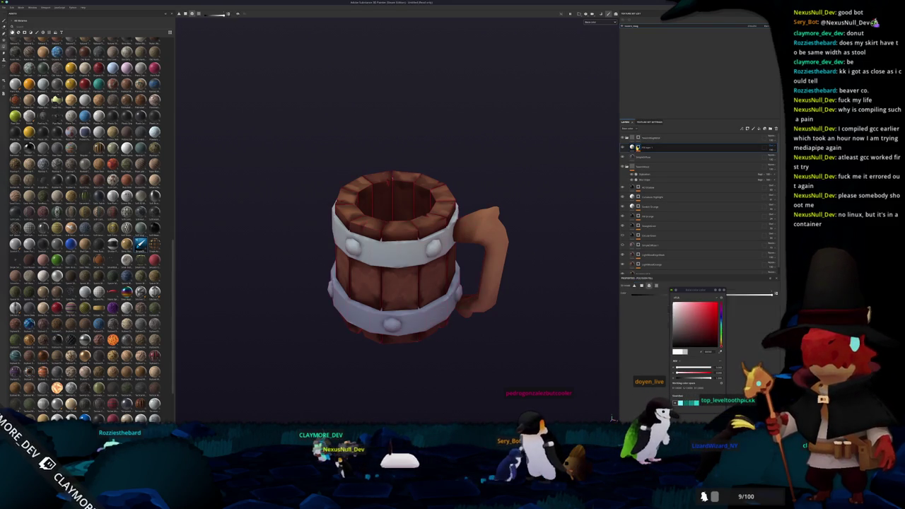
{"action": "left_click", "coordinate": [638, 147]}
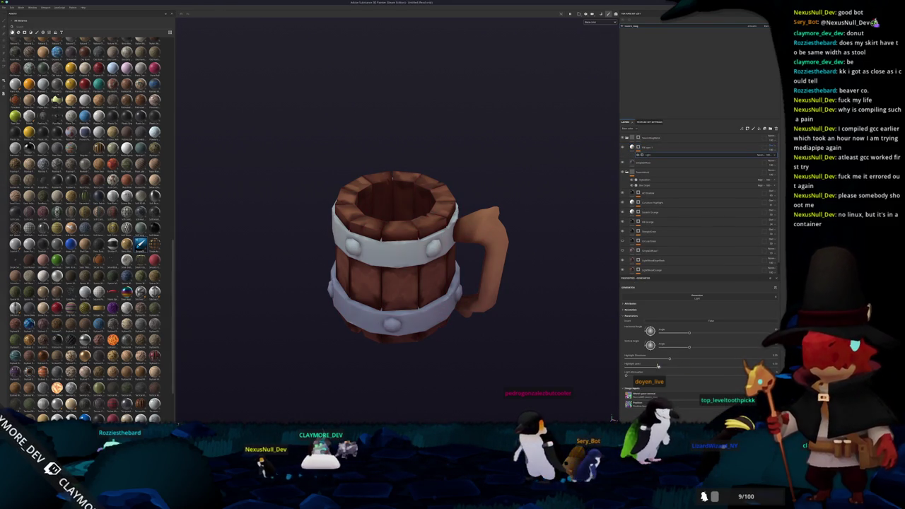
{"action": "left_click_drag", "start_coordinate": [611, 359], "coordinate": [738, 358]}
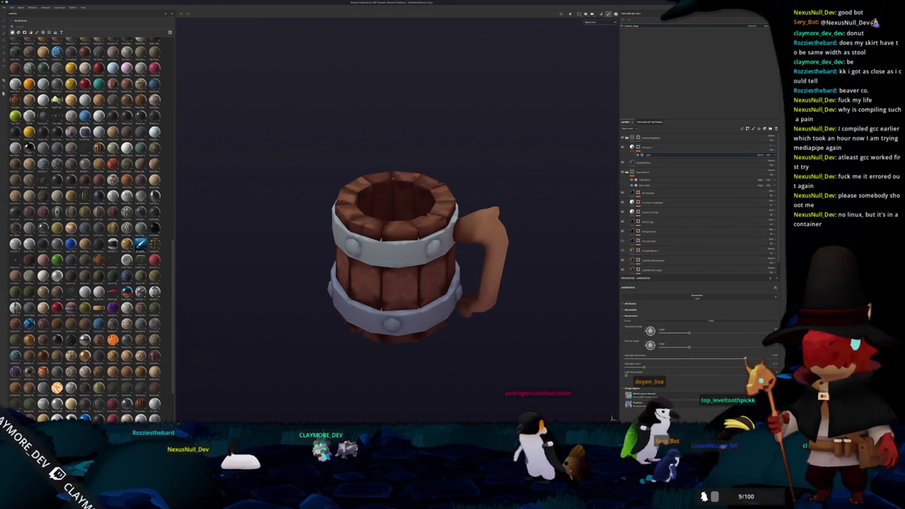
{"action": "mouse_move", "coordinate": [644, 367]}
{"action": "left_mouse_down"}
{"action": "mouse_move", "coordinate": [748, 367]}
{"action": "mouse_move", "coordinate": [626, 375]}
{"action": "left_mouse_up"}
{"action": "left_click_drag", "start_coordinate": [681, 366], "coordinate": [739, 366]}
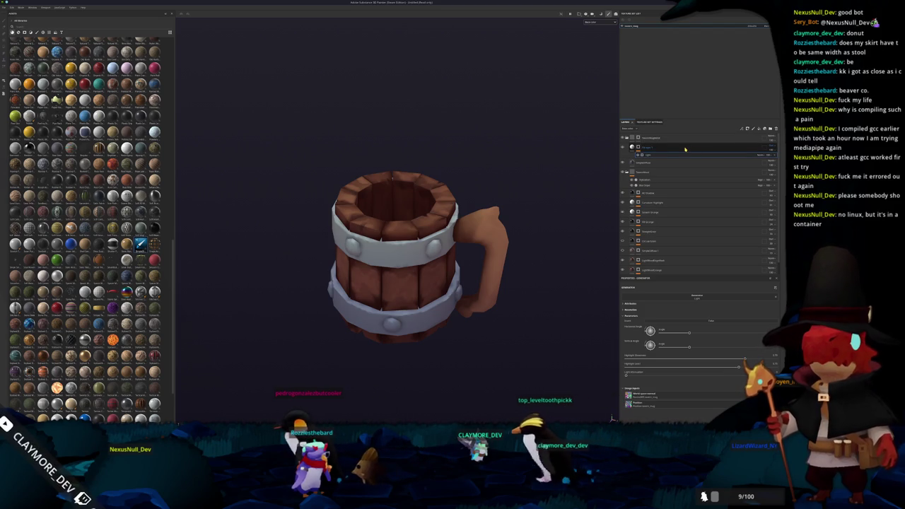
{"action": "left_click", "coordinate": [770, 146]}
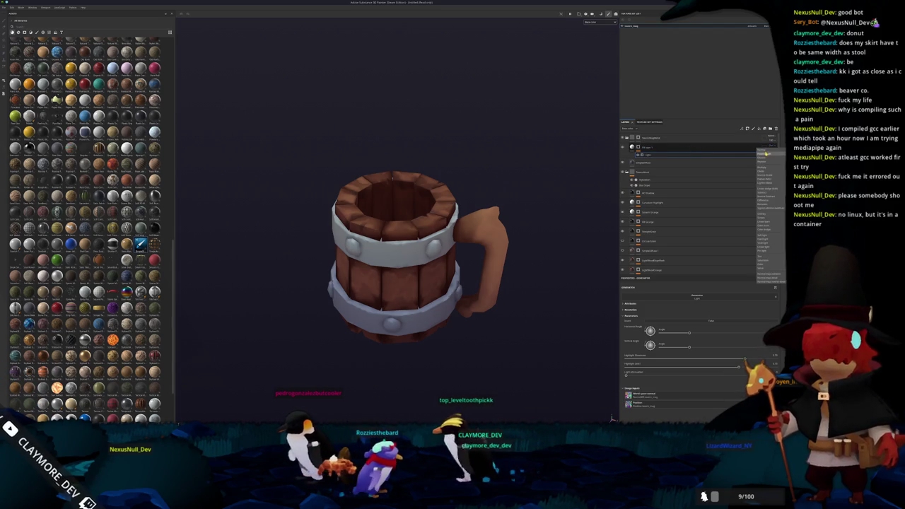
Give the highlight layer a brighter blend mode and a filter with increased lightness
{"action": "left_click", "coordinate": [766, 153]}
{"action": "right_click", "coordinate": [632, 146]}
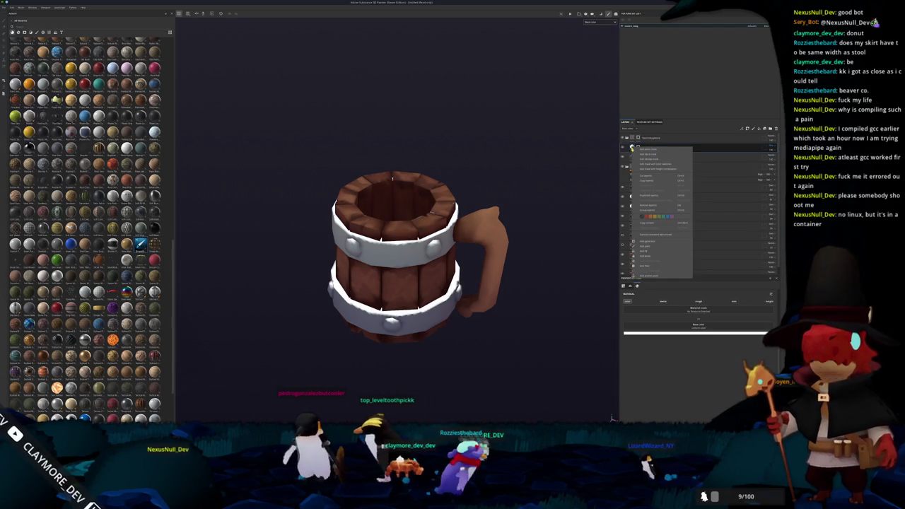
{"action": "left_click", "coordinate": [645, 266]}
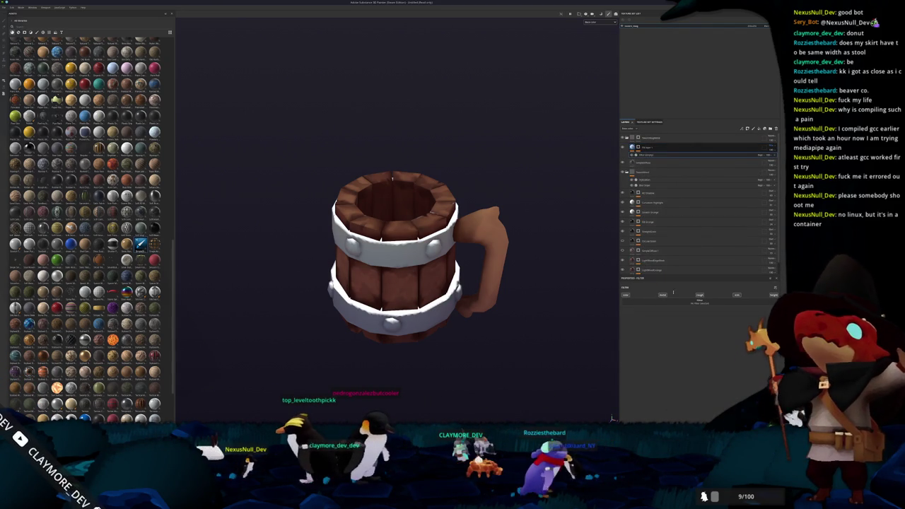
{"action": "left_click", "coordinate": [701, 301]}
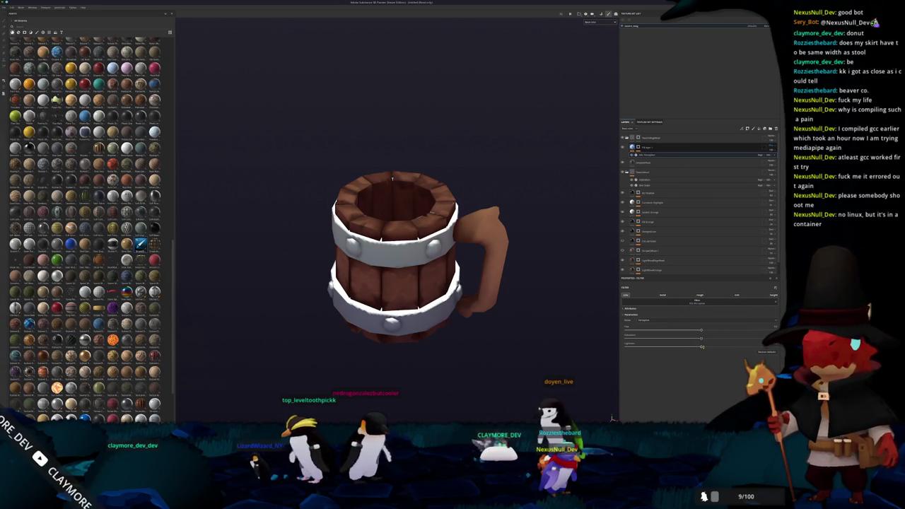
{"action": "left_click_drag", "start_coordinate": [653, 347], "coordinate": [663, 346]}
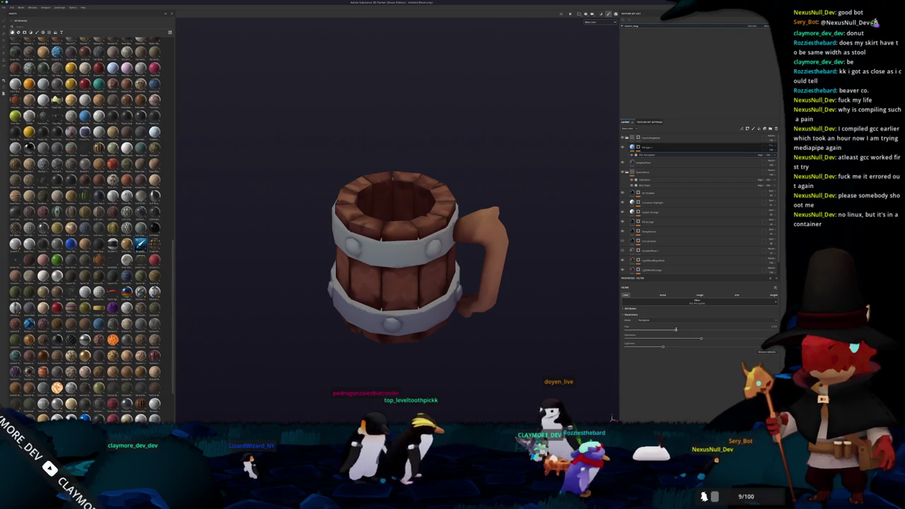
{"action": "left_click_drag", "start_coordinate": [675, 330], "coordinate": [701, 331]}
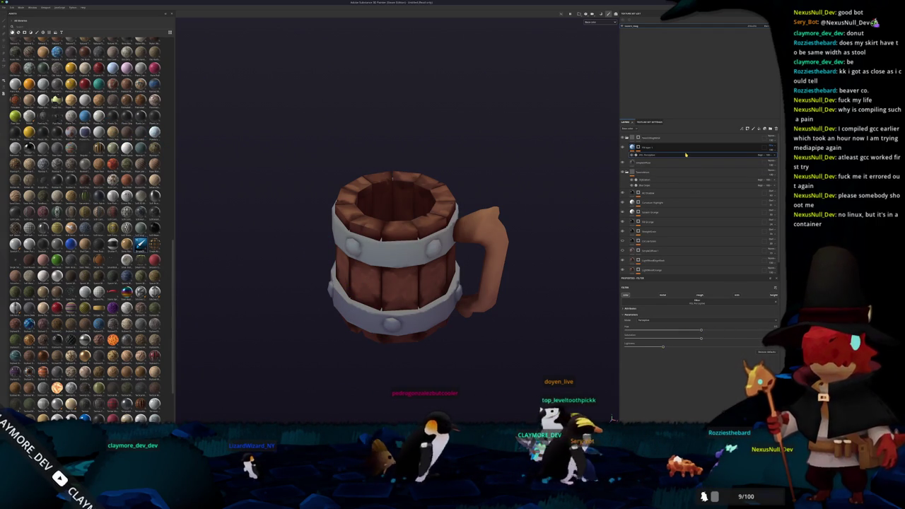
Add a new layer and paste the highlight layer's Light mask onto it
{"action": "left_click", "coordinate": [648, 157]}
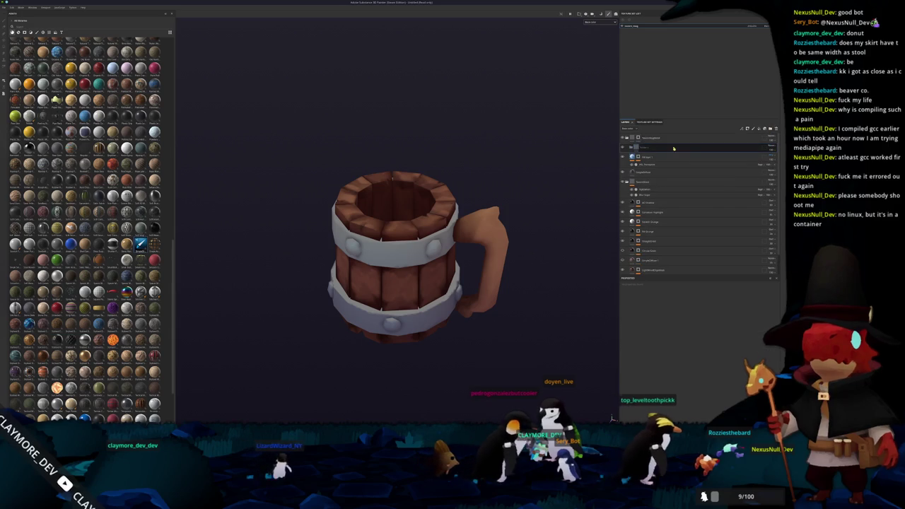
{"action": "right_click", "coordinate": [640, 157]}
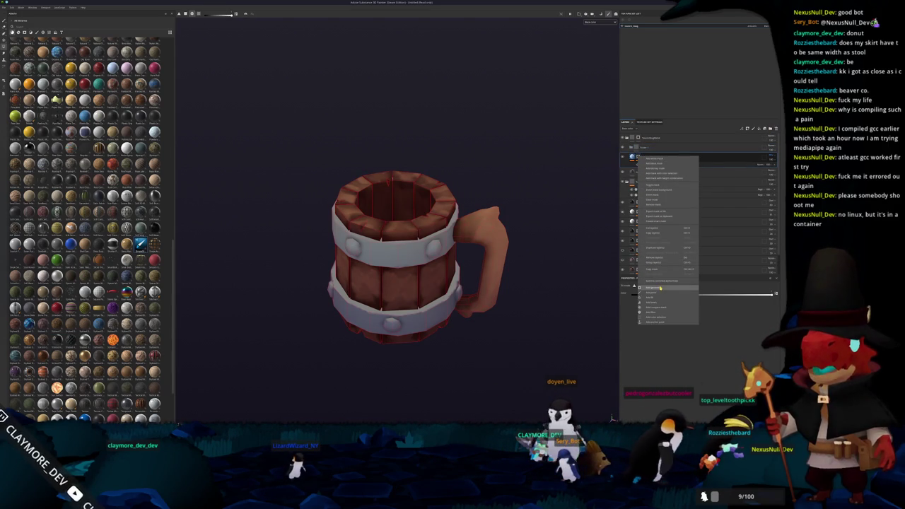
{"action": "left_click", "coordinate": [656, 265]}
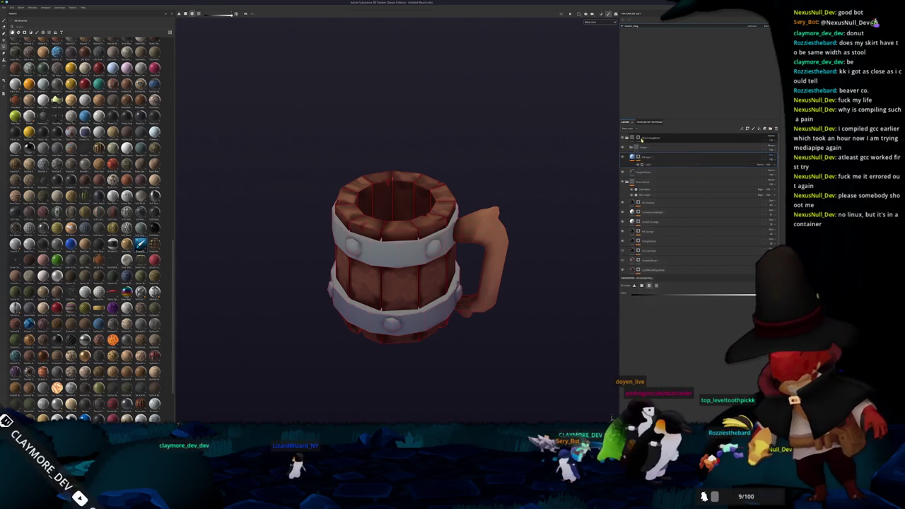
{"action": "right_click", "coordinate": [647, 149]}
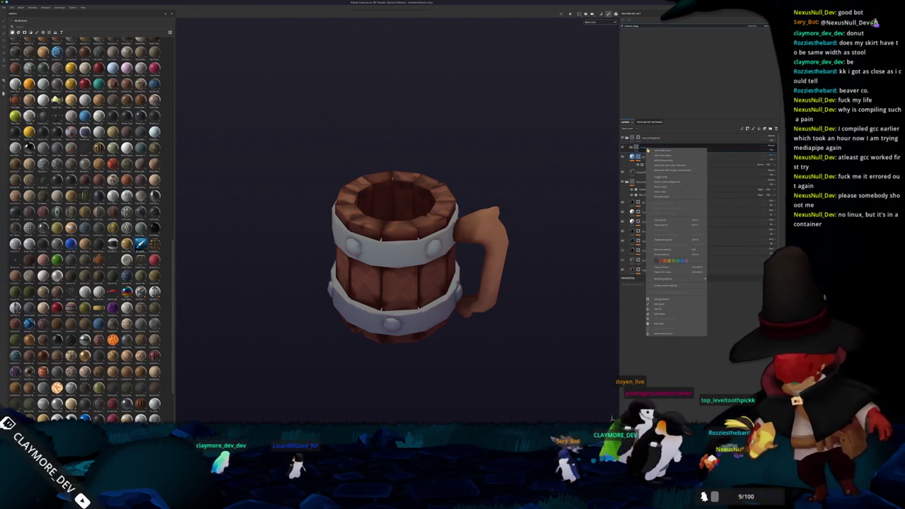
{"action": "left_click", "coordinate": [662, 266]}
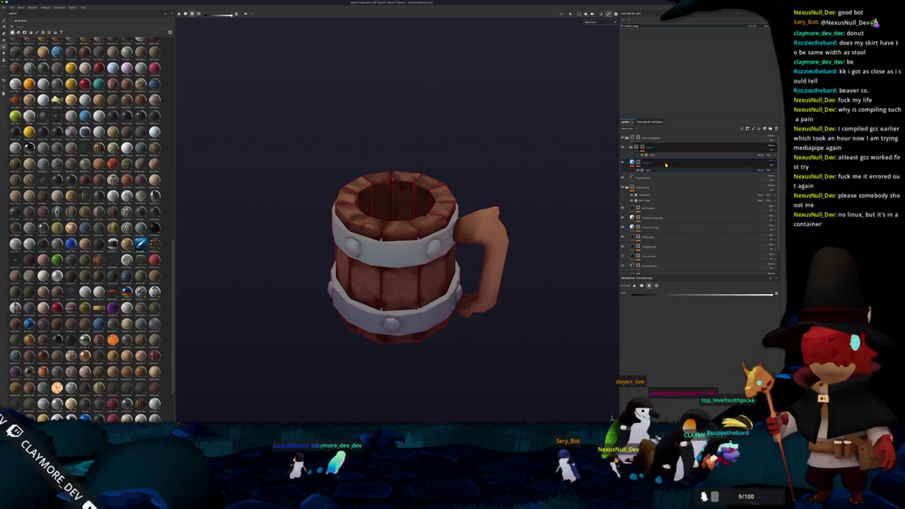